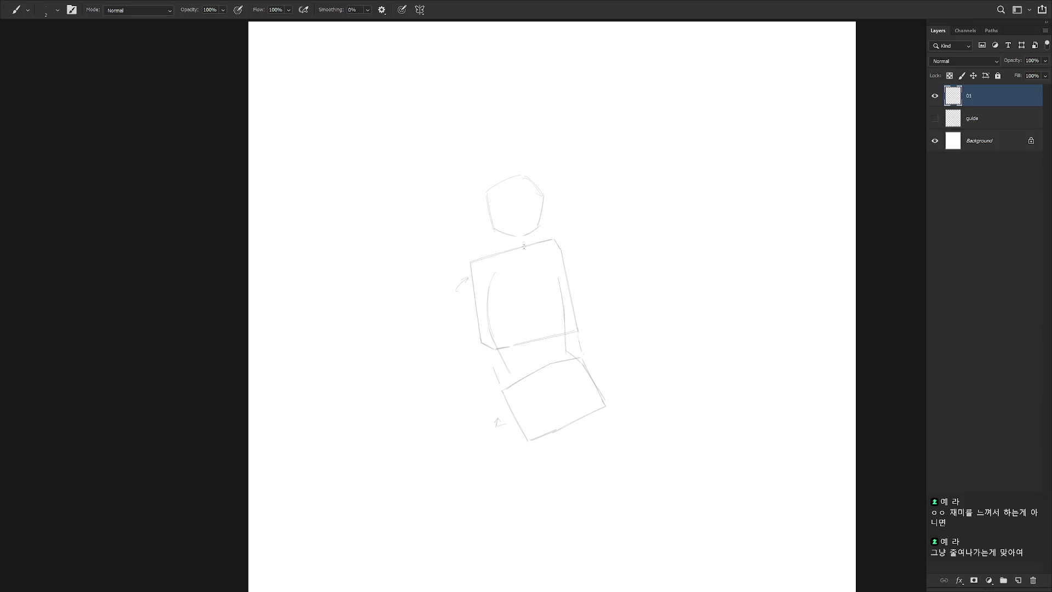
Draw the inner left torso line and the curved top of the rib cage contour.
{"action": "key", "text": "ctrl+z"}
{"action": "left_click_drag", "start_coordinate": [487, 268], "coordinate": [492, 336]}
{"action": "key", "text": "ctrl+z"}
{"action": "left_click_drag", "start_coordinate": [484, 271], "coordinate": [489, 325]}
{"action": "left_click_drag", "start_coordinate": [533, 256], "coordinate": [550, 254]}
{"action": "left_click_drag", "start_coordinate": [485, 272], "coordinate": [544, 258]}
Continue the rib cage contour down the torso's inner left and right sides.
{"action": "key", "text": "e"}
{"action": "key", "text": "b"}
{"action": "left_click_drag", "start_coordinate": [490, 270], "coordinate": [486, 290]}
{"action": "left_click_drag", "start_coordinate": [549, 260], "coordinate": [560, 284]}
{"action": "key", "text": "e"}
{"action": "key", "text": "b"}
Add a short leg stroke below the torso and trim its lower end.
{"action": "left_click_drag", "start_coordinate": [507, 369], "coordinate": [510, 378]}
{"action": "key", "text": "e"}
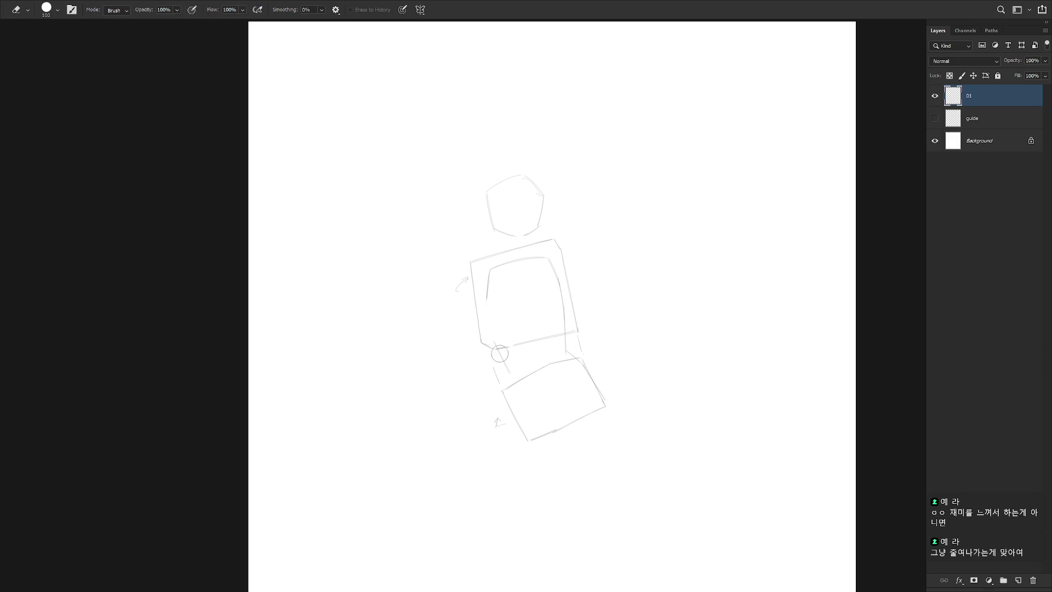
{"action": "left_click_drag", "start_coordinate": [505, 367], "coordinate": [509, 372]}
{"action": "key", "text": "b"}
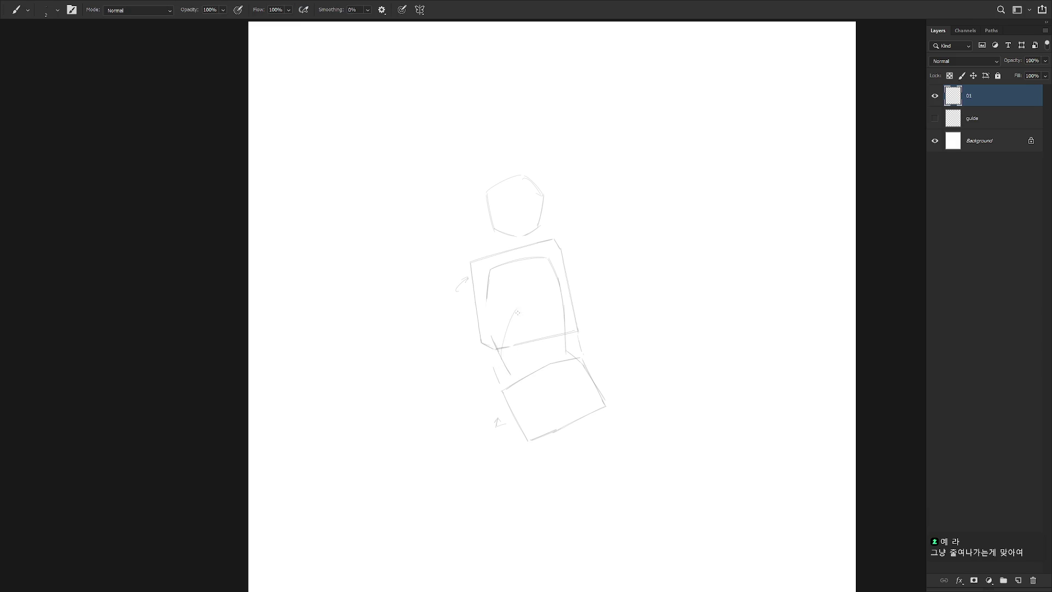
Try several curved waist lines inside the torso, undoing each attempt.
{"action": "left_click_drag", "start_coordinate": [521, 307], "coordinate": [500, 345]}
{"action": "key", "text": "ctrl+z"}
{"action": "left_click_drag", "start_coordinate": [520, 304], "coordinate": [503, 357]}
{"action": "key", "text": "ctrl+z"}
{"action": "left_click_drag", "start_coordinate": [520, 306], "coordinate": [503, 345]}
{"action": "key", "text": "ctrl+z"}
{"action": "key", "text": "ctrl+z"}
{"action": "left_click_drag", "start_coordinate": [524, 310], "coordinate": [507, 362]}
{"action": "key", "text": "ctrl+z"}
Settle the waist curve and draw a curve up the left side of the waist.
{"action": "left_click_drag", "start_coordinate": [526, 313], "coordinate": [507, 349]}
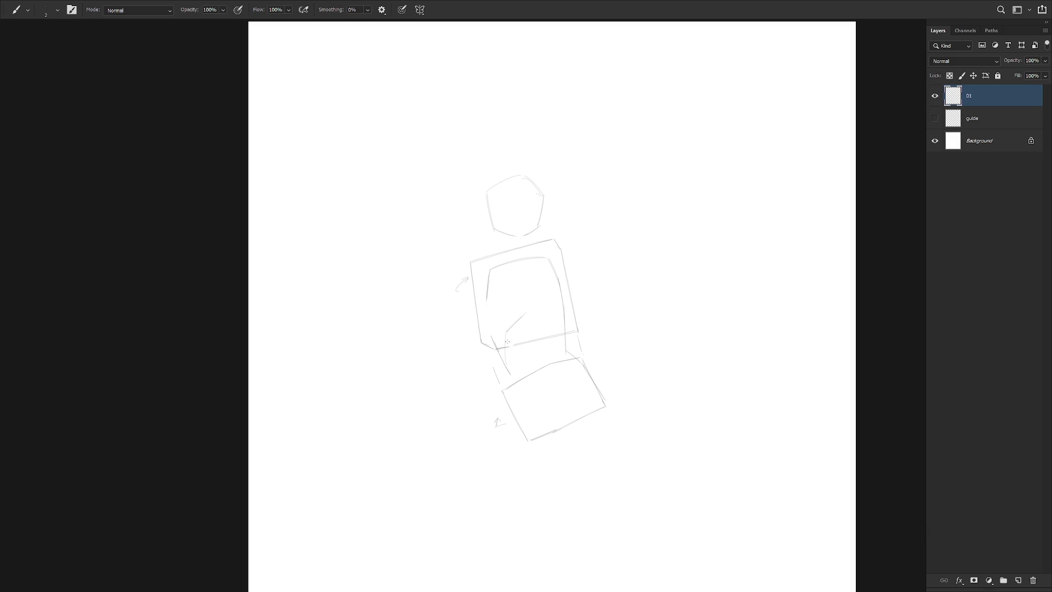
{"action": "left_click_drag", "start_coordinate": [526, 313], "coordinate": [539, 318]}
{"action": "key", "text": "ctrl+z"}
{"action": "key", "text": "e"}
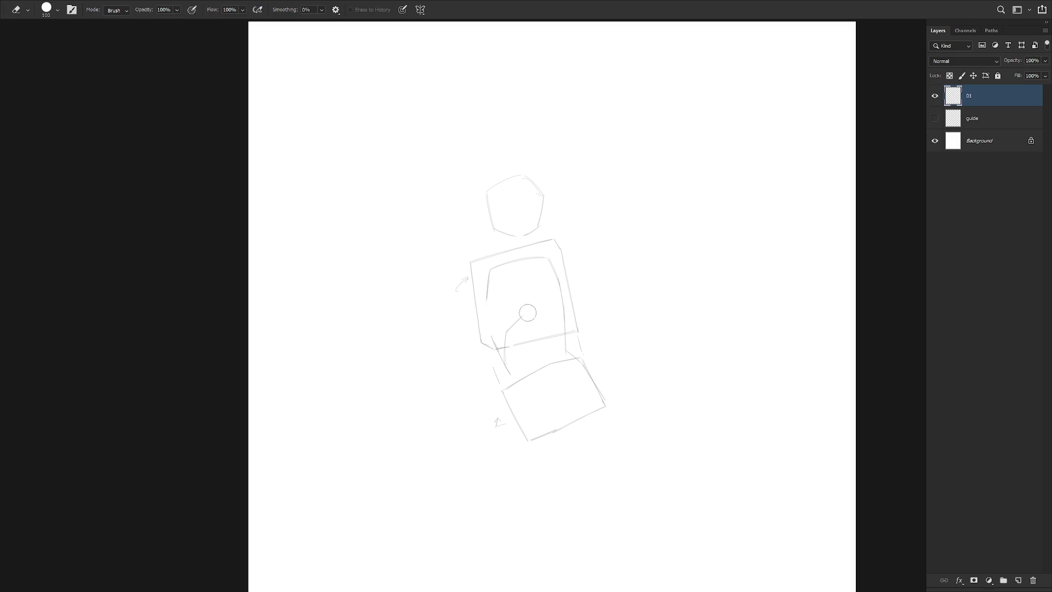
{"action": "key", "text": "b"}
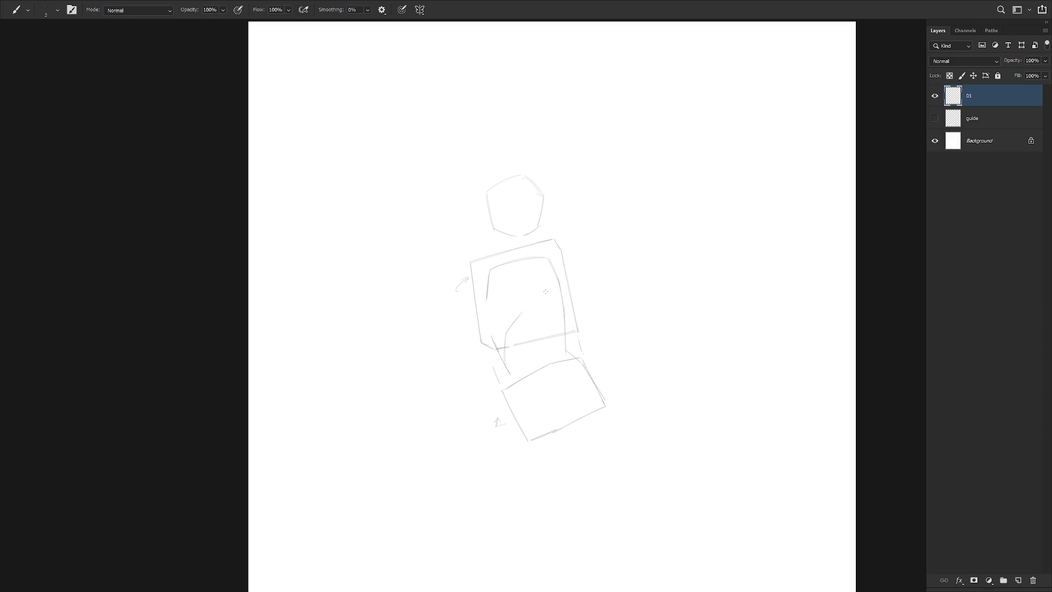
{"action": "left_click_drag", "start_coordinate": [505, 335], "coordinate": [518, 316]}
Draw a vertical centre line down the torso and trim the upper waist curve.
{"action": "key", "text": "ctrl+z"}
{"action": "left_click_drag", "start_coordinate": [519, 308], "coordinate": [515, 260]}
{"action": "key", "text": "e"}
{"action": "mouse_move", "coordinate": [520, 308]}
{"action": "left_mouse_down"}
{"action": "mouse_move", "coordinate": [505, 364]}
{"action": "mouse_move", "coordinate": [505, 332]}
{"action": "left_mouse_up"}
{"action": "key", "text": "b"}
{"action": "key", "text": "ctrl+z"}
{"action": "mouse_move", "coordinate": [542, 323]}
{"action": "left_mouse_down"}
{"action": "mouse_move", "coordinate": [564, 357]}
{"action": "mouse_move", "coordinate": [556, 352]}
{"action": "left_mouse_up"}
{"action": "key", "text": "ctrl+z"}
Draw lines from waist to pelvis, thigh curves in the pelvis box, and a right shoulder curve.
{"action": "key", "text": "ctrl+z"}
{"action": "left_click_drag", "start_coordinate": [508, 368], "coordinate": [510, 401]}
{"action": "key", "text": "ctrl+z"}
{"action": "left_click_drag", "start_coordinate": [507, 364], "coordinate": [512, 404]}
{"action": "left_click_drag", "start_coordinate": [509, 378], "coordinate": [511, 408]}
{"action": "left_click_drag", "start_coordinate": [549, 430], "coordinate": [518, 408]}
{"action": "key", "text": "ctrl+z"}
{"action": "key", "text": "ctrl+z"}
{"action": "left_click_drag", "start_coordinate": [561, 377], "coordinate": [563, 421]}
{"action": "left_click_drag", "start_coordinate": [537, 257], "coordinate": [556, 248]}
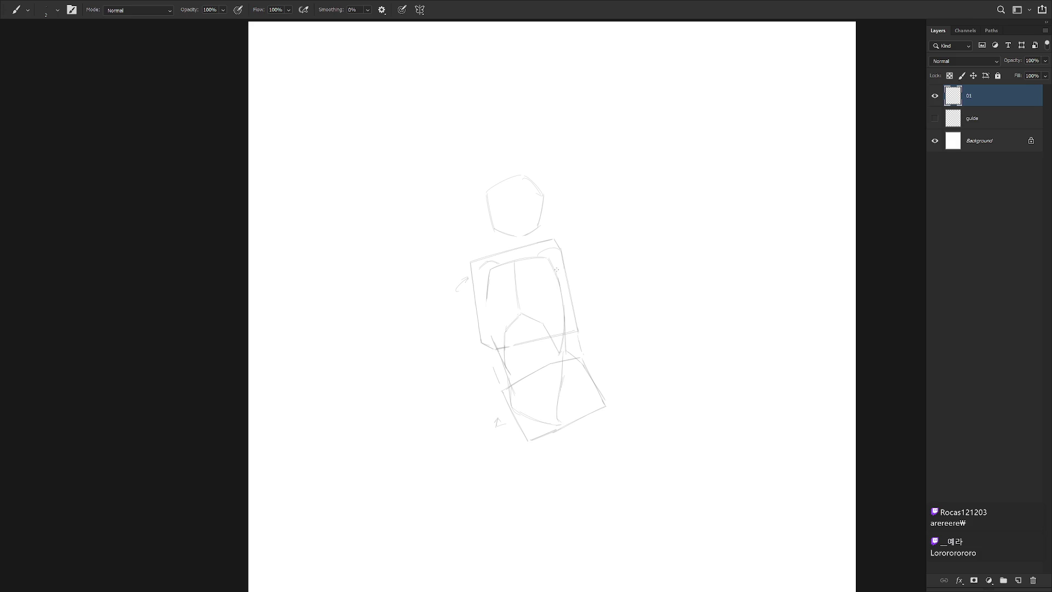
{"action": "key", "text": "e"}
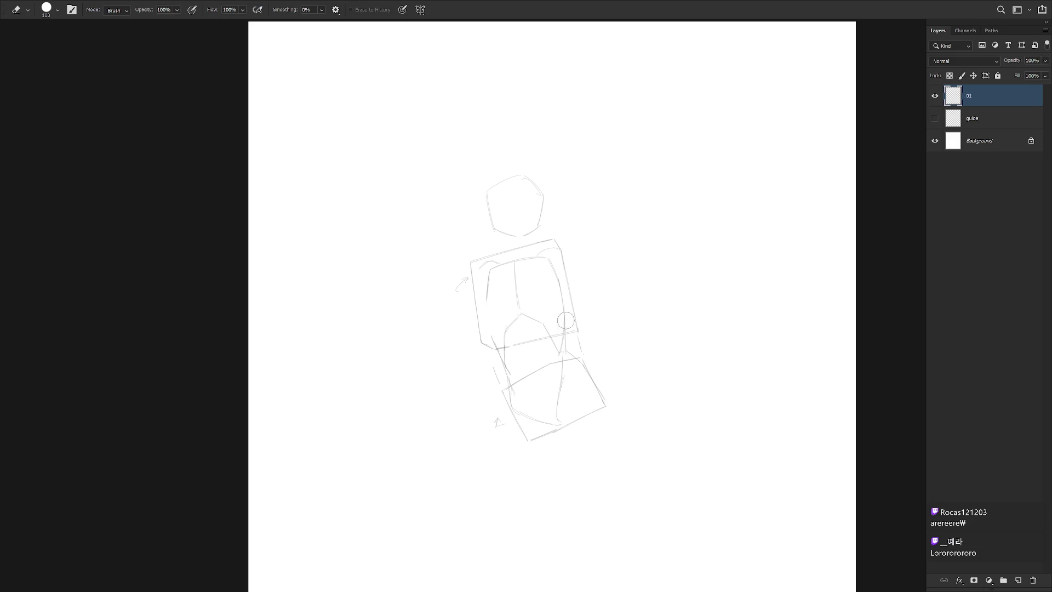
Draw a light arc across the lower torso and darken its right end.
{"action": "key", "text": "b"}
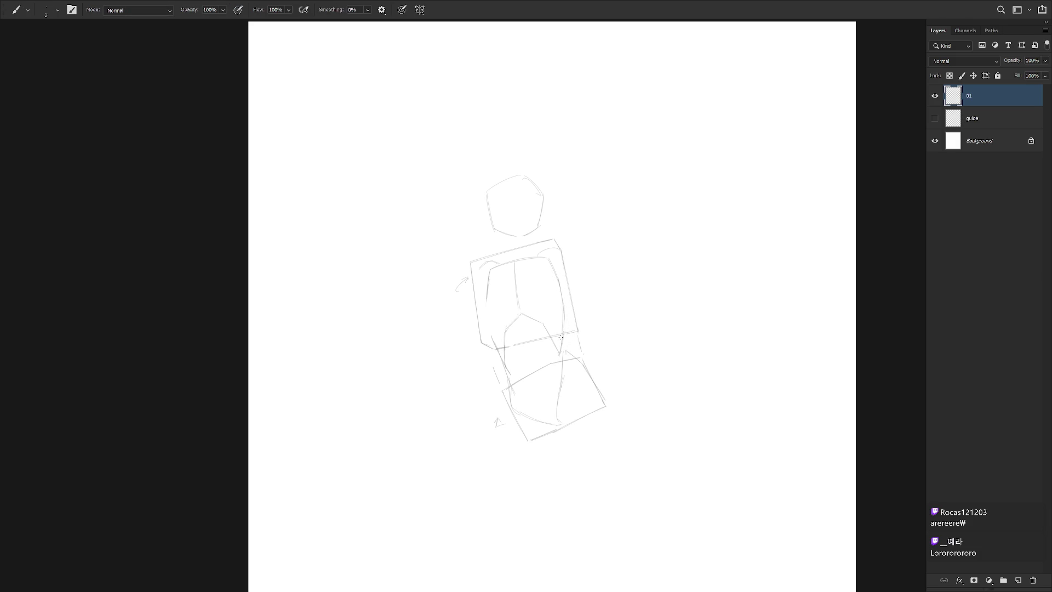
{"action": "key", "text": "e"}
{"action": "key", "text": "b"}
{"action": "key", "text": "e"}
{"action": "key", "text": "b"}
{"action": "key", "text": "ctrl+z"}
{"action": "key", "text": "e"}
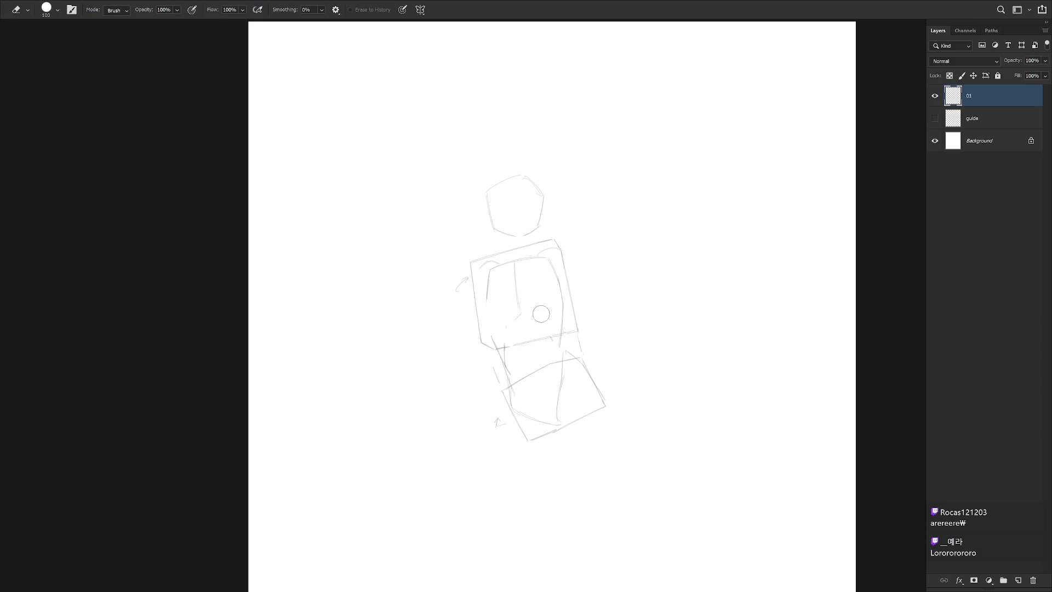
{"action": "key", "text": "b"}
{"action": "mouse_move", "coordinate": [502, 347]}
{"action": "left_mouse_down"}
{"action": "mouse_move", "coordinate": [551, 324]}
{"action": "mouse_move", "coordinate": [558, 337]}
{"action": "left_mouse_up"}
{"action": "key", "text": "ctrl+z"}
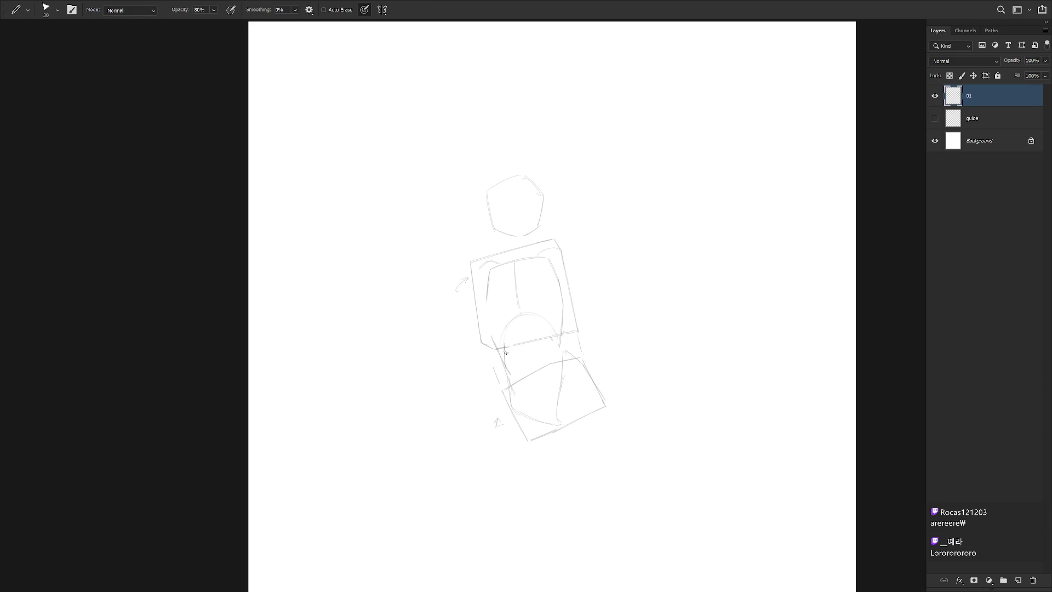
{"action": "left_click_drag", "start_coordinate": [511, 383], "coordinate": [559, 343]}
{"action": "left_click_drag", "start_coordinate": [564, 391], "coordinate": [557, 346]}
Darken the torso's left and right edges into a ribcage oval.
{"action": "left_click_drag", "start_coordinate": [487, 298], "coordinate": [501, 353]}
{"action": "key", "text": "e"}
{"action": "key", "text": "b"}
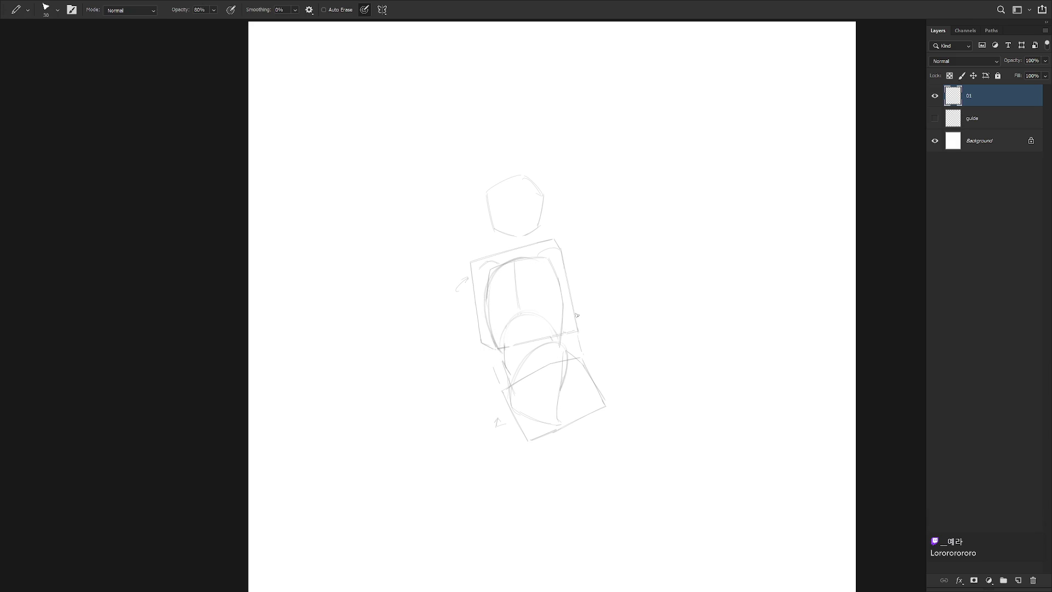
{"action": "mouse_move", "coordinate": [543, 263]}
{"action": "left_mouse_down"}
{"action": "mouse_move", "coordinate": [560, 288]}
{"action": "mouse_move", "coordinate": [563, 327]}
{"action": "left_mouse_up"}
{"action": "key", "text": "e"}
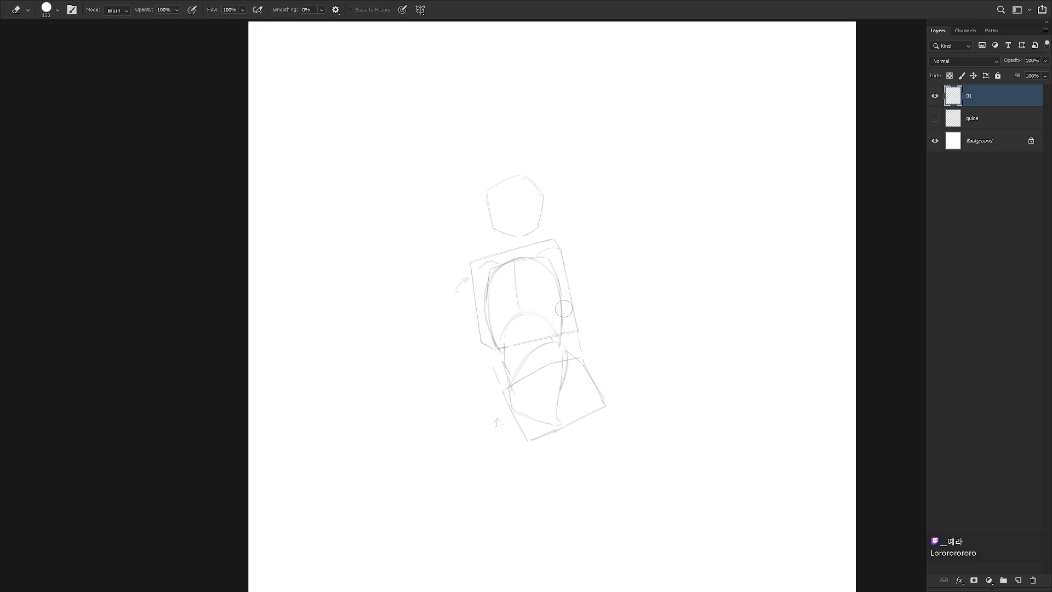
{"action": "key", "text": "b"}
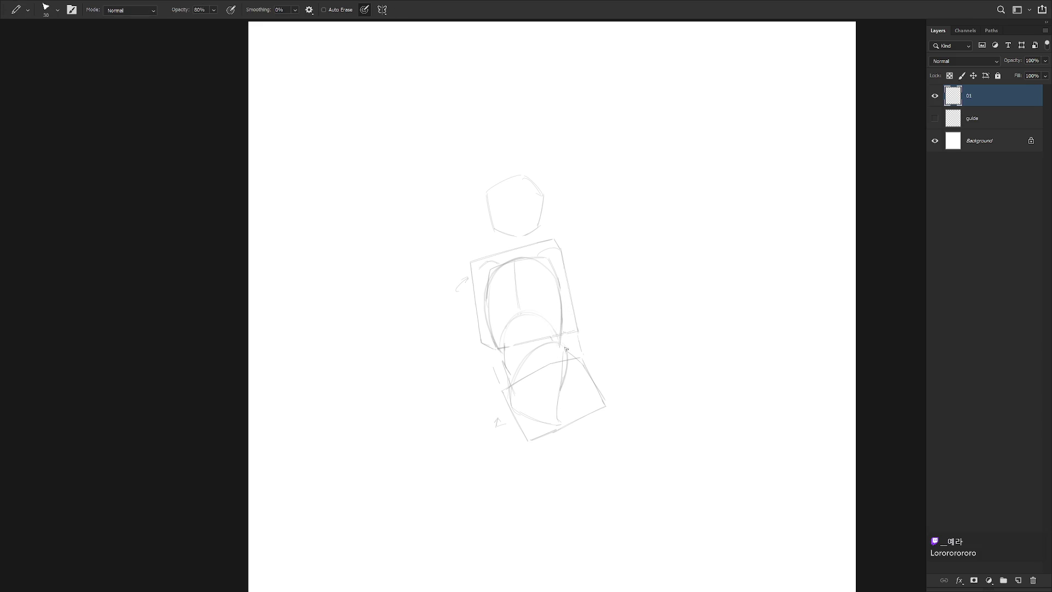
{"action": "key", "text": "shift+b"}
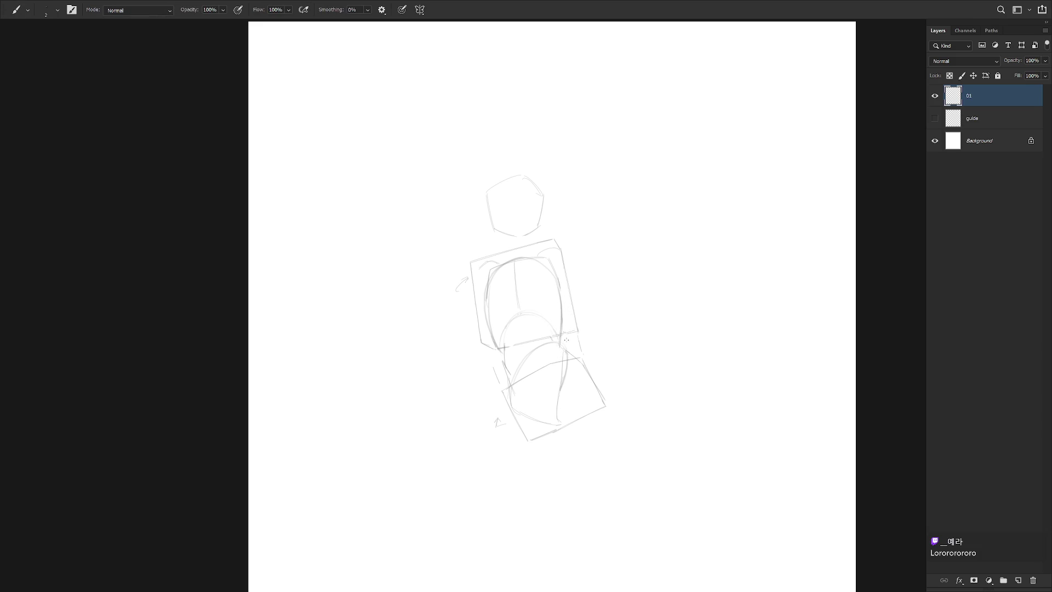
{"action": "left_click_drag", "start_coordinate": [564, 346], "coordinate": [581, 361]}
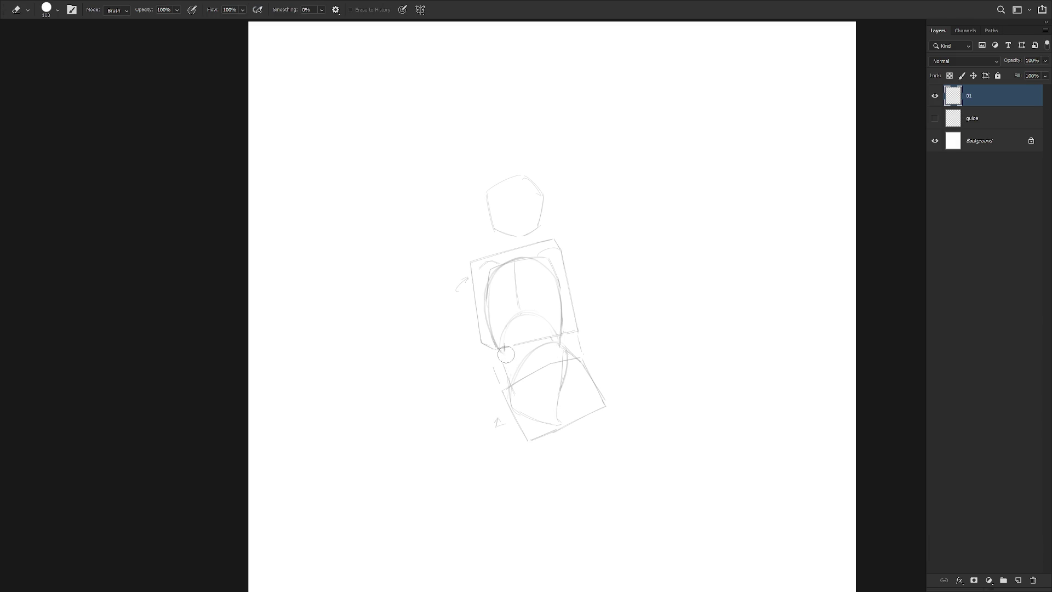
{"action": "key", "text": "shift+b"}
{"action": "left_click_drag", "start_coordinate": [498, 346], "coordinate": [487, 296]}
{"action": "key", "text": "ctrl+z"}
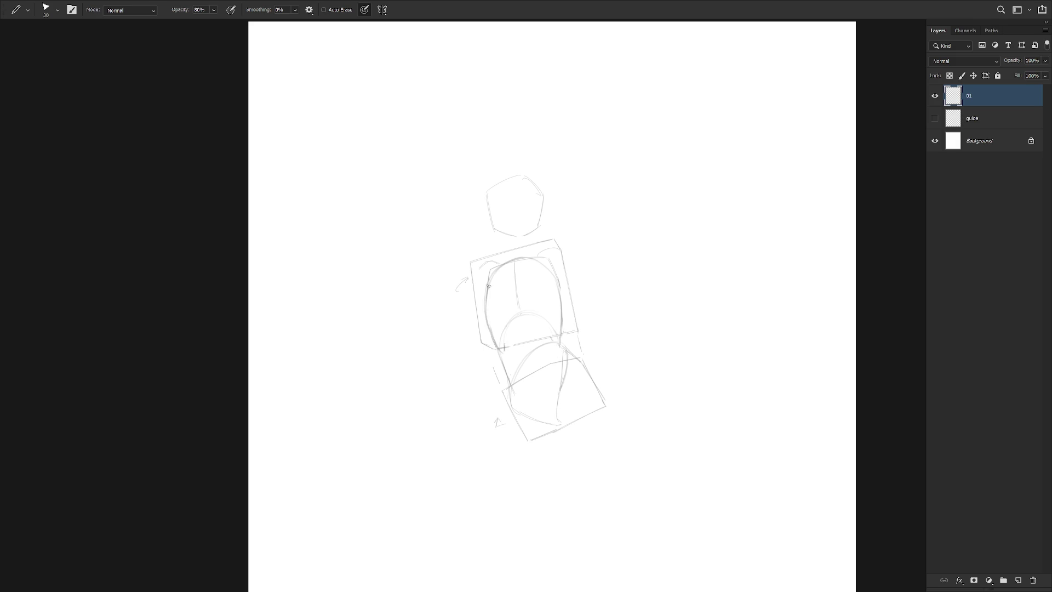
Erase and redraw the torso centre line, then add a faint stroke at 80% pencil opacity.
{"action": "key", "text": "shift+b"}
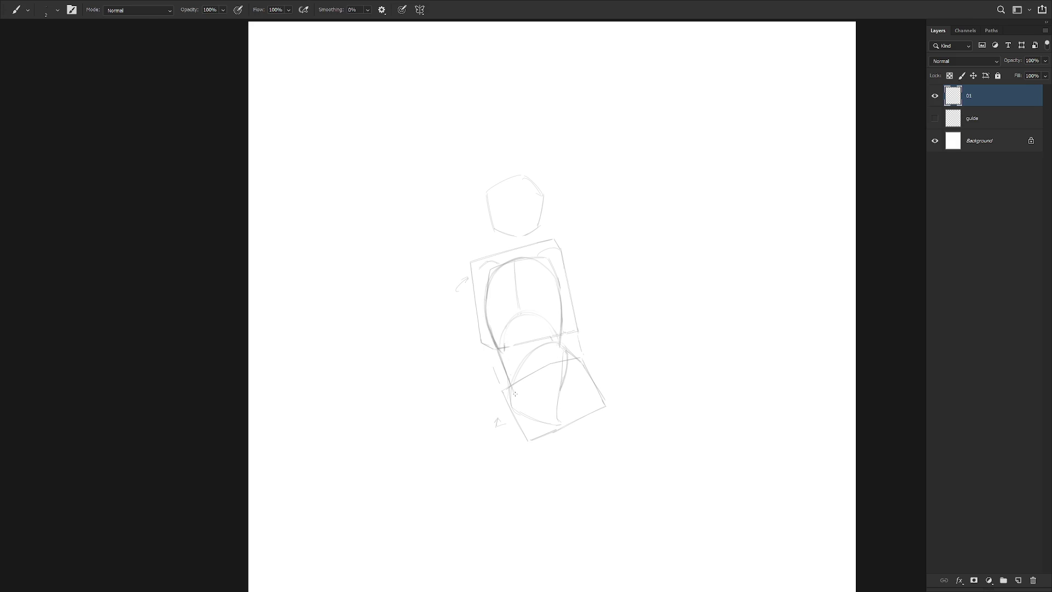
{"action": "key", "text": "e"}
{"action": "left_click_drag", "start_coordinate": [515, 258], "coordinate": [517, 307]}
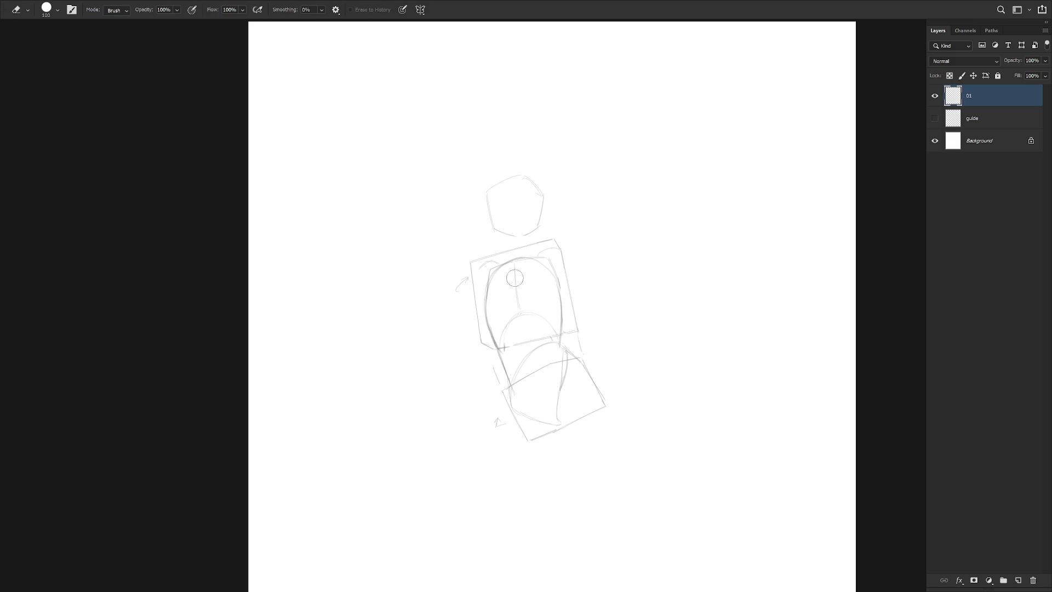
{"action": "key", "text": "b"}
{"action": "left_click_drag", "start_coordinate": [513, 270], "coordinate": [516, 314]}
{"action": "key", "text": "shift+b"}
{"action": "key", "text": "8"}
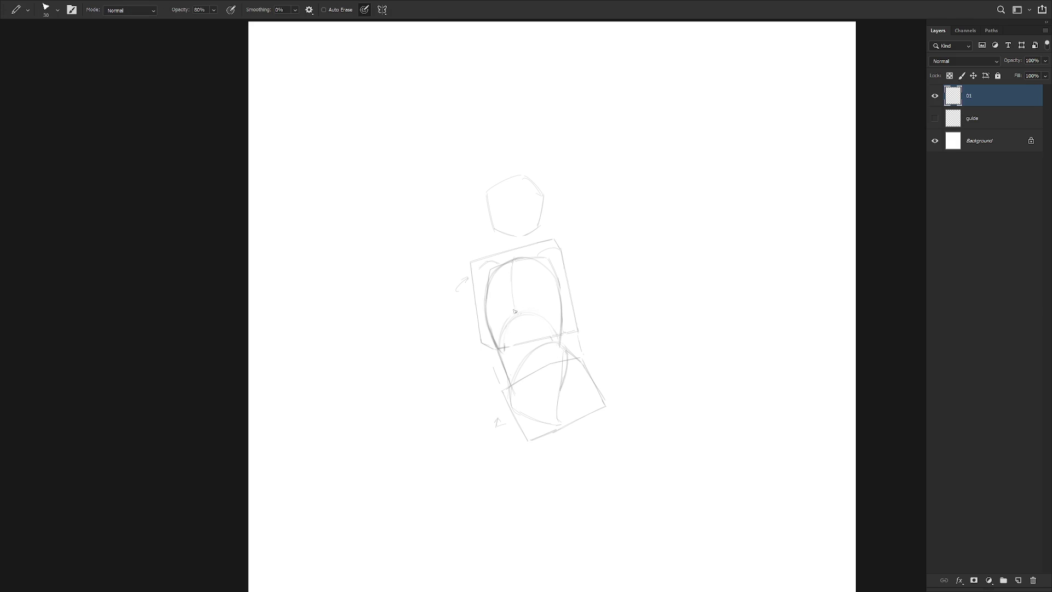
{"action": "left_click_drag", "start_coordinate": [513, 312], "coordinate": [502, 335]}
Lightly erase part of the torso arc and return to the pencil at 80% opacity.
{"action": "key", "text": "e"}
{"action": "left_click_drag", "start_coordinate": [535, 317], "coordinate": [554, 342]}
{"action": "key", "text": "e"}
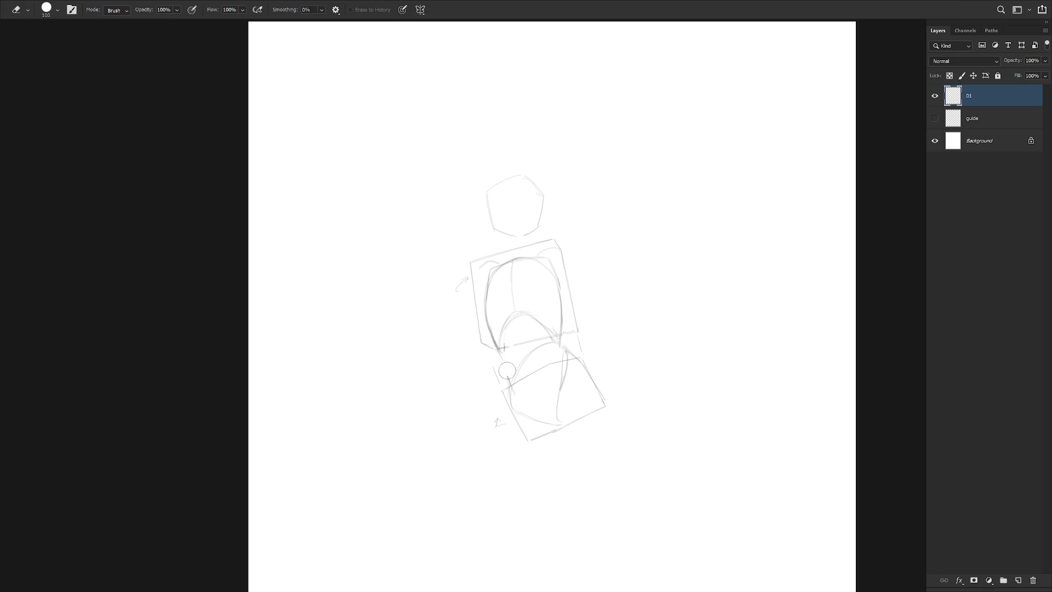
{"action": "key", "text": "b"}
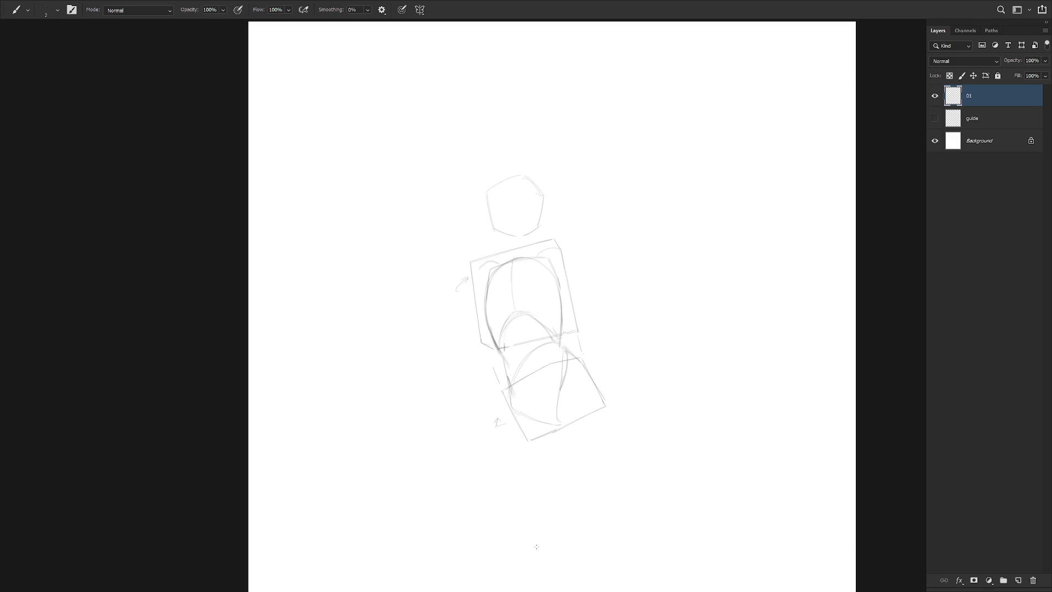
{"action": "key", "text": "shift+b"}
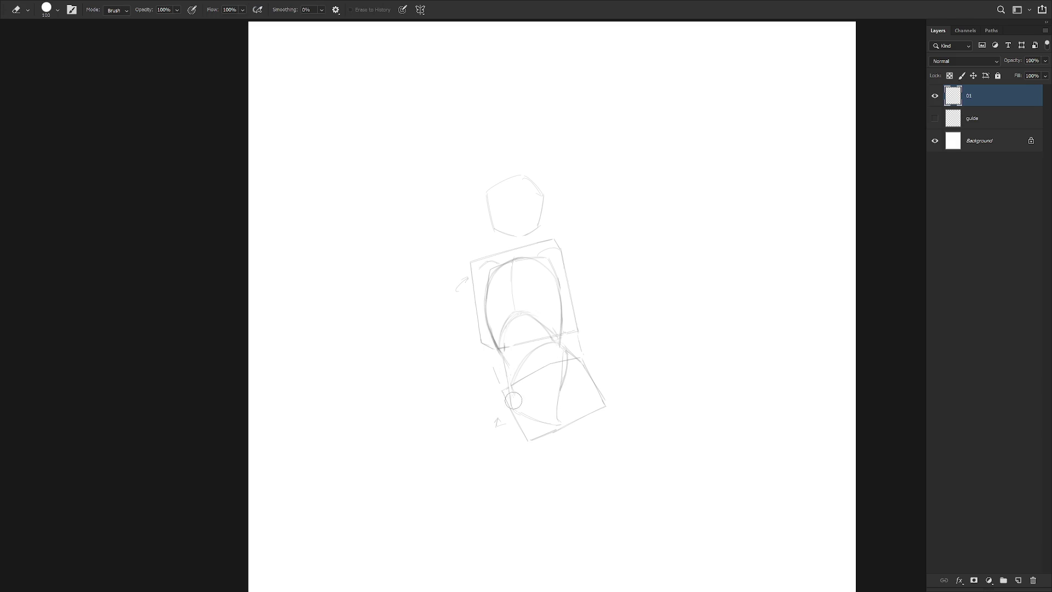
{"action": "key", "text": "8"}
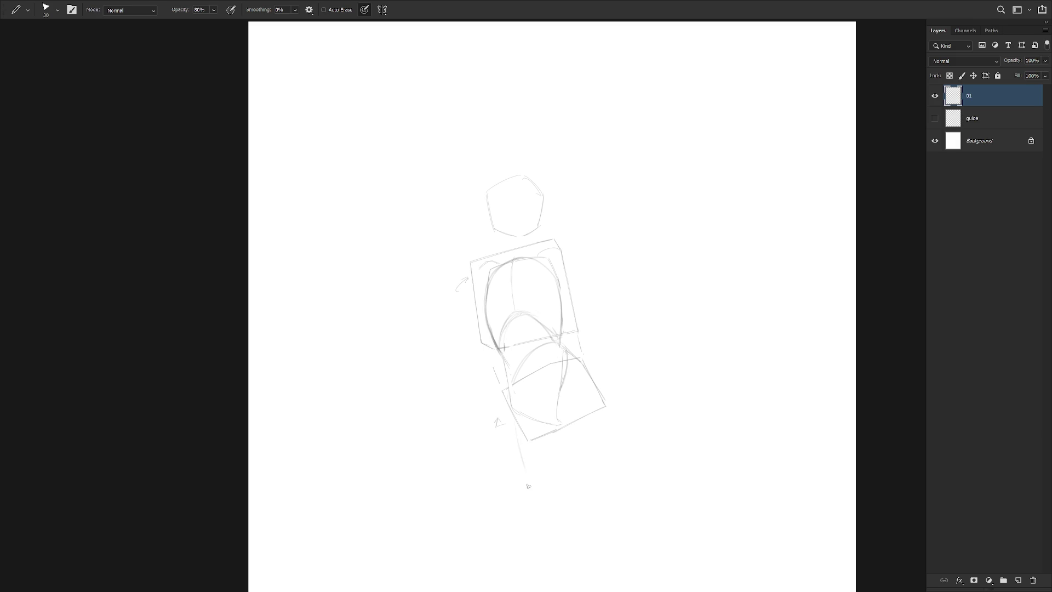
Draw the left leg line below the hips and faint strokes along the pelvis box's bottom.
{"action": "left_click_drag", "start_coordinate": [515, 430], "coordinate": [527, 500]}
{"action": "left_click_drag", "start_coordinate": [567, 433], "coordinate": [543, 518]}
{"action": "key", "text": "ctrl+z"}
{"action": "key", "text": "ctrl+z"}
{"action": "key", "text": "ctrl+z"}
{"action": "left_click_drag", "start_coordinate": [518, 442], "coordinate": [535, 446]}
{"action": "key", "text": "shift+b"}
{"action": "left_click_drag", "start_coordinate": [553, 428], "coordinate": [527, 437]}
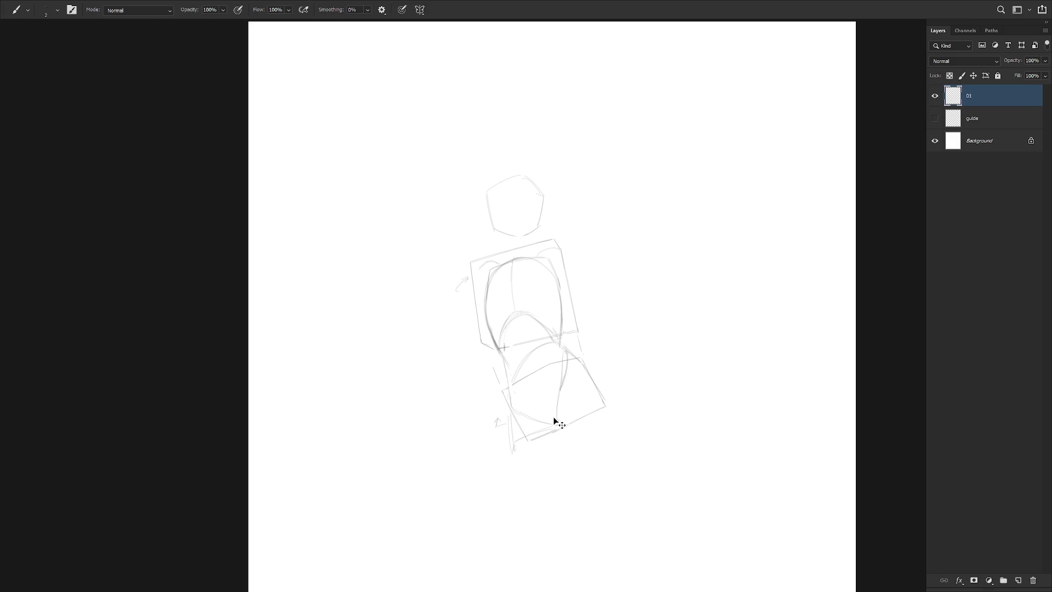
{"action": "key", "text": "e"}
{"action": "left_click_drag", "start_coordinate": [515, 454], "coordinate": [515, 445]}
{"action": "key", "text": "b"}
Draw the outer right hip line and a shorter, straighter leg line below the pelvis.
{"action": "left_click_drag", "start_coordinate": [559, 420], "coordinate": [584, 395]}
{"action": "key", "text": "ctrl+z"}
{"action": "left_click_drag", "start_coordinate": [588, 368], "coordinate": [616, 399]}
{"action": "left_click_drag", "start_coordinate": [561, 433], "coordinate": [569, 496]}
{"action": "key", "text": "ctrl+z"}
{"action": "left_click_drag", "start_coordinate": [557, 430], "coordinate": [560, 480]}
Redraw the right thigh as a curve running down from the hip.
{"action": "left_click_drag", "start_coordinate": [616, 395], "coordinate": [607, 463]}
{"action": "key", "text": "ctrl+z"}
{"action": "left_click_drag", "start_coordinate": [617, 408], "coordinate": [596, 482]}
{"action": "key", "text": "ctrl+z"}
{"action": "key", "text": "ctrl+z"}
{"action": "left_click_drag", "start_coordinate": [609, 392], "coordinate": [621, 416]}
{"action": "left_click_drag", "start_coordinate": [596, 488], "coordinate": [621, 426]}
Retry the thin left leg line below the pelvis several times.
{"action": "key", "text": "ctrl+z"}
{"action": "left_click_drag", "start_coordinate": [558, 411], "coordinate": [565, 463]}
{"action": "key", "text": "ctrl+z"}
{"action": "left_click_drag", "start_coordinate": [558, 438], "coordinate": [556, 503]}
{"action": "key", "text": "ctrl+z"}
{"action": "mouse_move", "coordinate": [559, 438]}
{"action": "left_mouse_down"}
{"action": "mouse_move", "coordinate": [555, 503]}
{"action": "mouse_move", "coordinate": [571, 516]}
{"action": "mouse_move", "coordinate": [563, 492]}
{"action": "left_mouse_up"}
{"action": "key", "text": "ctrl+z"}
{"action": "key", "text": "ctrl+z"}
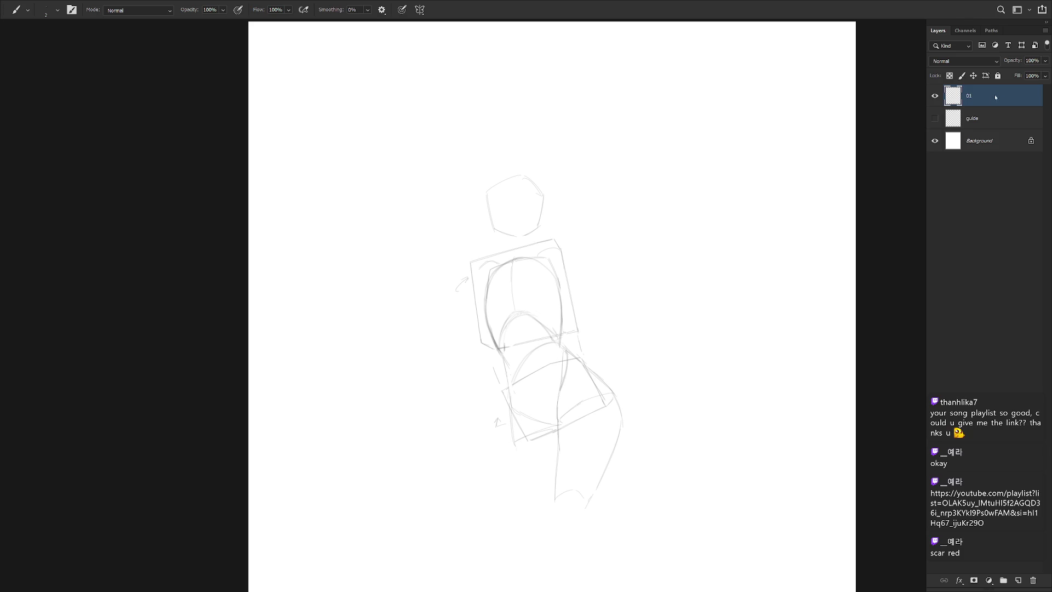
Darken the left leg line as one continuous stroke.
{"action": "left_click_drag", "start_coordinate": [608, 356], "coordinate": [607, 301]}
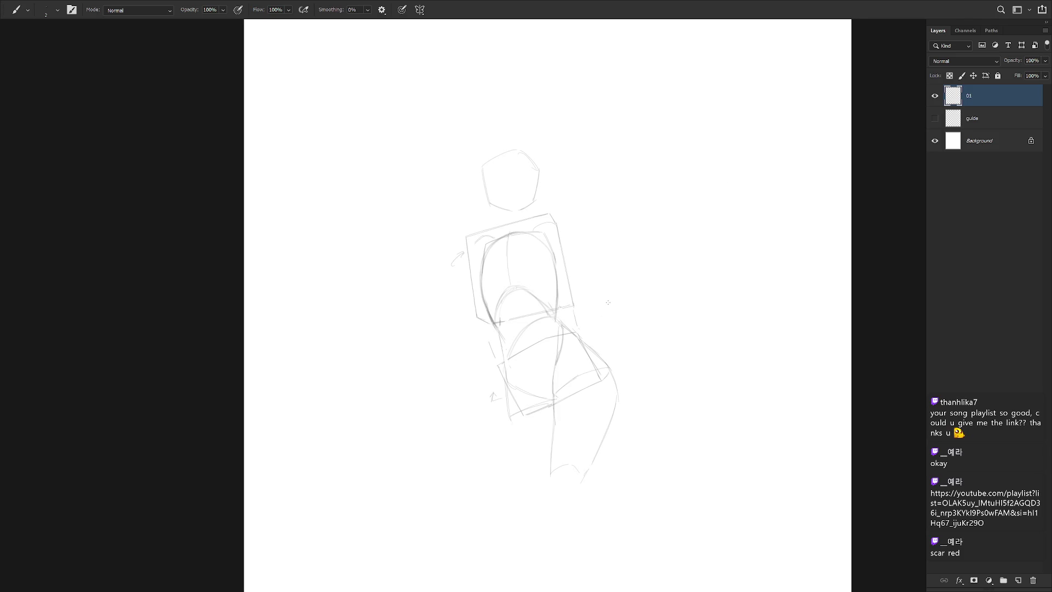
{"action": "left_click_drag", "start_coordinate": [555, 403], "coordinate": [551, 464]}
{"action": "left_click_drag", "start_coordinate": [552, 422], "coordinate": [550, 473]}
{"action": "key", "text": "ctrl+z"}
Replace a short left-side stroke with a new line along the left leg.
{"action": "key", "text": "ctrl+z"}
{"action": "left_click_drag", "start_coordinate": [553, 404], "coordinate": [551, 467]}
Erase the curved foot stroke at the leg's end and draw the right lower leg line.
{"action": "key", "text": "e"}
{"action": "key", "text": "b"}
{"action": "key", "text": "e"}
{"action": "mouse_move", "coordinate": [552, 482]}
{"action": "left_mouse_down"}
{"action": "mouse_move", "coordinate": [574, 462]}
{"action": "mouse_move", "coordinate": [546, 477]}
{"action": "left_mouse_up"}
{"action": "key", "text": "b"}
{"action": "key", "text": "e"}
{"action": "key", "text": "b"}
{"action": "left_click_drag", "start_coordinate": [576, 472], "coordinate": [599, 440]}
{"action": "left_click_drag", "start_coordinate": [507, 425], "coordinate": [509, 487]}
{"action": "key", "text": "ctrl+z"}
{"action": "key", "text": "e"}
{"action": "key", "text": "b"}
{"action": "mouse_move", "coordinate": [505, 414]}
{"action": "left_mouse_down"}
{"action": "mouse_move", "coordinate": [497, 476]}
{"action": "mouse_move", "coordinate": [543, 403]}
{"action": "left_mouse_up"}
{"action": "key", "text": "e"}
{"action": "key", "text": "b"}
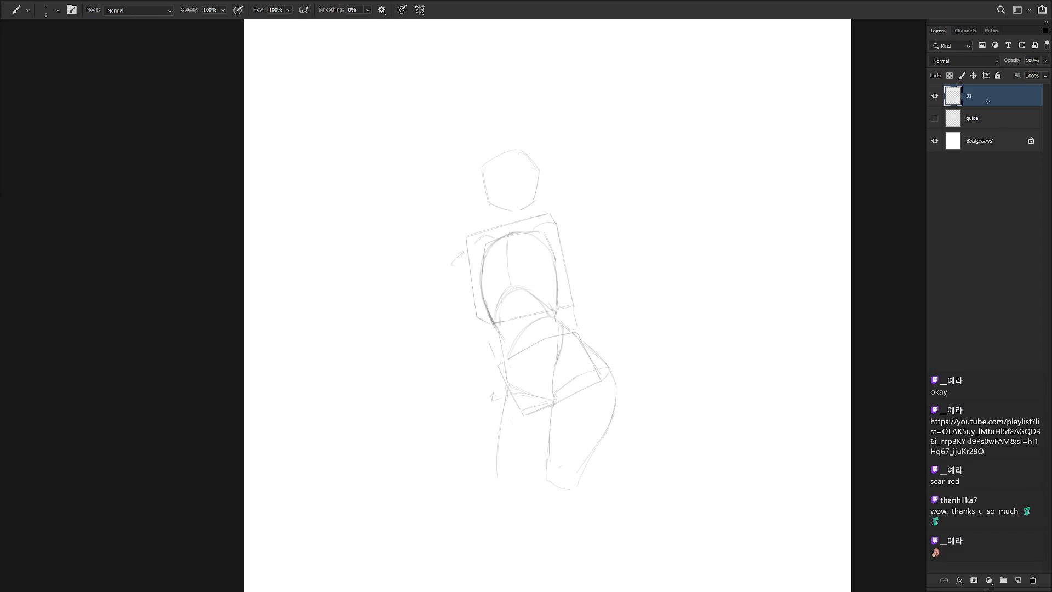
Erase the lower-left leg stroke, then restore it and resume with the brush.
{"action": "key", "text": "e"}
{"action": "left_click_drag", "start_coordinate": [502, 419], "coordinate": [501, 477]}
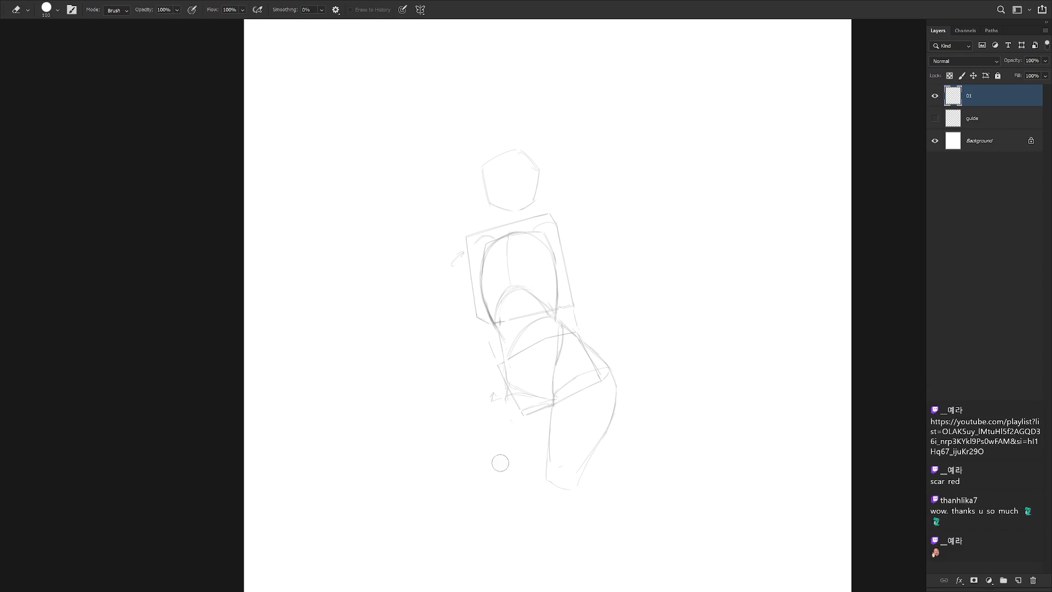
{"action": "key", "text": "ctrl+z"}
{"action": "key", "text": "b"}
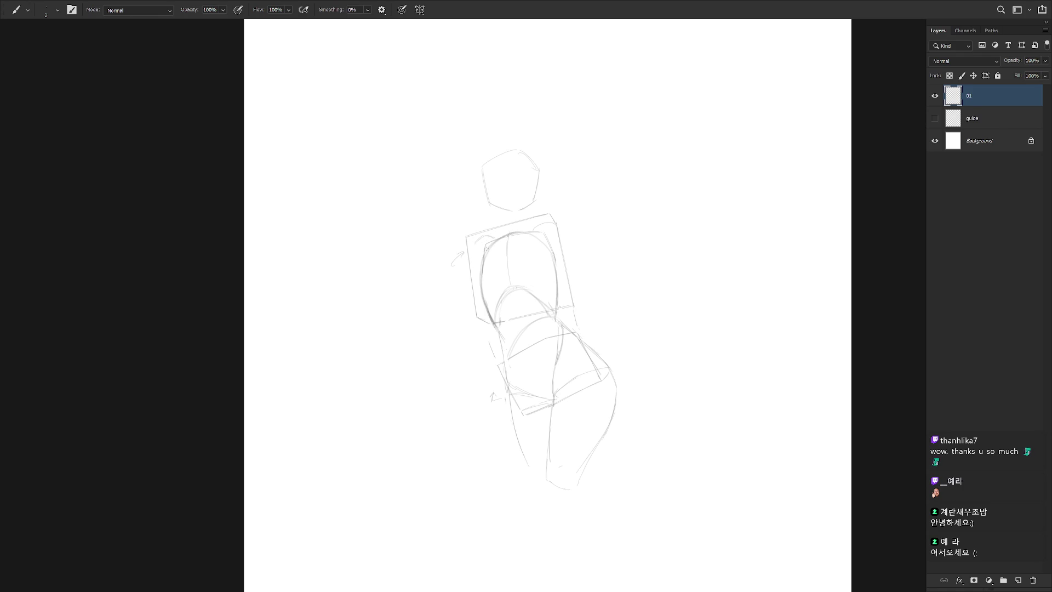
Undo the faint stroke left of the torso and toggle between eraser and brush.
{"action": "key", "text": "ctrl+z"}
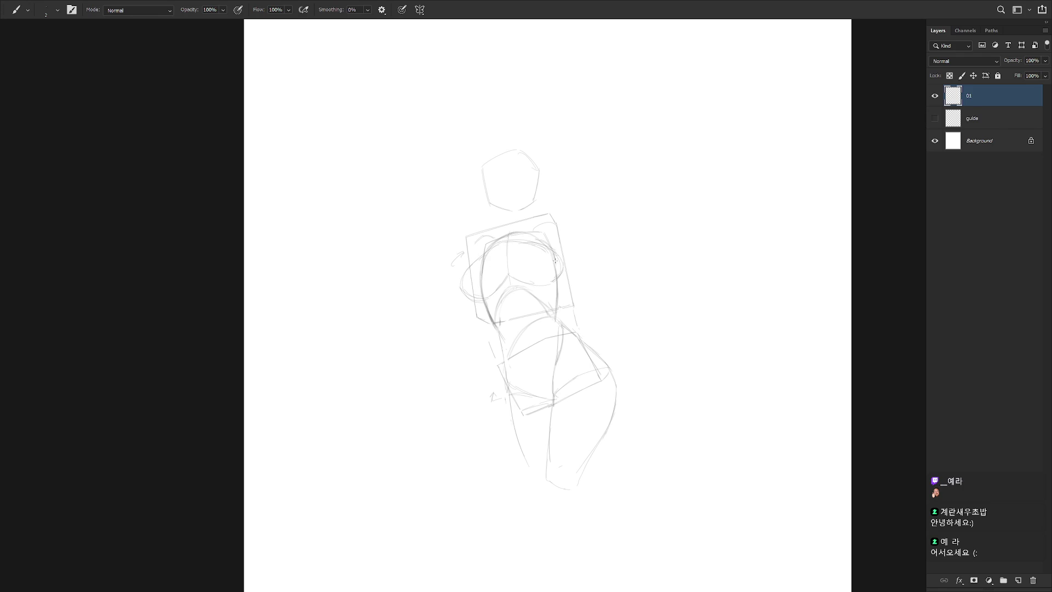
{"action": "key", "text": "ctrl"}
{"action": "key", "text": "e"}
{"action": "key", "text": "e"}
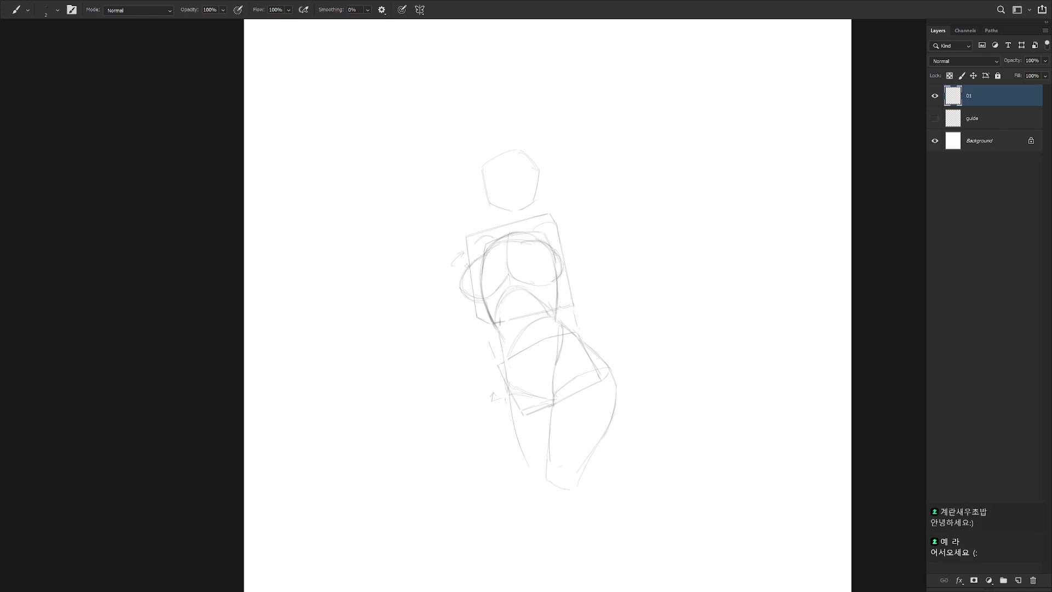
{"action": "key", "text": "e"}
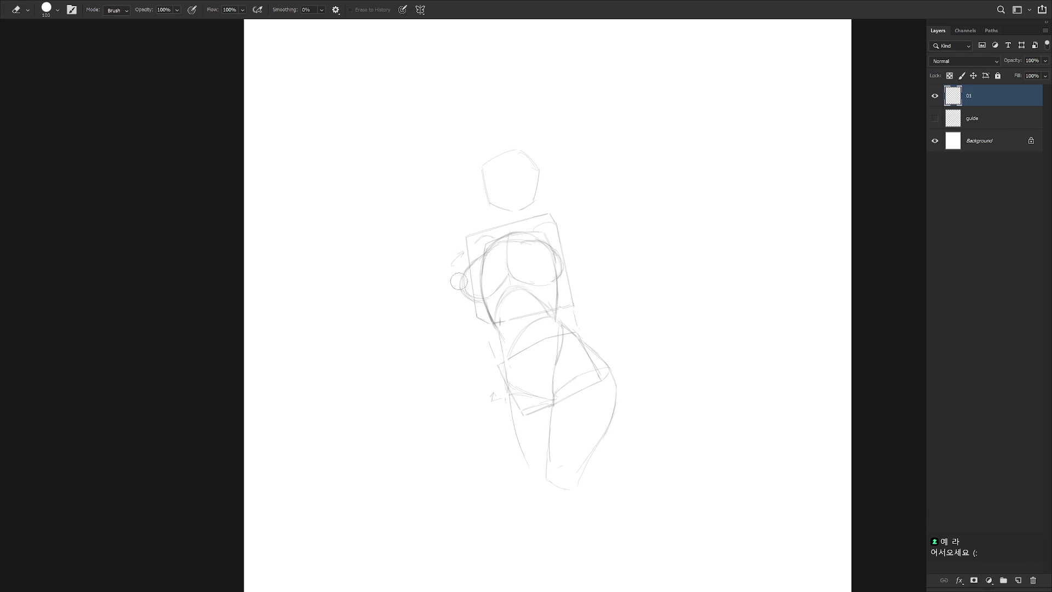
Smudge soft shading along the left edge of the chest with the 8% Smudge tool.
{"action": "key", "text": "shift+b"}
{"action": "key", "text": "r"}
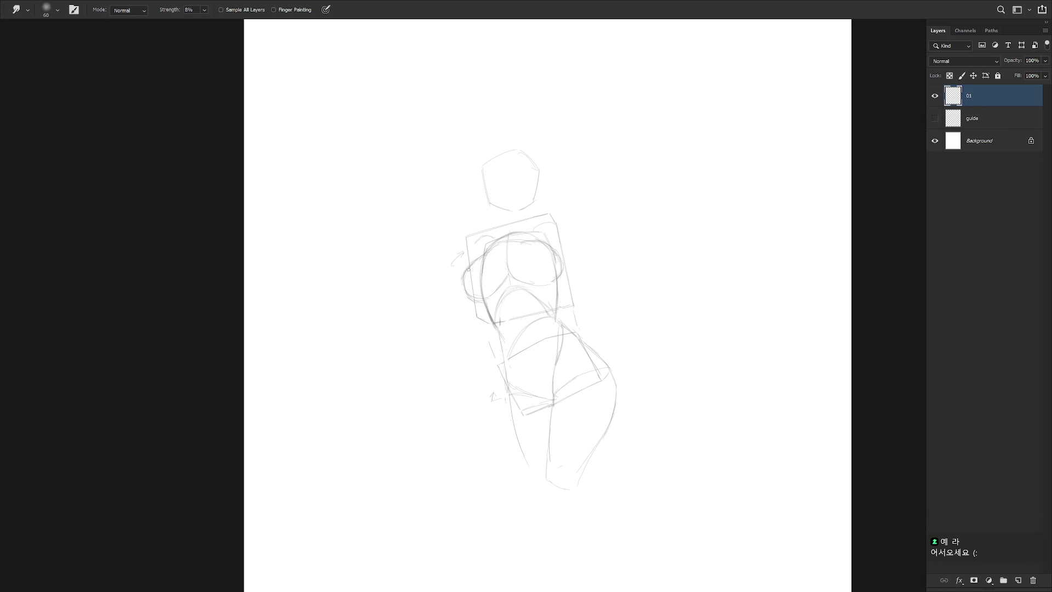
{"action": "left_click_drag", "start_coordinate": [474, 263], "coordinate": [469, 279]}
Tidy the chest outlines, alternating between Brush and Eraser.
{"action": "key", "text": "b"}
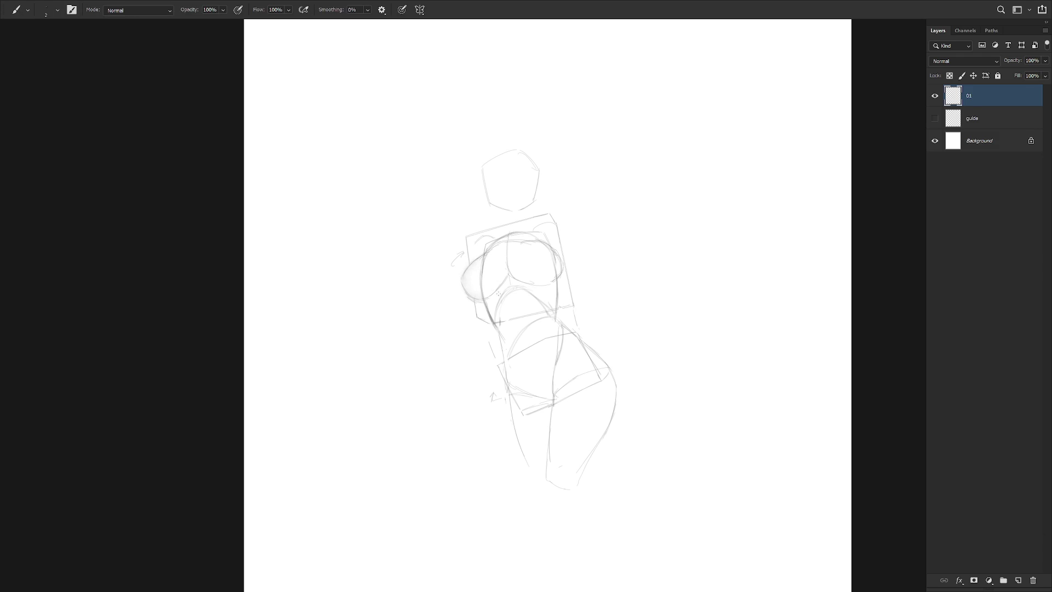
{"action": "key", "text": "e"}
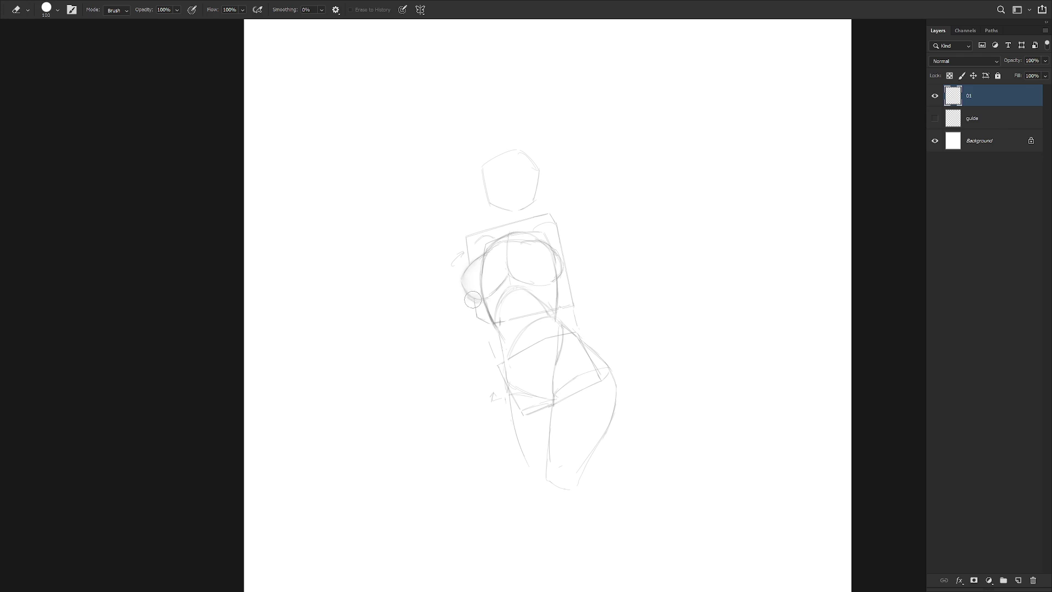
{"action": "key", "text": "b"}
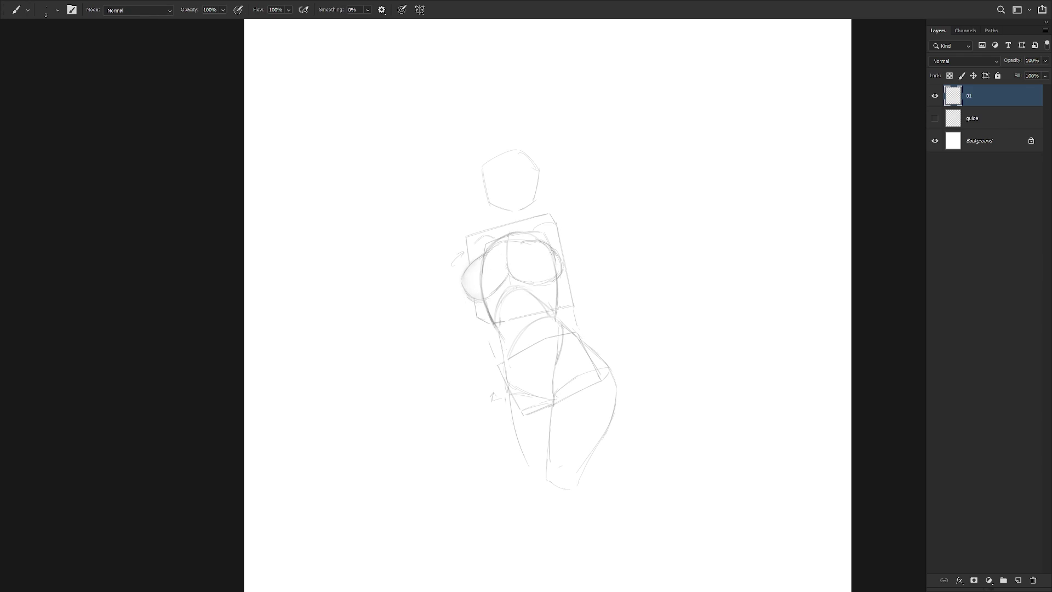
{"action": "key", "text": "e"}
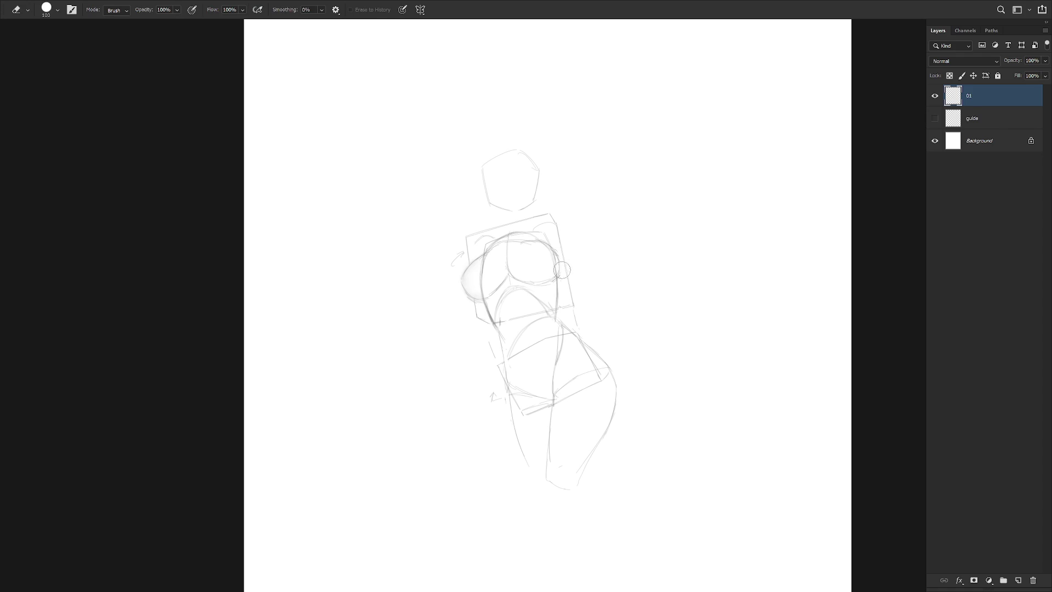
{"action": "key", "text": "b"}
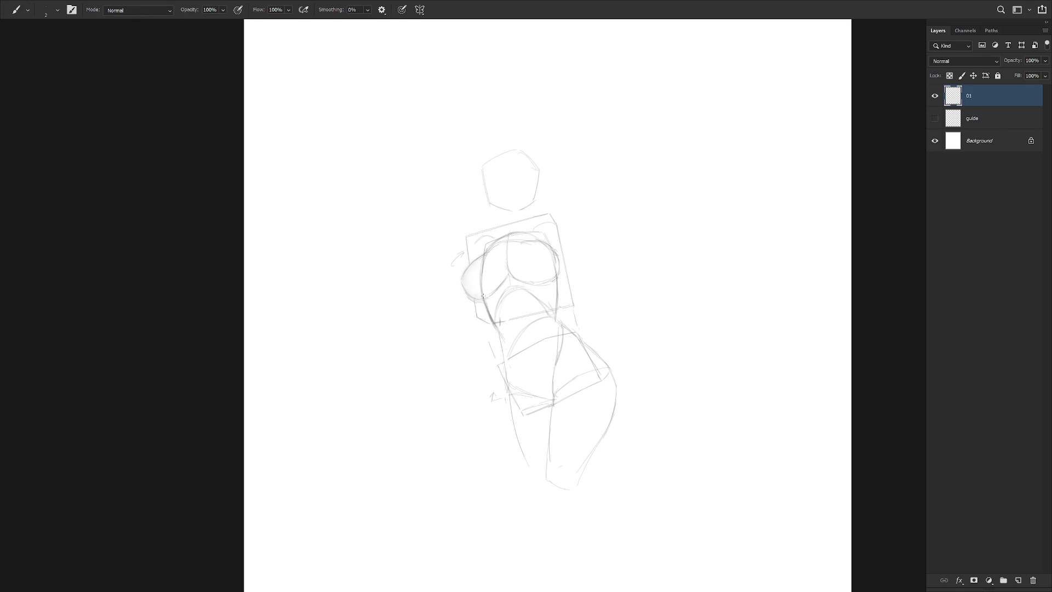
{"action": "key", "text": "e"}
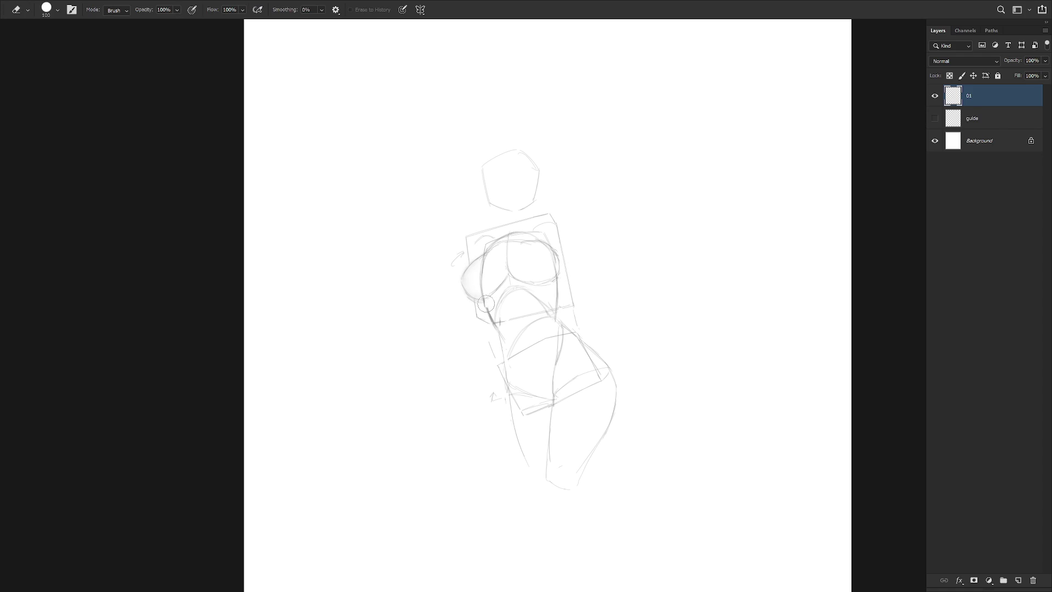
{"action": "key", "text": "b"}
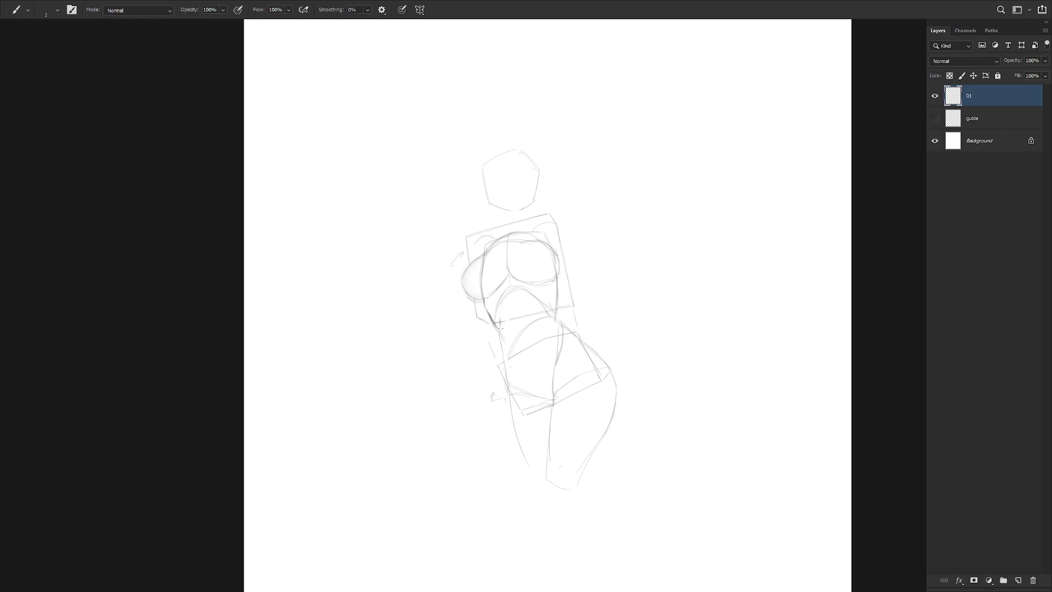
{"action": "key", "text": "e"}
{"action": "key", "text": "b"}
{"action": "key", "text": "e"}
{"action": "key", "text": "b"}
{"action": "key", "text": "e"}
{"action": "key", "text": "b"}
Erase the old outer right-hip and right-thigh strokes.
{"action": "key", "text": "e"}
{"action": "left_click_drag", "start_coordinate": [614, 378], "coordinate": [607, 393]}
{"action": "key", "text": "b"}
{"action": "key", "text": "e"}
{"action": "mouse_move", "coordinate": [615, 401]}
{"action": "left_mouse_down"}
{"action": "mouse_move", "coordinate": [580, 472]}
{"action": "mouse_move", "coordinate": [596, 456]}
{"action": "mouse_move", "coordinate": [561, 406]}
{"action": "mouse_move", "coordinate": [557, 455]}
{"action": "left_mouse_up"}
{"action": "key", "text": "b"}
{"action": "key", "text": "e"}
{"action": "key", "text": "b"}
Draw a new inner line for the right leg, retrying the curved stroke.
{"action": "left_click_drag", "start_coordinate": [553, 417], "coordinate": [556, 466]}
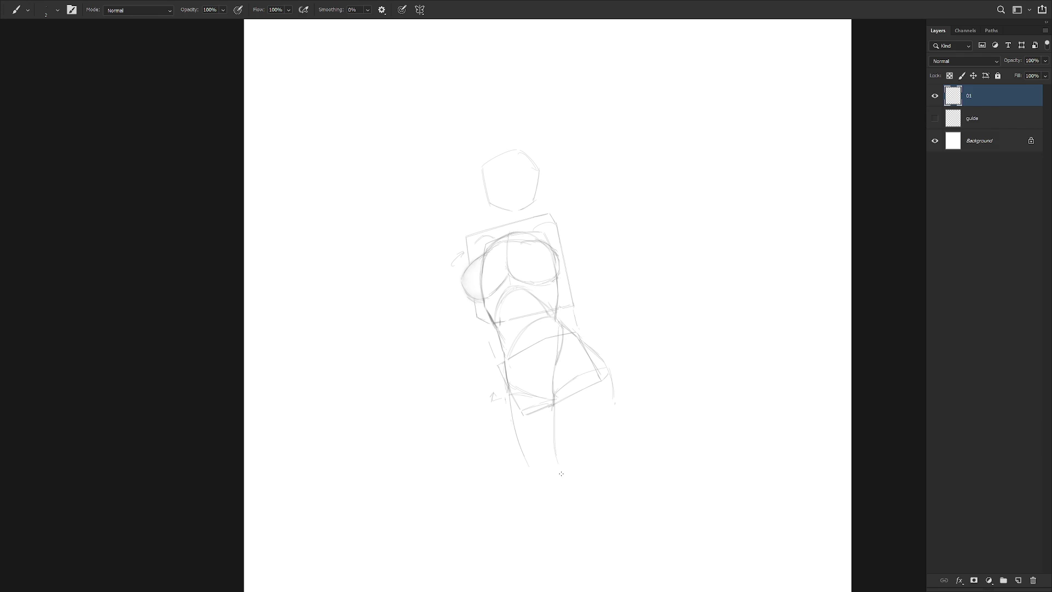
{"action": "left_click_drag", "start_coordinate": [554, 393], "coordinate": [547, 460]}
{"action": "key", "text": "e"}
{"action": "mouse_move", "coordinate": [551, 422]}
{"action": "left_mouse_down"}
{"action": "mouse_move", "coordinate": [548, 461]}
{"action": "mouse_move", "coordinate": [569, 474]}
{"action": "left_mouse_up"}
{"action": "key", "text": "b"}
{"action": "key", "text": "ctrl+z"}
Redraw the outer right leg contour from the hip down with the Pencil.
{"action": "key", "text": "shift+b"}
{"action": "left_click_drag", "start_coordinate": [615, 404], "coordinate": [572, 485]}
{"action": "mouse_move", "coordinate": [607, 362]}
{"action": "left_mouse_down"}
{"action": "mouse_move", "coordinate": [603, 429]}
{"action": "mouse_move", "coordinate": [585, 465]}
{"action": "left_mouse_up"}
{"action": "key", "text": "ctrl+z"}
{"action": "left_click_drag", "start_coordinate": [612, 375], "coordinate": [573, 471]}
{"action": "key", "text": "ctrl+z"}
{"action": "left_click_drag", "start_coordinate": [612, 378], "coordinate": [571, 496]}
Replace the faint old left-leg line with a darker curved contour.
{"action": "key", "text": "e"}
{"action": "left_click_drag", "start_coordinate": [509, 392], "coordinate": [529, 470]}
{"action": "key", "text": "b"}
{"action": "left_click_drag", "start_coordinate": [510, 400], "coordinate": [535, 467]}
{"action": "key", "text": "ctrl+z"}
{"action": "key", "text": "ctrl+z"}
{"action": "left_click_drag", "start_coordinate": [511, 398], "coordinate": [503, 480]}
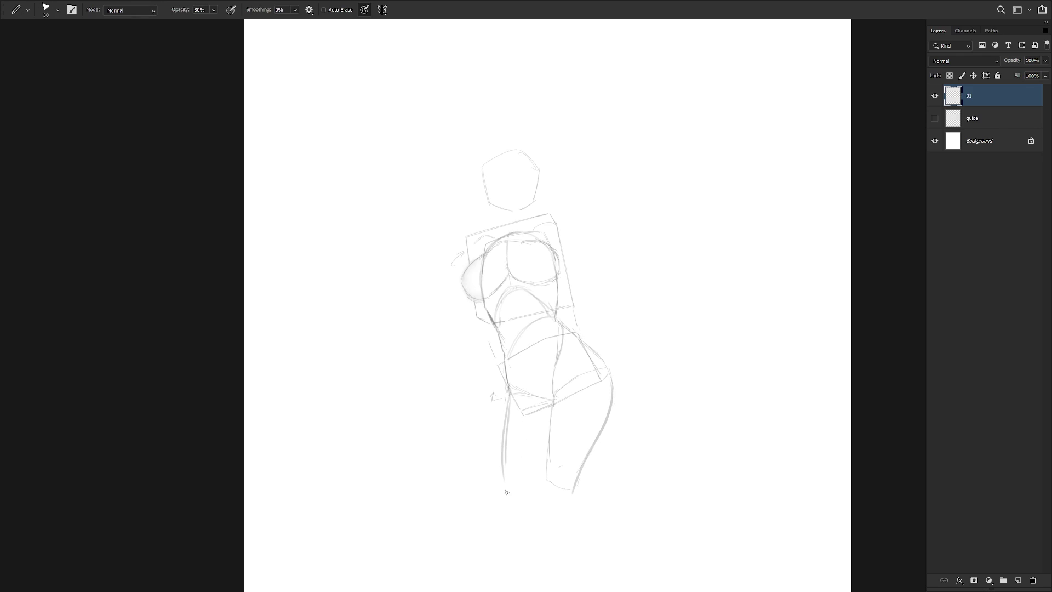
{"action": "key", "text": "ctrl+z"}
{"action": "left_click_drag", "start_coordinate": [509, 401], "coordinate": [529, 478]}
{"action": "key", "text": "ctrl+z"}
Erase the stray marks beside the hip and left of the chest.
{"action": "key", "text": "e"}
{"action": "left_click_drag", "start_coordinate": [496, 390], "coordinate": [490, 398]}
{"action": "key", "text": "b"}
{"action": "mouse_move", "coordinate": [482, 383]}
{"action": "left_mouse_down"}
{"action": "mouse_move", "coordinate": [482, 364]}
{"action": "mouse_move", "coordinate": [480, 379]}
{"action": "left_mouse_up"}
{"action": "key", "text": "ctrl+z"}
{"action": "key", "text": "e"}
{"action": "mouse_move", "coordinate": [463, 254]}
{"action": "left_mouse_down"}
{"action": "mouse_move", "coordinate": [451, 267]}
{"action": "mouse_move", "coordinate": [484, 211]}
{"action": "left_mouse_up"}
{"action": "key", "text": "b"}
Sketch the left arm hanging from the chest toward the hip, undoing stray strokes.
{"action": "left_click_drag", "start_coordinate": [465, 298], "coordinate": [459, 327]}
{"action": "left_click_drag", "start_coordinate": [457, 390], "coordinate": [467, 349]}
{"action": "key", "text": "ctrl+z"}
{"action": "mouse_move", "coordinate": [451, 349]}
{"action": "left_mouse_down"}
{"action": "mouse_move", "coordinate": [460, 361]}
{"action": "mouse_move", "coordinate": [448, 386]}
{"action": "mouse_move", "coordinate": [434, 382]}
{"action": "mouse_move", "coordinate": [450, 378]}
{"action": "left_mouse_up"}
{"action": "left_click_drag", "start_coordinate": [478, 334], "coordinate": [455, 372]}
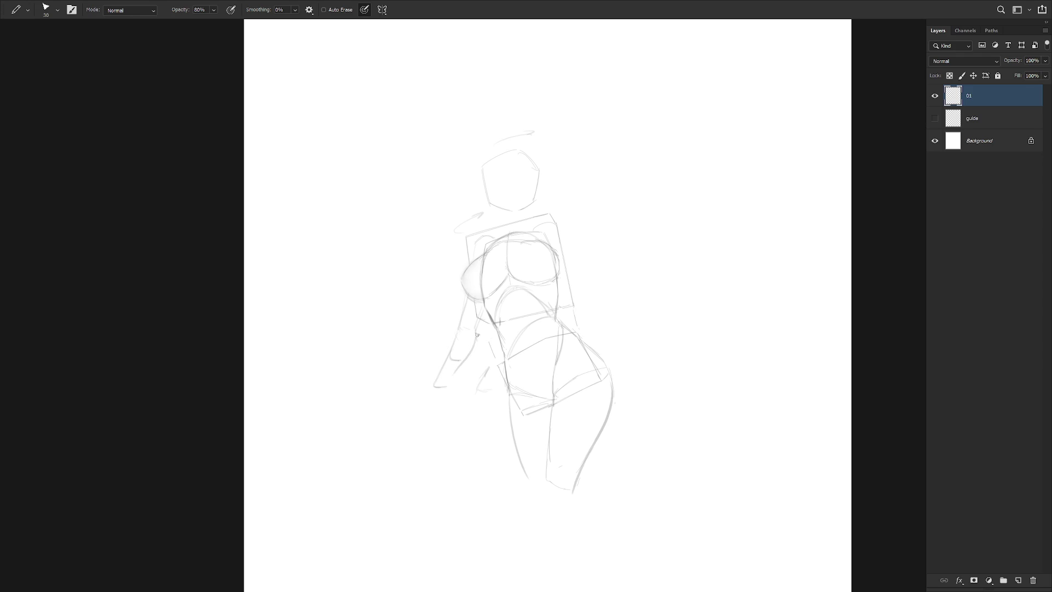
{"action": "key", "text": "ctrl+z"}
{"action": "left_click_drag", "start_coordinate": [475, 337], "coordinate": [436, 392]}
{"action": "key", "text": "ctrl+z"}
Add a short stroke at the end of the arm to rough in the left hand.
{"action": "key", "text": "e"}
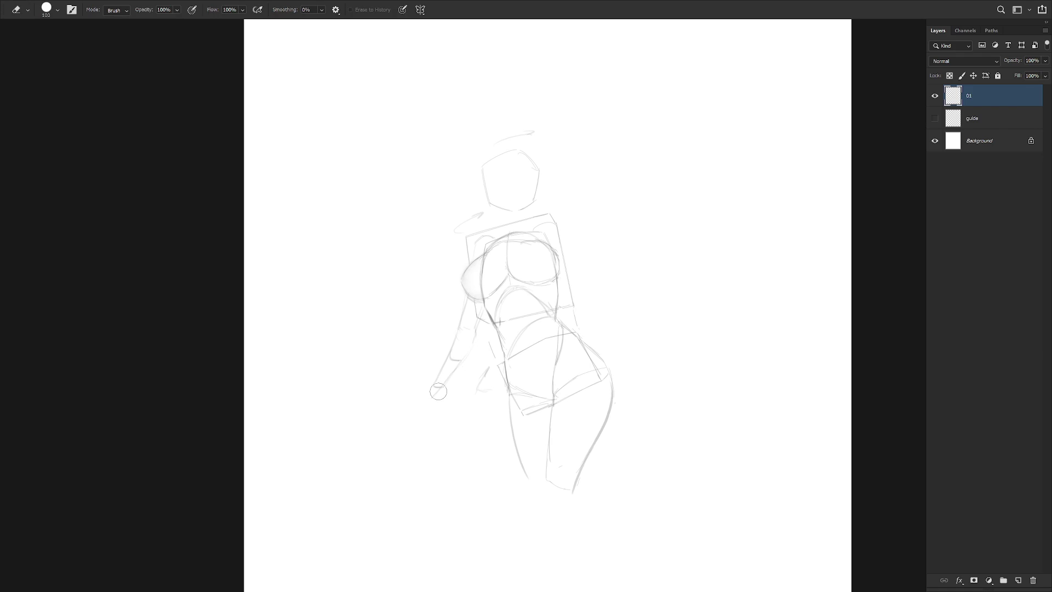
{"action": "key", "text": "b"}
{"action": "mouse_move", "coordinate": [438, 382]}
{"action": "left_mouse_down"}
{"action": "mouse_move", "coordinate": [423, 391]}
{"action": "mouse_move", "coordinate": [438, 394]}
{"action": "left_mouse_up"}
{"action": "key", "text": "shift+b"}
{"action": "key", "text": "e"}
{"action": "key", "text": "shift+b"}
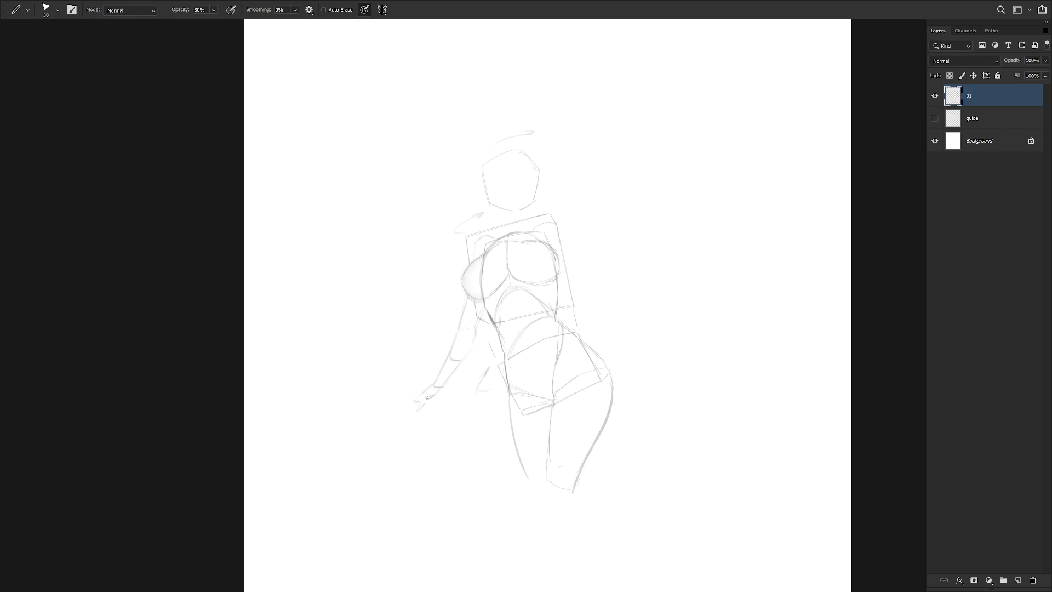
{"action": "key", "text": "shift+b"}
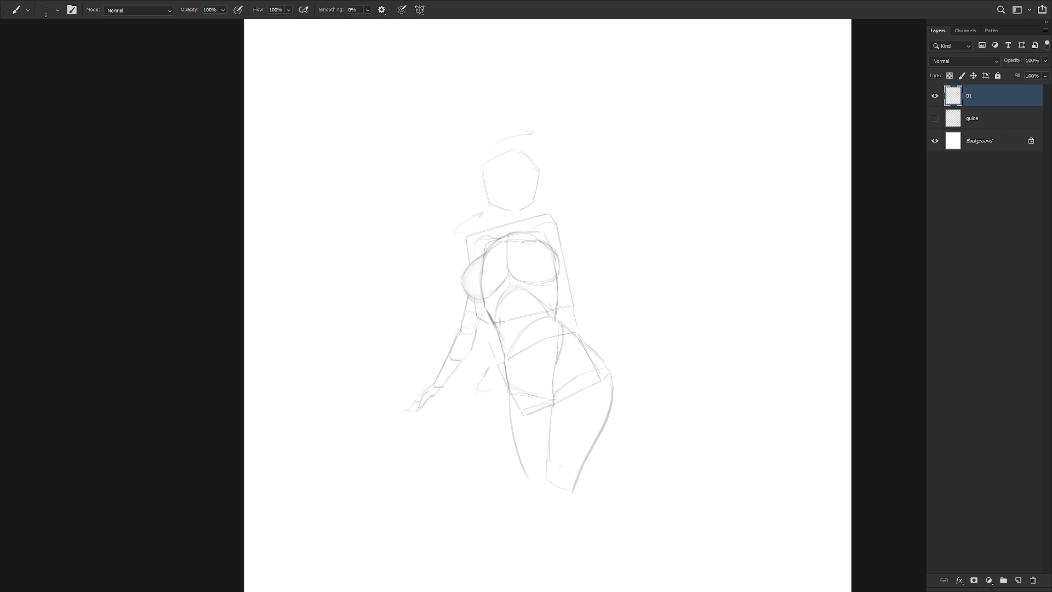
Erase, redraw and smudge the central lines between the breasts.
{"action": "key", "text": "shift+b"}
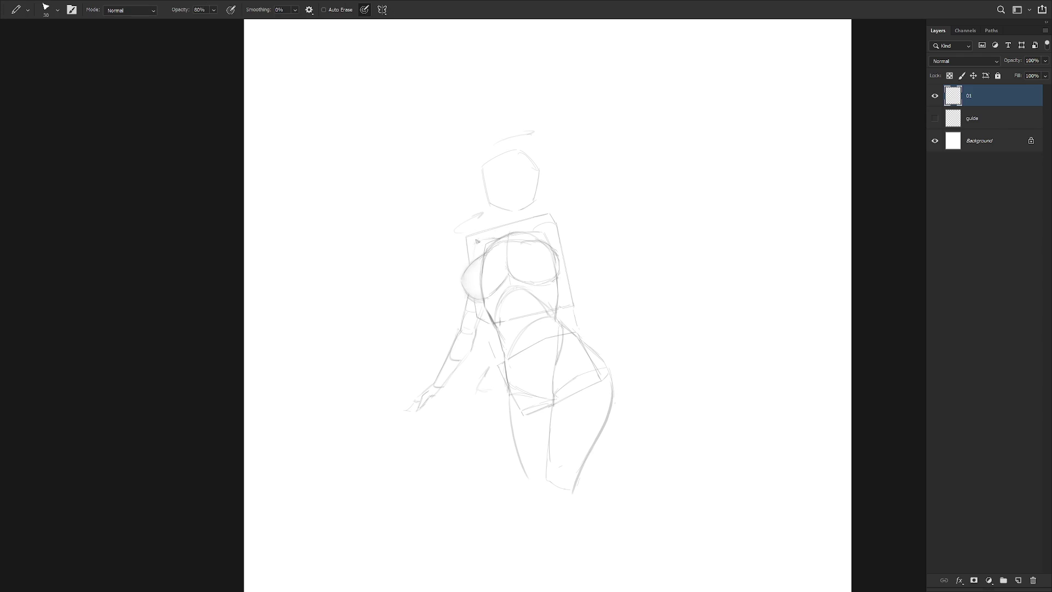
{"action": "key", "text": "e"}
{"action": "key", "text": "b"}
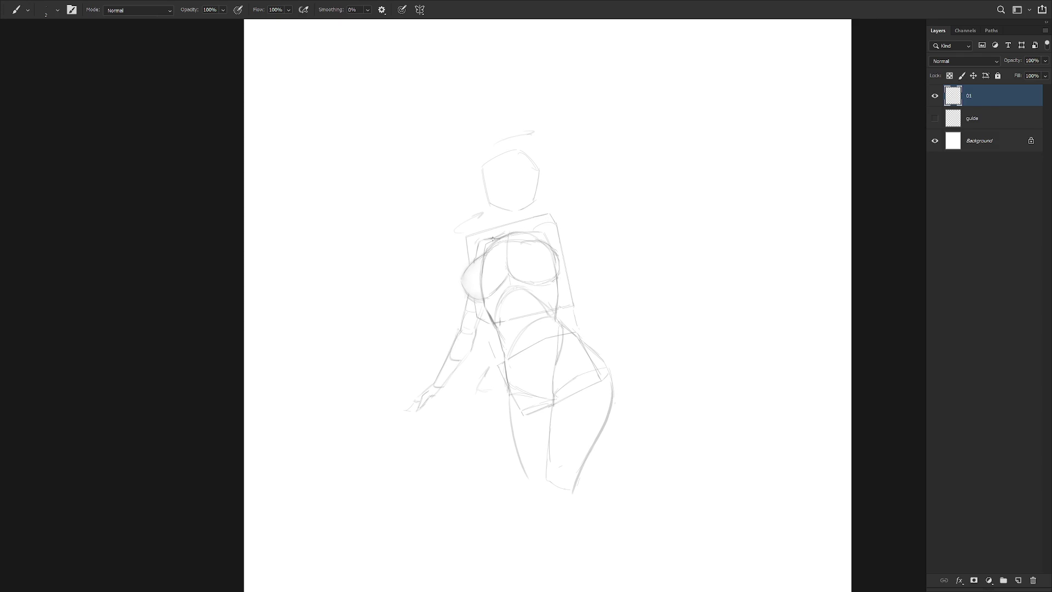
{"action": "key", "text": "e"}
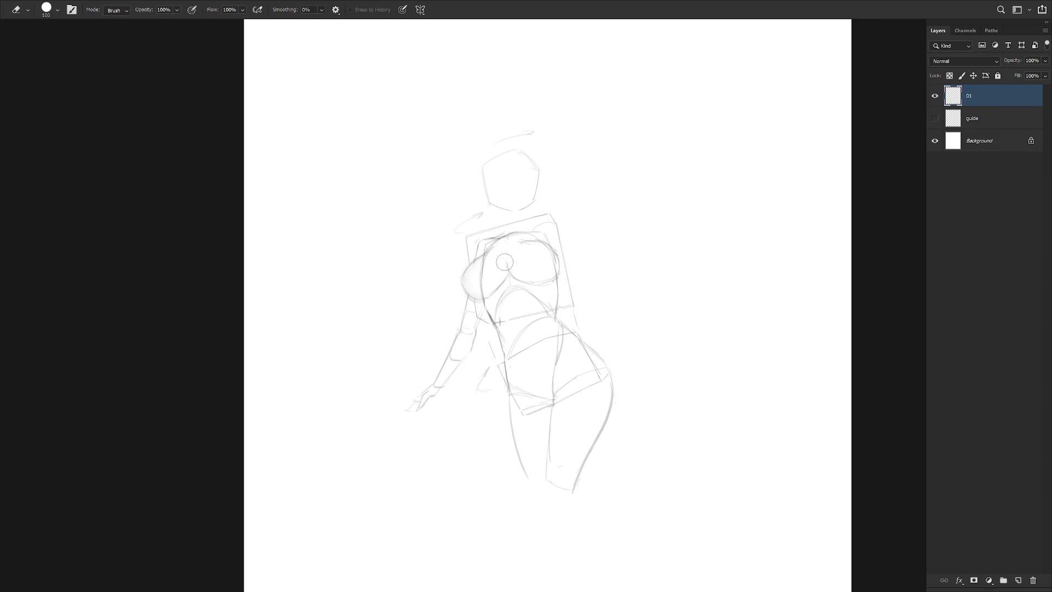
{"action": "key", "text": "b"}
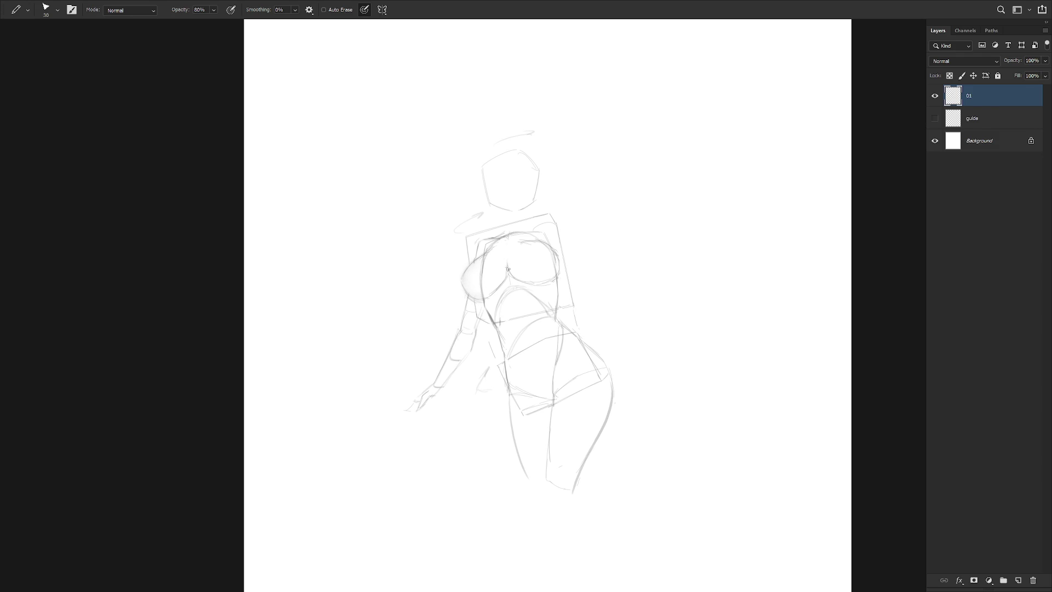
{"action": "key", "text": "r"}
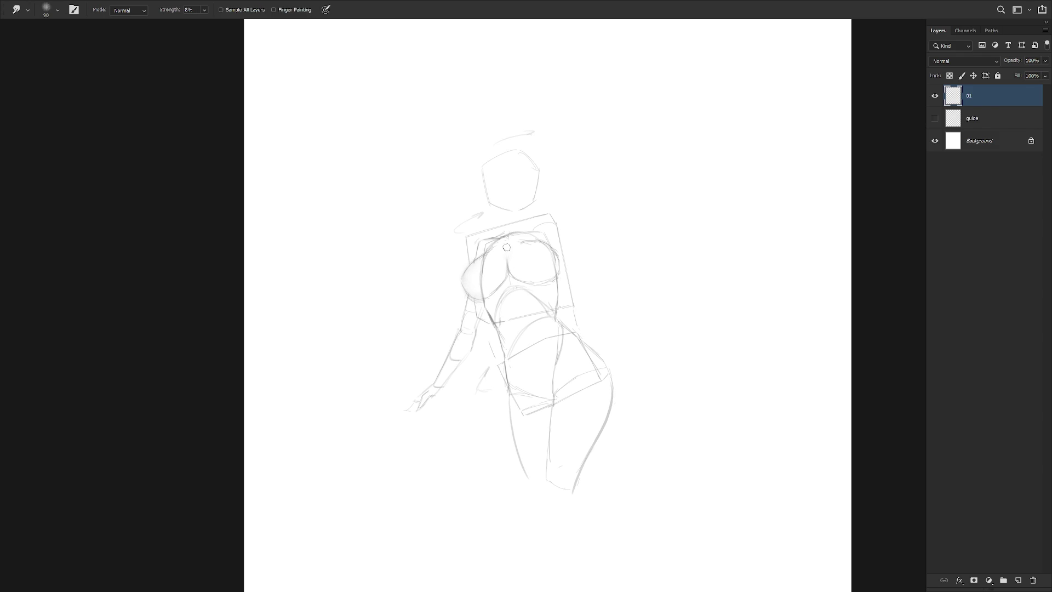
{"action": "key", "text": "e"}
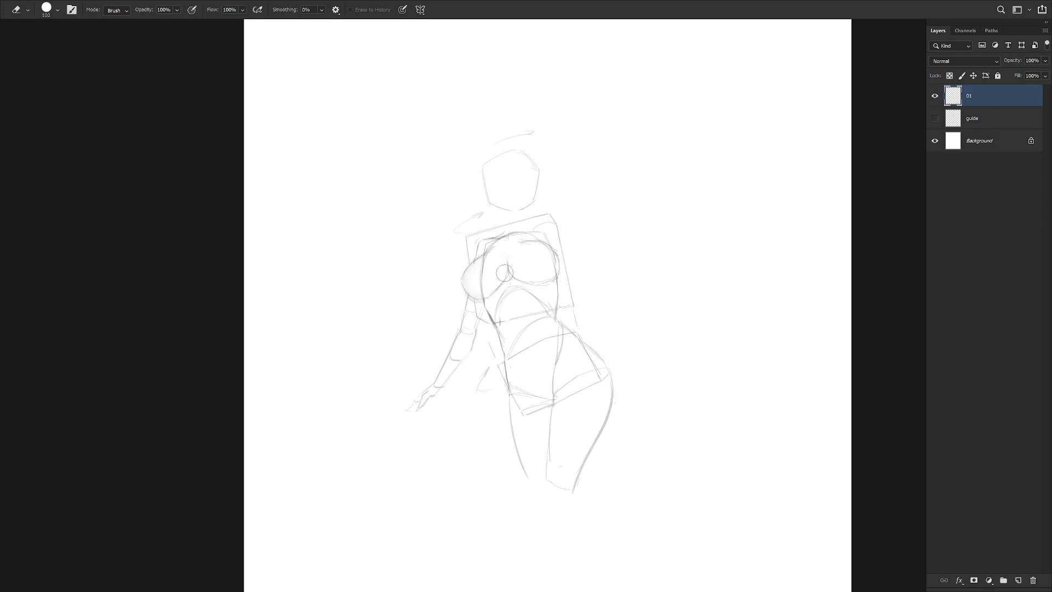
{"action": "key", "text": "b"}
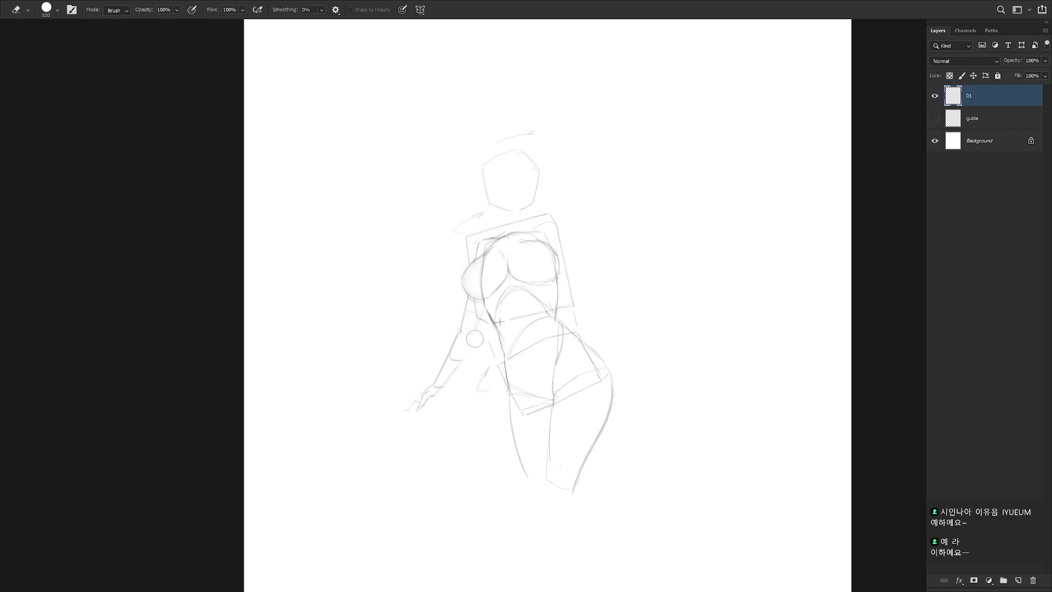
Redraw the inner arm line, then lasso the left arm and rotate it with Free Transform.
{"action": "mouse_move", "coordinate": [465, 359]}
{"action": "left_mouse_down"}
{"action": "mouse_move", "coordinate": [477, 328]}
{"action": "mouse_move", "coordinate": [469, 349]}
{"action": "left_mouse_up"}
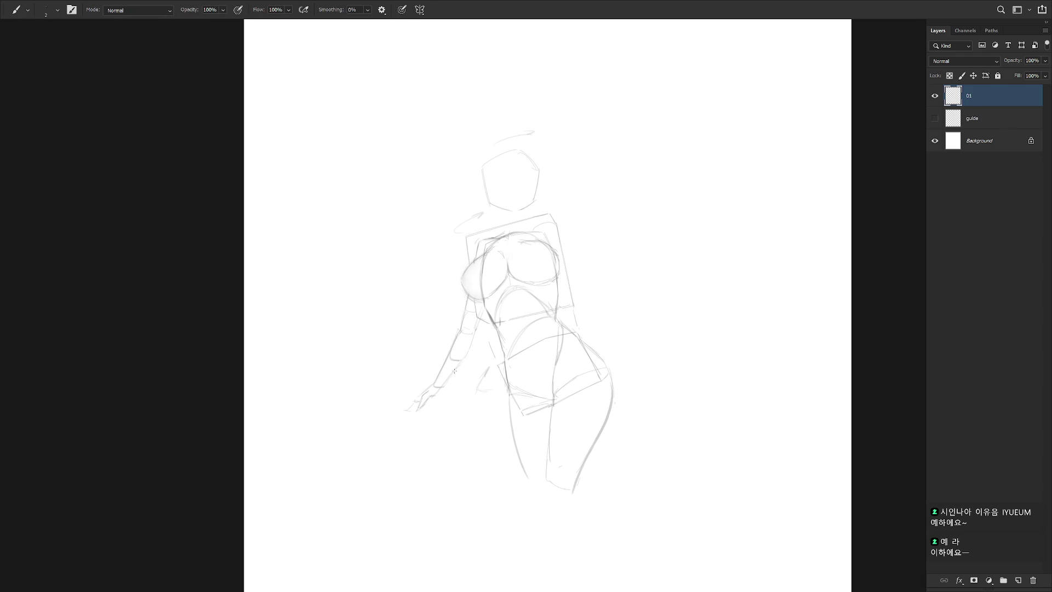
{"action": "key", "text": "e"}
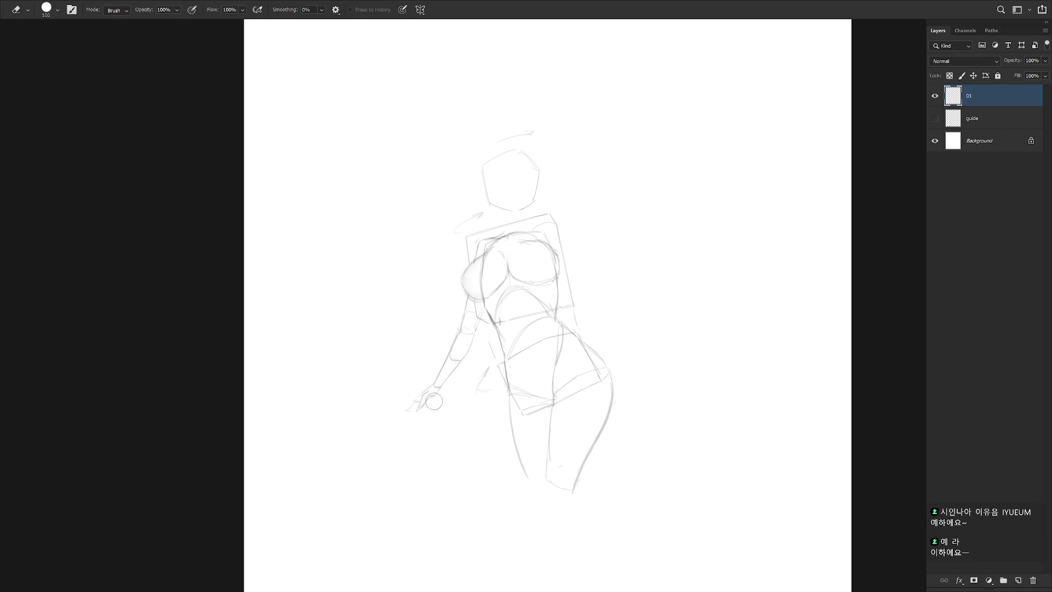
{"action": "key", "text": "l"}
{"action": "mouse_move", "coordinate": [481, 327]}
{"action": "left_mouse_down"}
{"action": "mouse_move", "coordinate": [408, 378]}
{"action": "mouse_move", "coordinate": [465, 387]}
{"action": "left_mouse_up"}
{"action": "key", "text": "ctrl+t"}
{"action": "key", "text": "Return"}
{"action": "key", "text": "ctrl+d"}
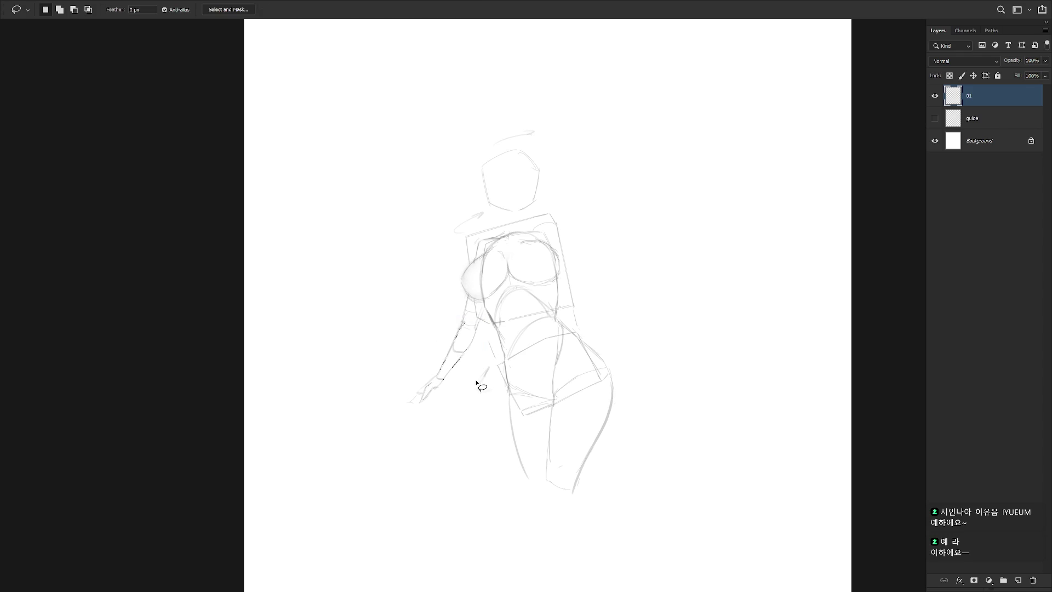
{"action": "key", "text": "b"}
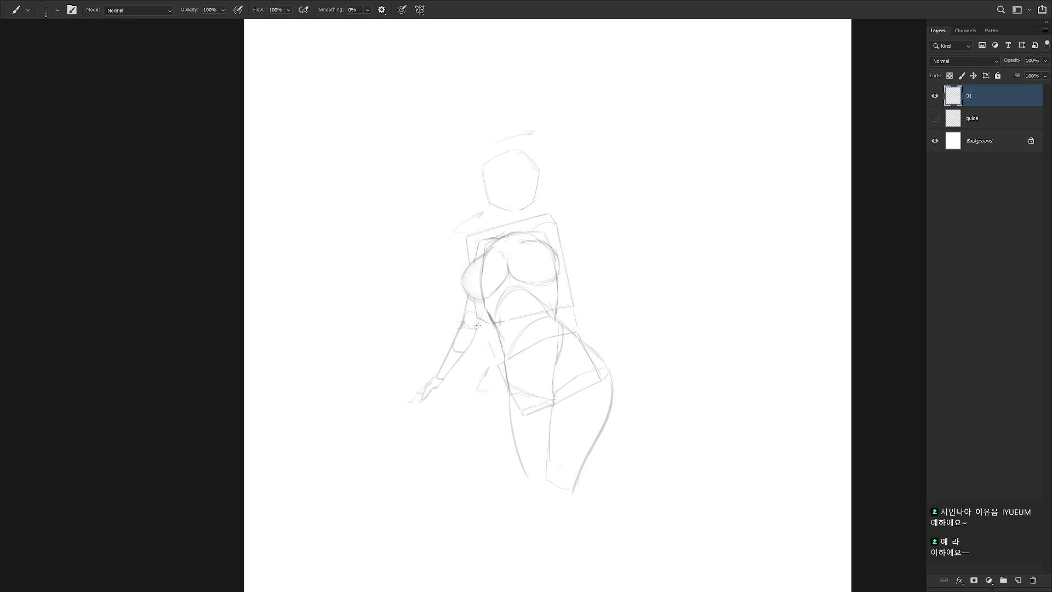
Erase the old hand strokes and tidy the area, alternating Eraser and Brush.
{"action": "key", "text": "e"}
{"action": "left_click_drag", "start_coordinate": [406, 403], "coordinate": [449, 381]}
{"action": "key", "text": "b"}
{"action": "key", "text": "e"}
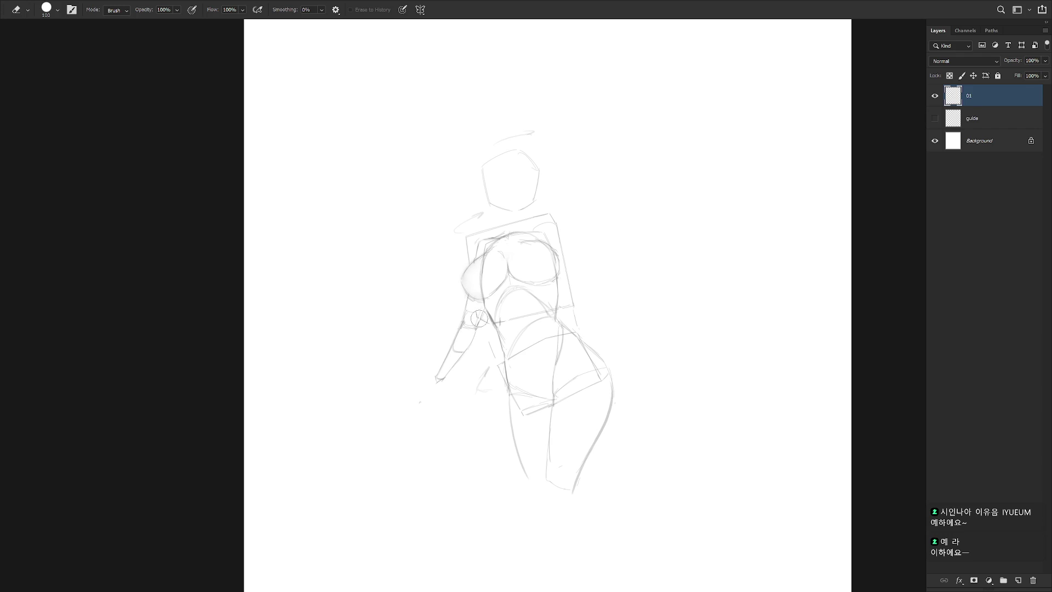
{"action": "key", "text": "b"}
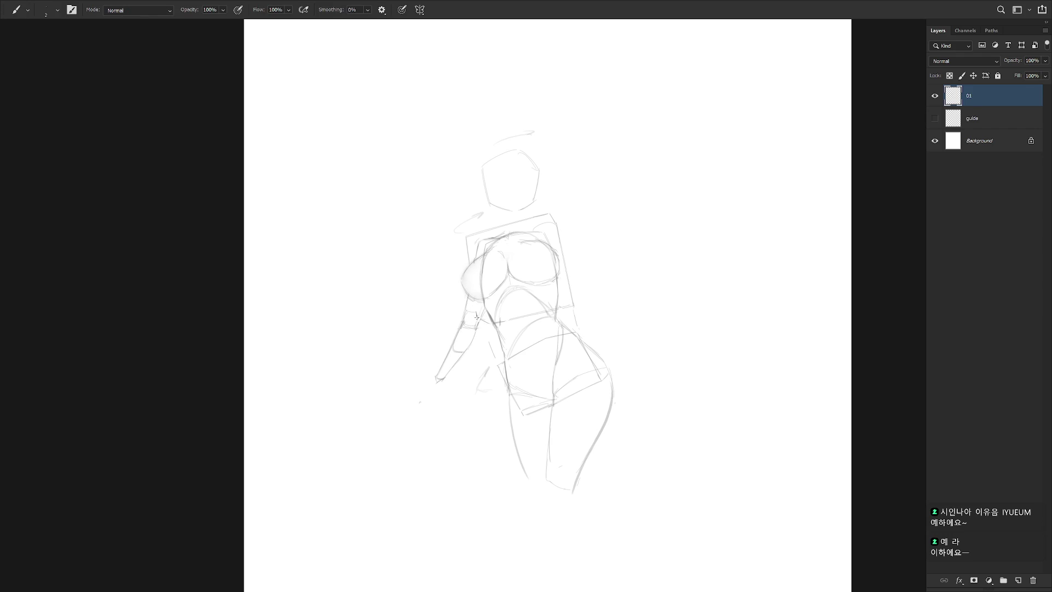
{"action": "key", "text": "e"}
{"action": "key", "text": "b"}
{"action": "key", "text": "e"}
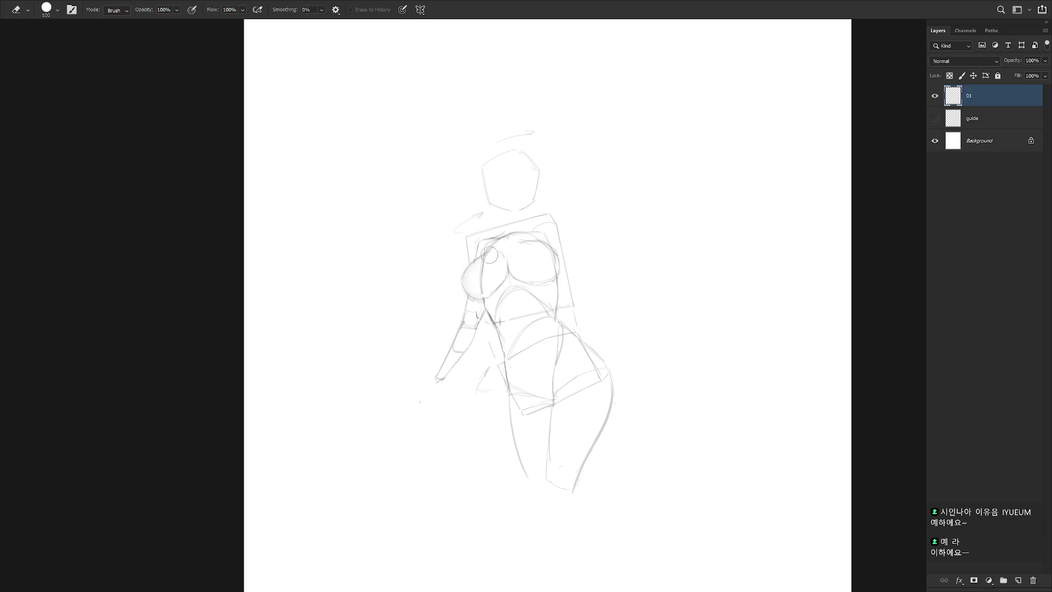
{"action": "key", "text": "b"}
{"action": "key", "text": "e"}
{"action": "key", "text": "b"}
{"action": "key", "text": "e"}
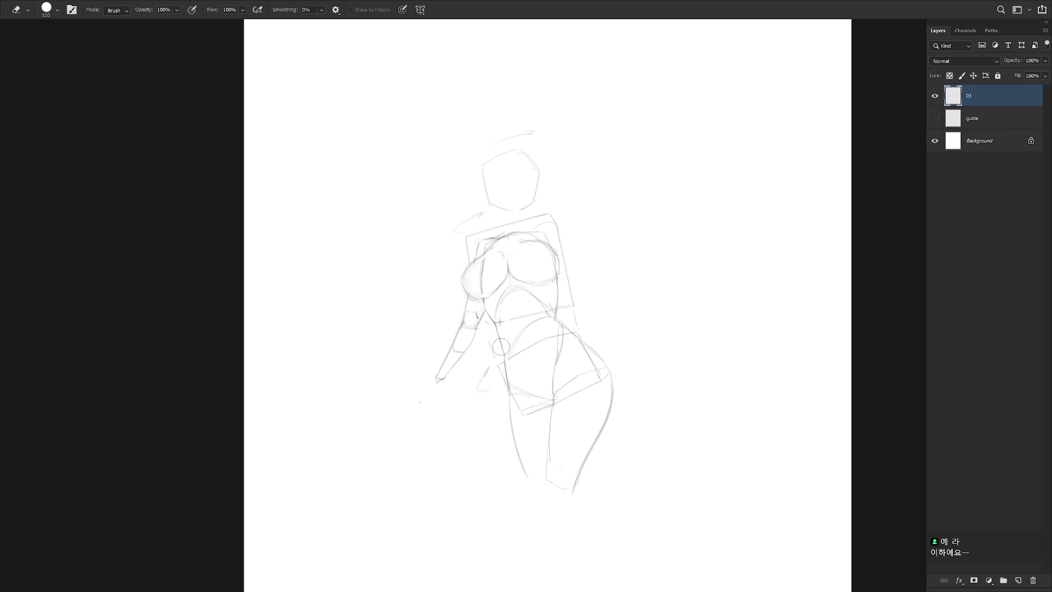
{"action": "key", "text": "b"}
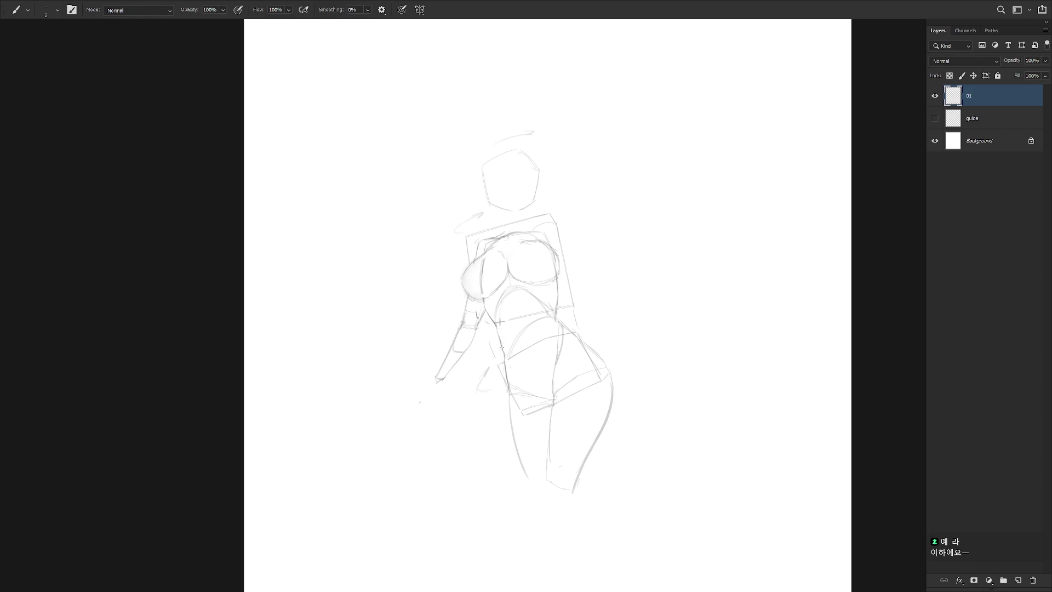
{"action": "key", "text": "e"}
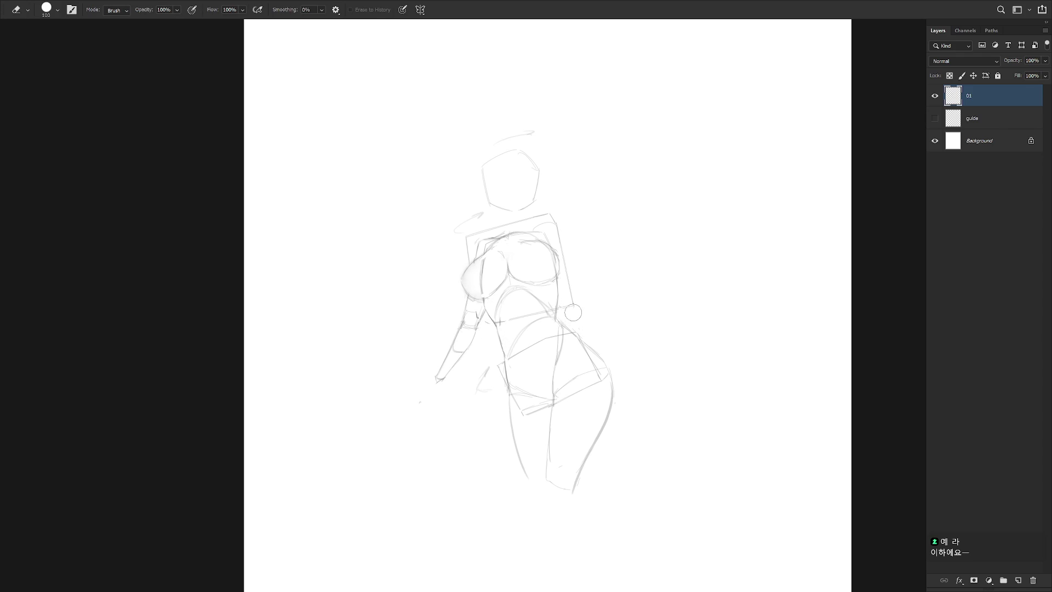
{"action": "key", "text": "b"}
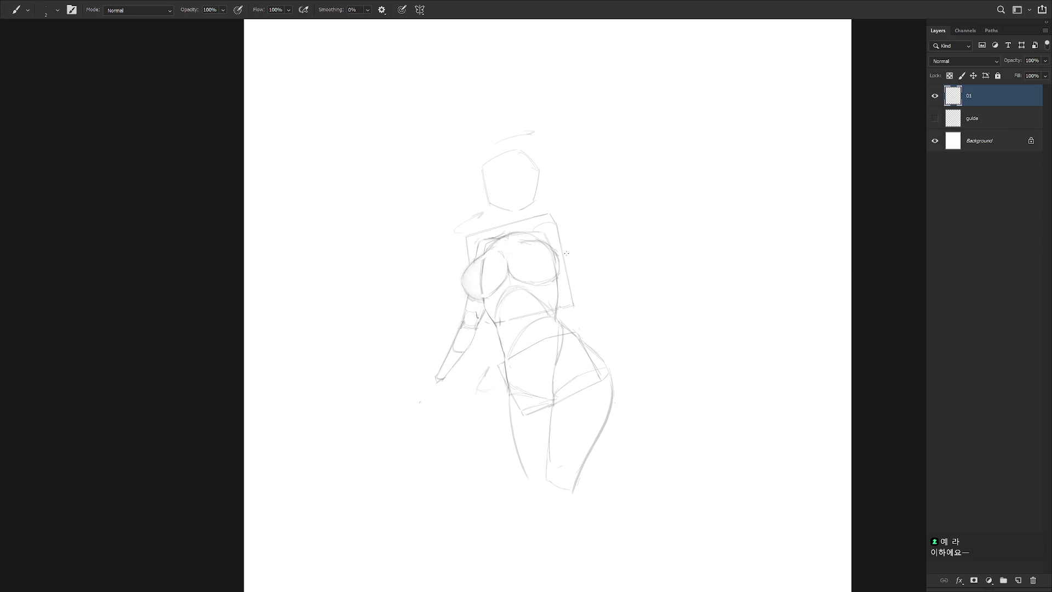
Draw short 2 px hatch test strokes just right of the chest, undoing one.
{"action": "left_click_drag", "start_coordinate": [599, 266], "coordinate": [613, 268]}
{"action": "key", "text": "ctrl+z"}
{"action": "left_click_drag", "start_coordinate": [595, 267], "coordinate": [605, 274]}
Lasso the stray scribble beside the chest and delete it.
{"action": "key", "text": "e"}
{"action": "left_click_drag", "start_coordinate": [625, 283], "coordinate": [603, 275]}
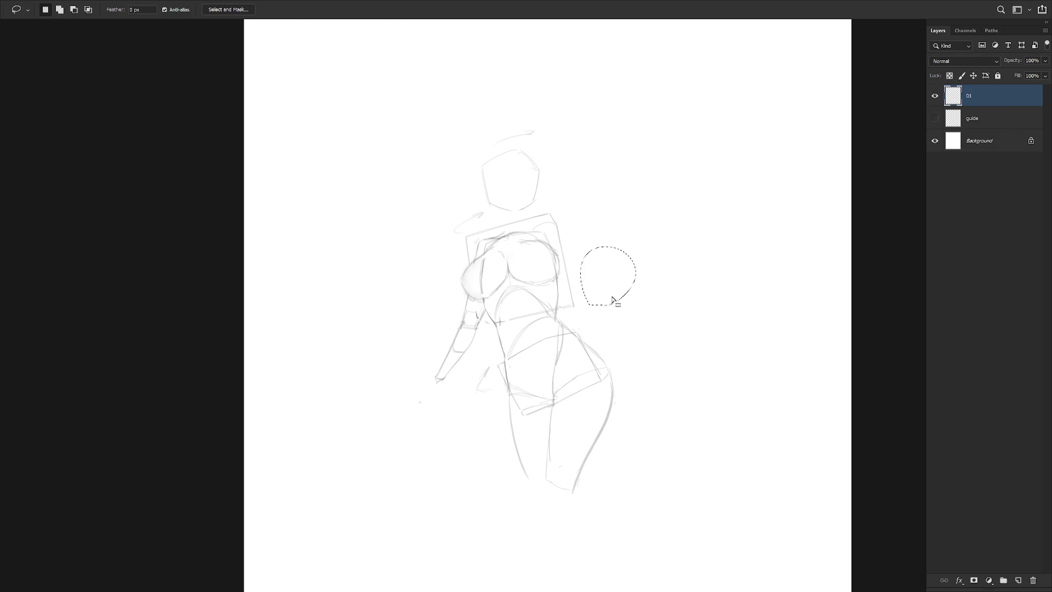
{"action": "key", "text": "b"}
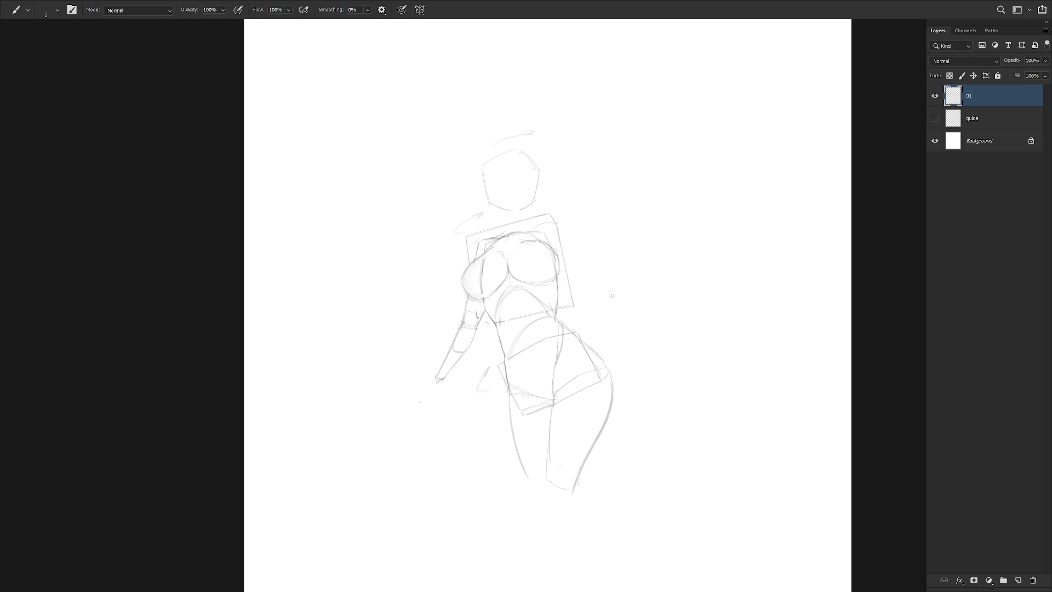
Erase the stray mark by the arm, then smudge soft shading into the right breast at 8%.
{"action": "key", "text": "e"}
{"action": "left_click_drag", "start_coordinate": [475, 317], "coordinate": [468, 328]}
{"action": "key", "text": "b"}
{"action": "key", "text": "e"}
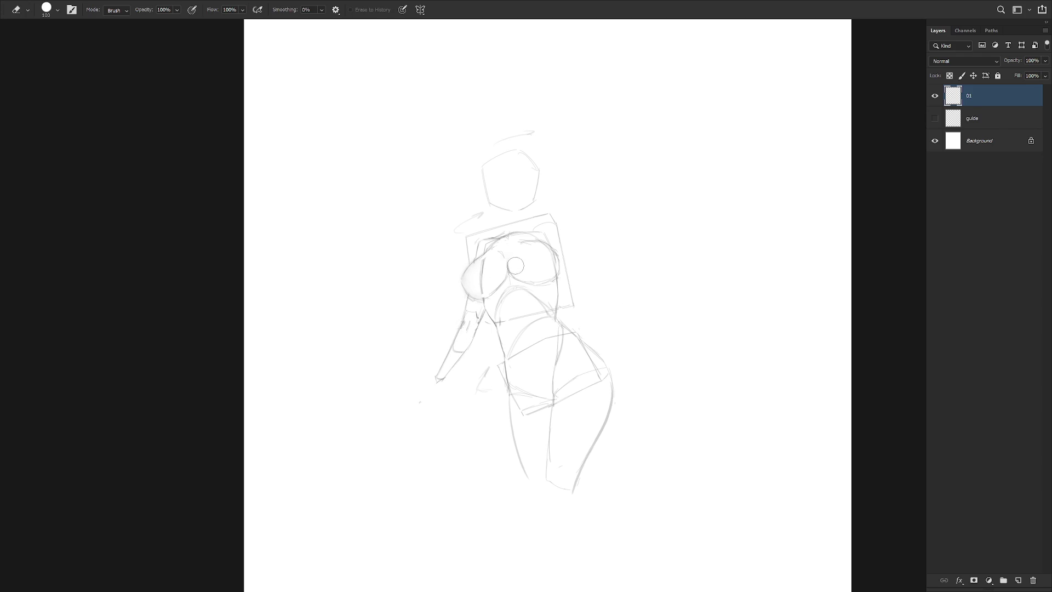
{"action": "key", "text": "b"}
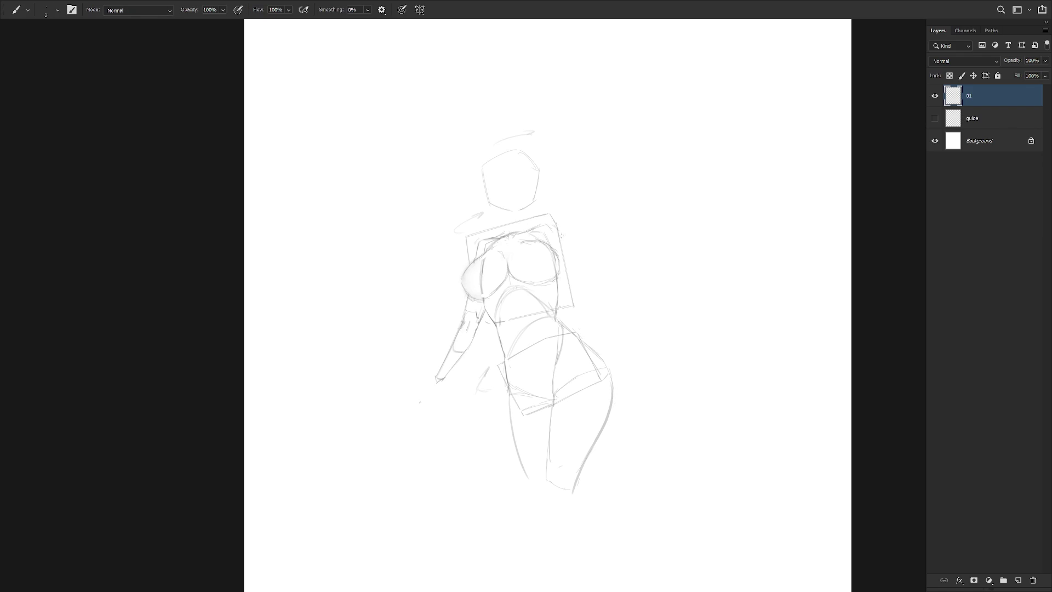
{"action": "key", "text": "e"}
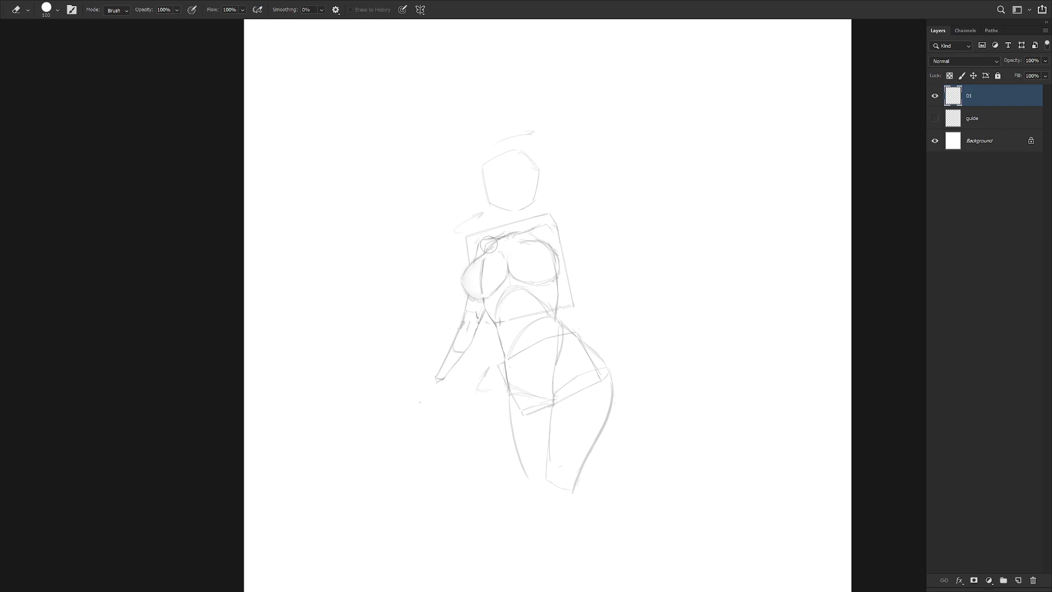
{"action": "key", "text": "b"}
{"action": "key", "text": "e"}
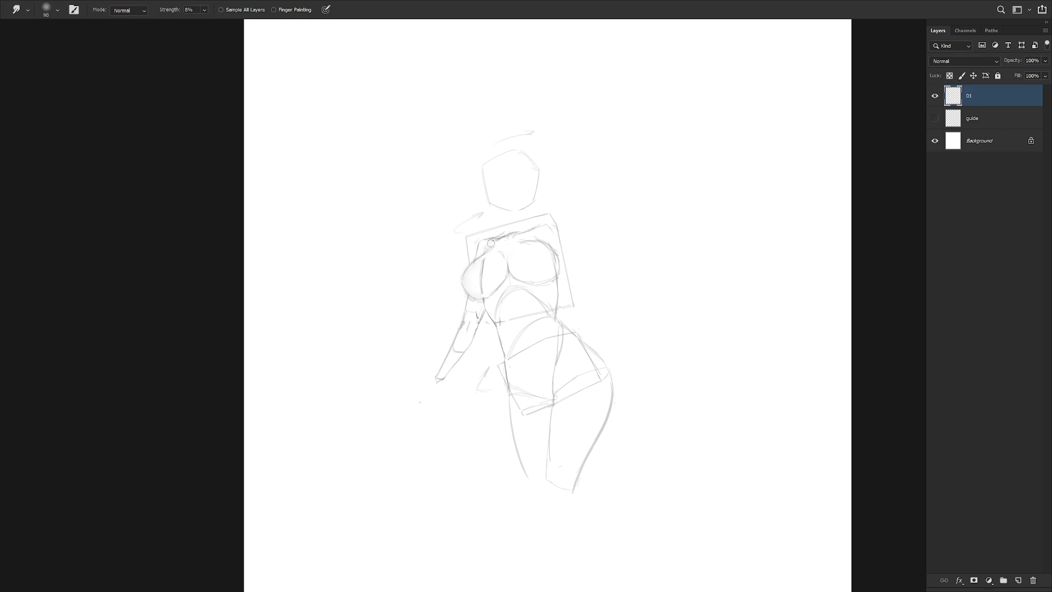
{"action": "key", "text": "b"}
{"action": "key", "text": "e"}
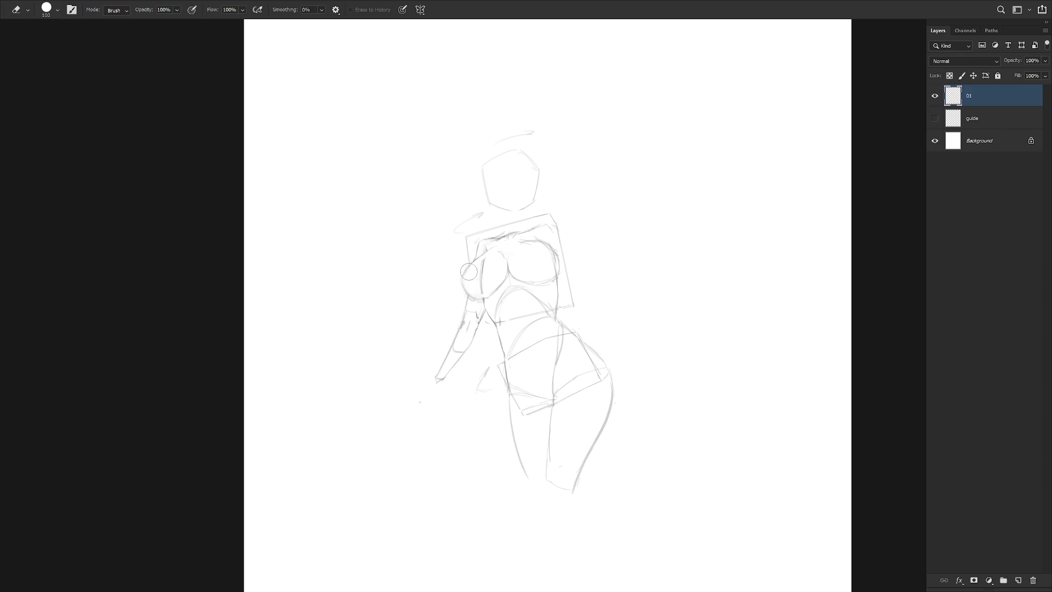
{"action": "key", "text": "r"}
{"action": "left_click_drag", "start_coordinate": [547, 249], "coordinate": [562, 249]}
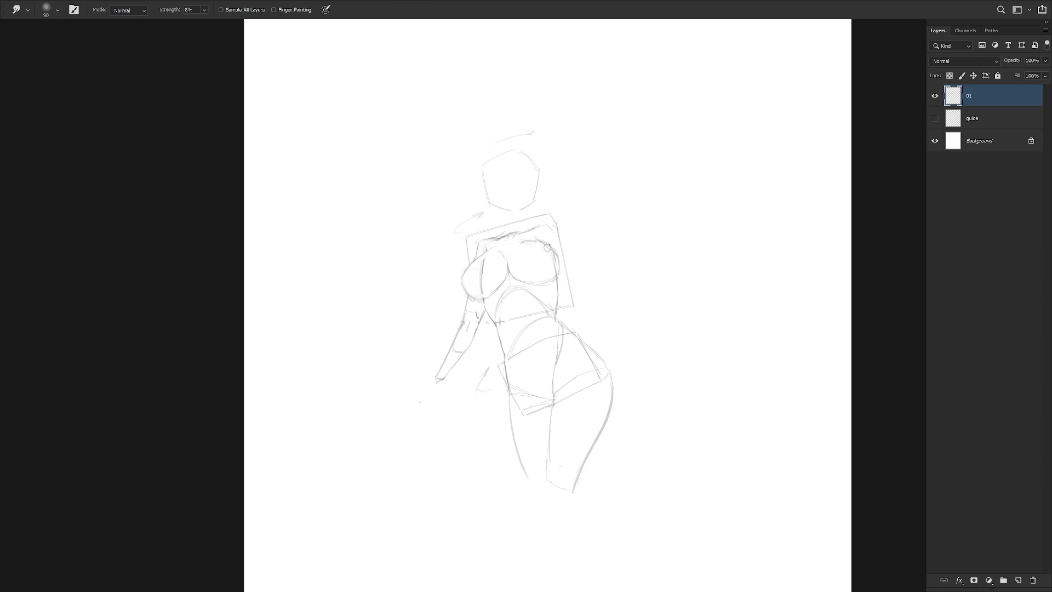
Rotate the view to rework the right breast's curve with Eraser and Brush, then reset rotation.
{"action": "left_click_drag", "start_coordinate": [619, 271], "coordinate": [609, 340]}
{"action": "key", "text": "e"}
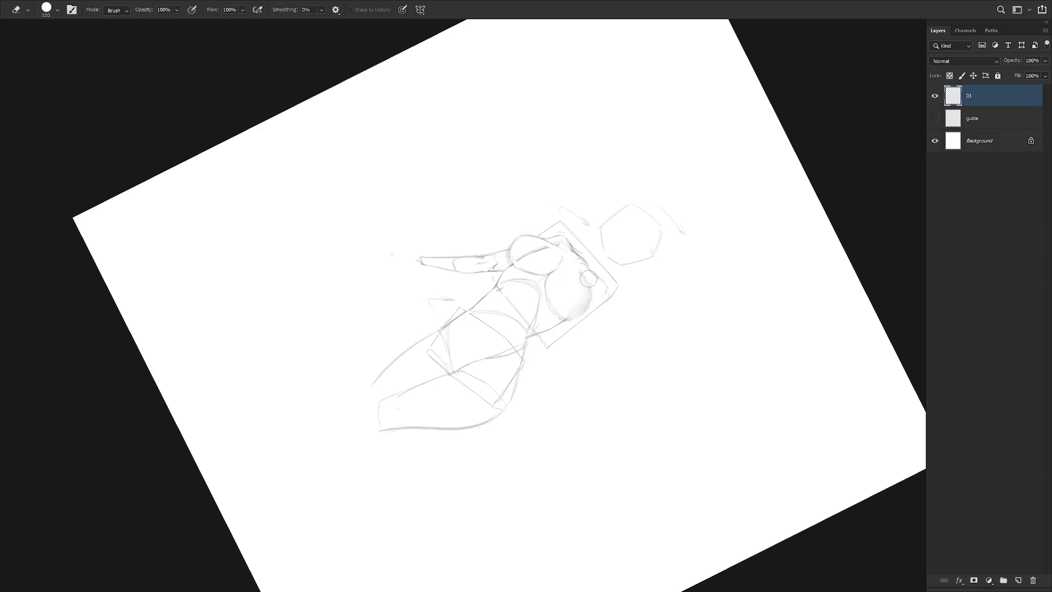
{"action": "key", "text": "b"}
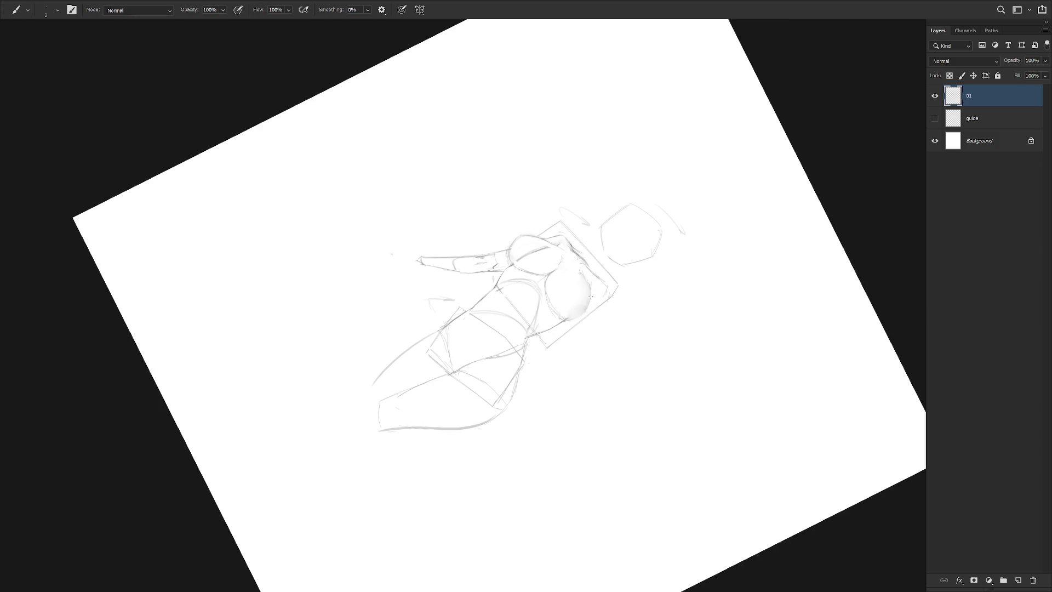
{"action": "left_click_drag", "start_coordinate": [582, 316], "coordinate": [582, 278]}
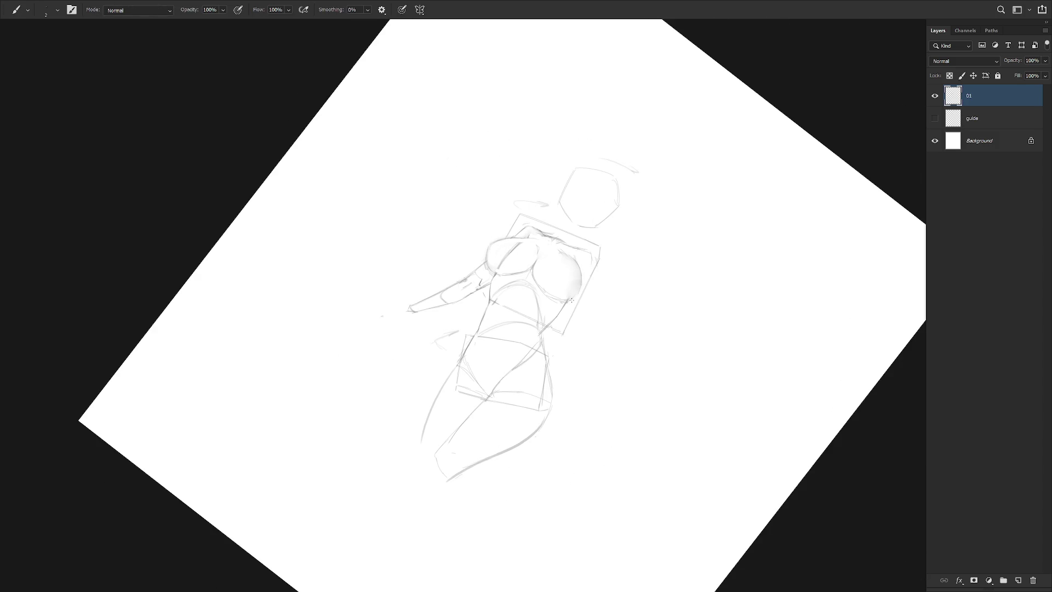
{"action": "left_click_drag", "start_coordinate": [613, 281], "coordinate": [556, 299]}
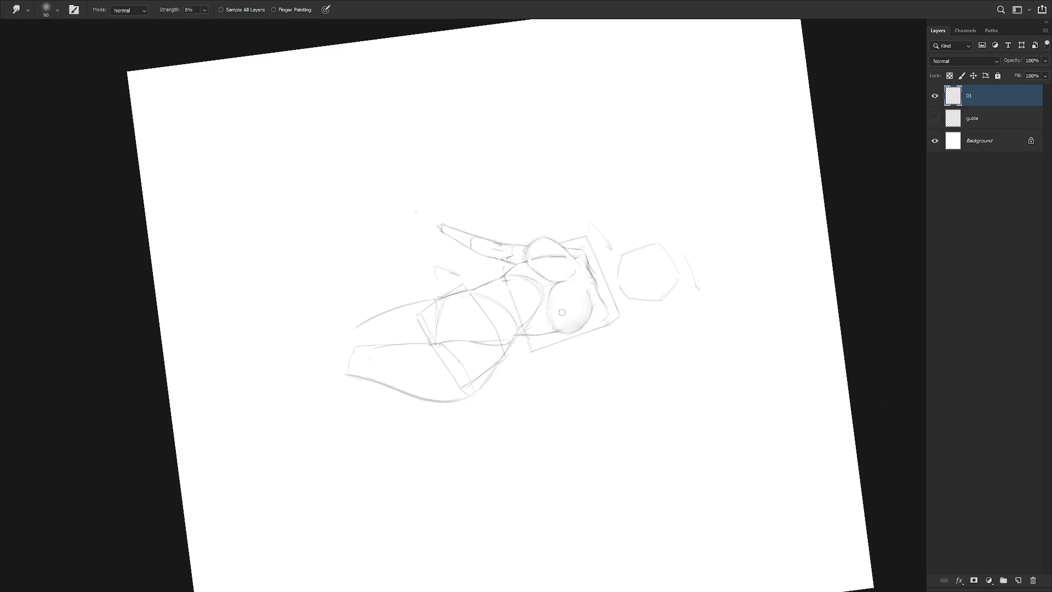
{"action": "key", "text": "e"}
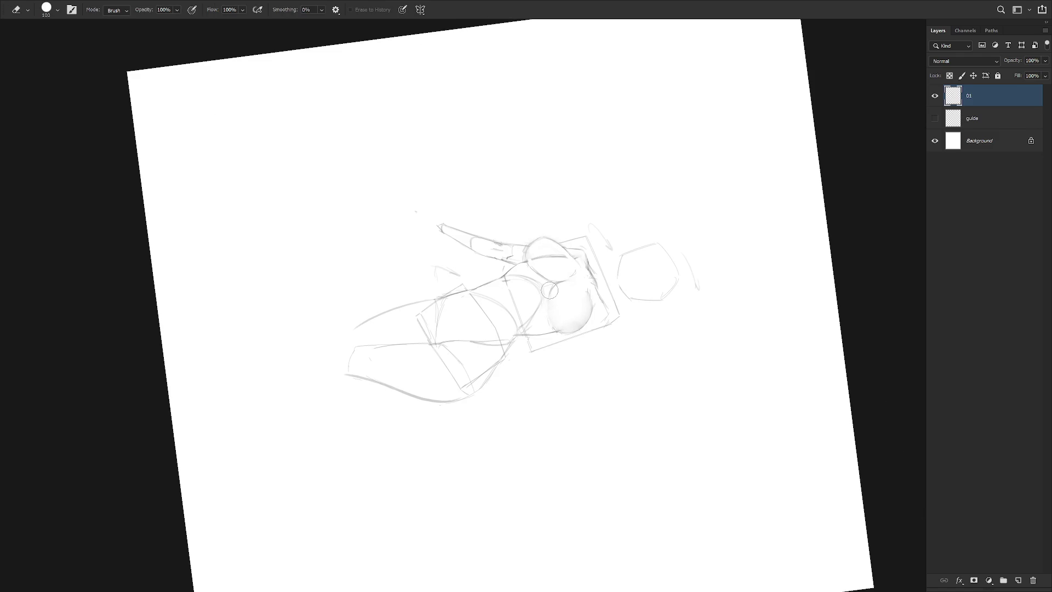
{"action": "key", "text": "b"}
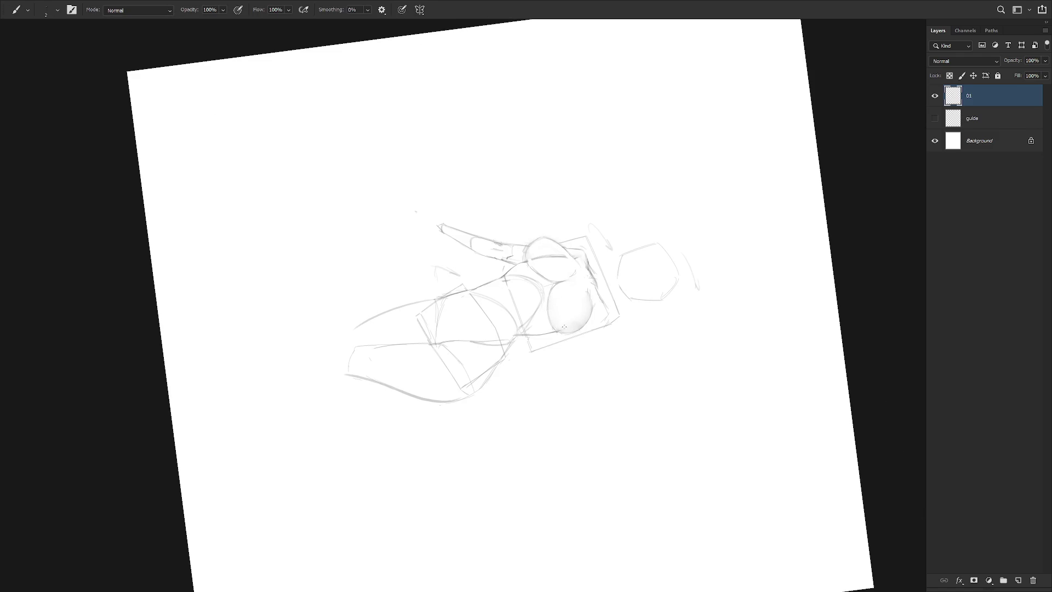
{"action": "key", "text": "Escape"}
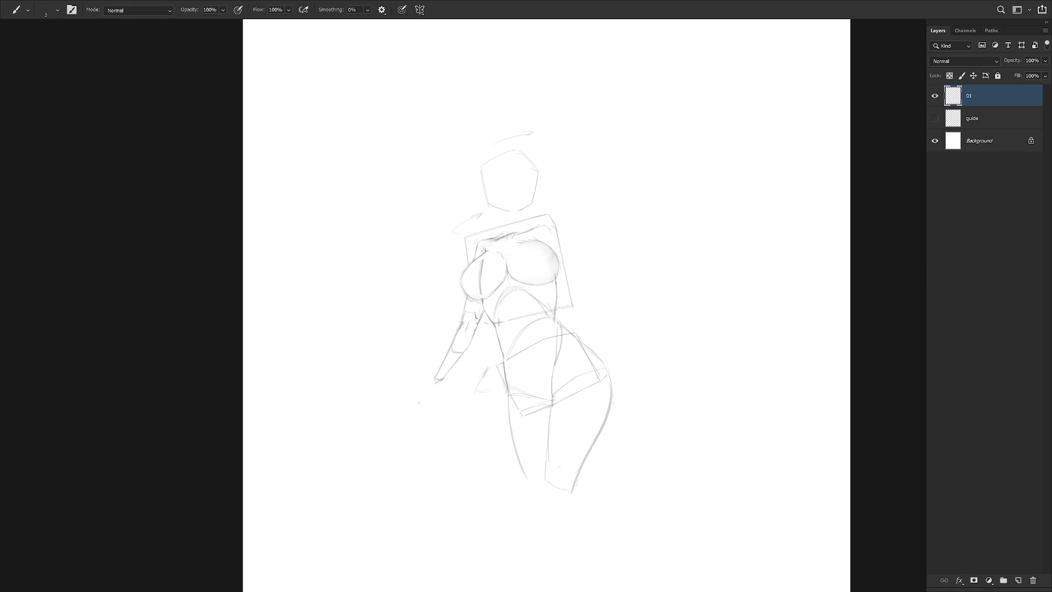
Refine the rounded right breast further, tilting the view and returning it upright.
{"action": "key", "text": "e"}
{"action": "key", "text": "b"}
{"action": "key", "text": "e"}
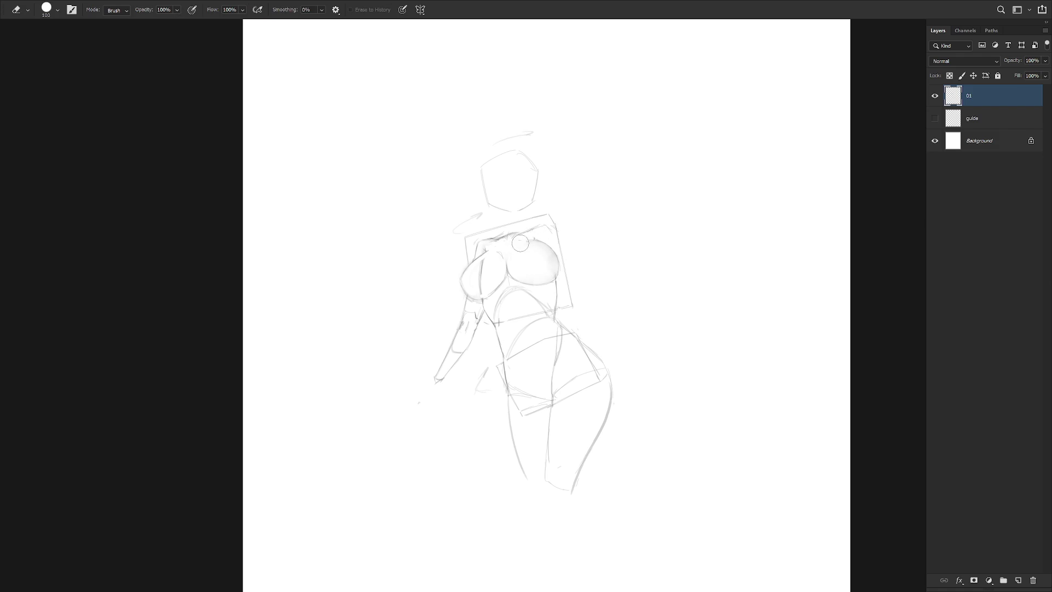
{"action": "key", "text": "b"}
{"action": "key", "text": "e"}
{"action": "key", "text": "b"}
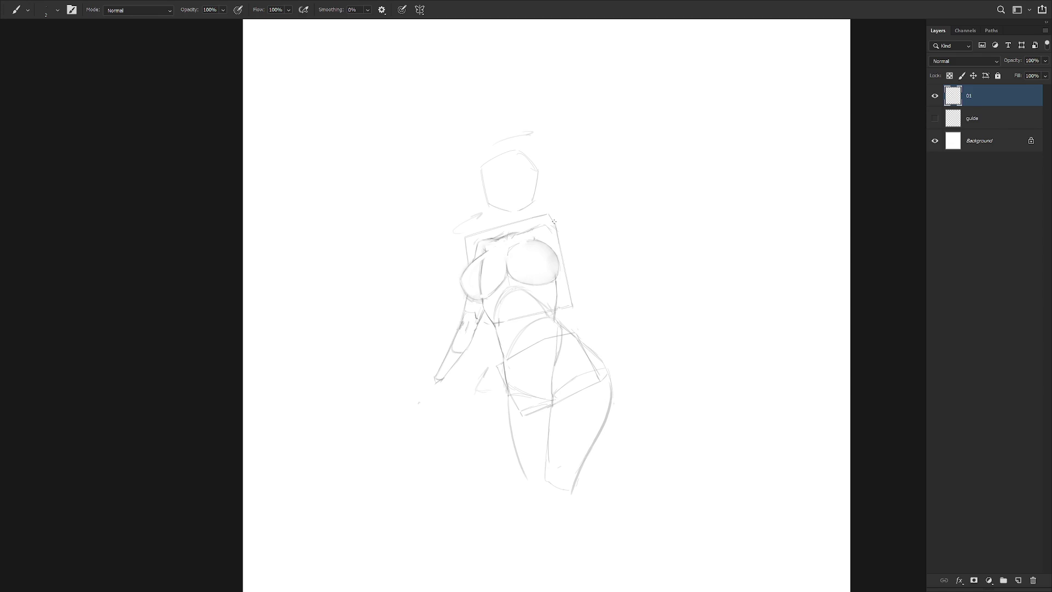
{"action": "left_click_drag", "start_coordinate": [543, 233], "coordinate": [583, 424]}
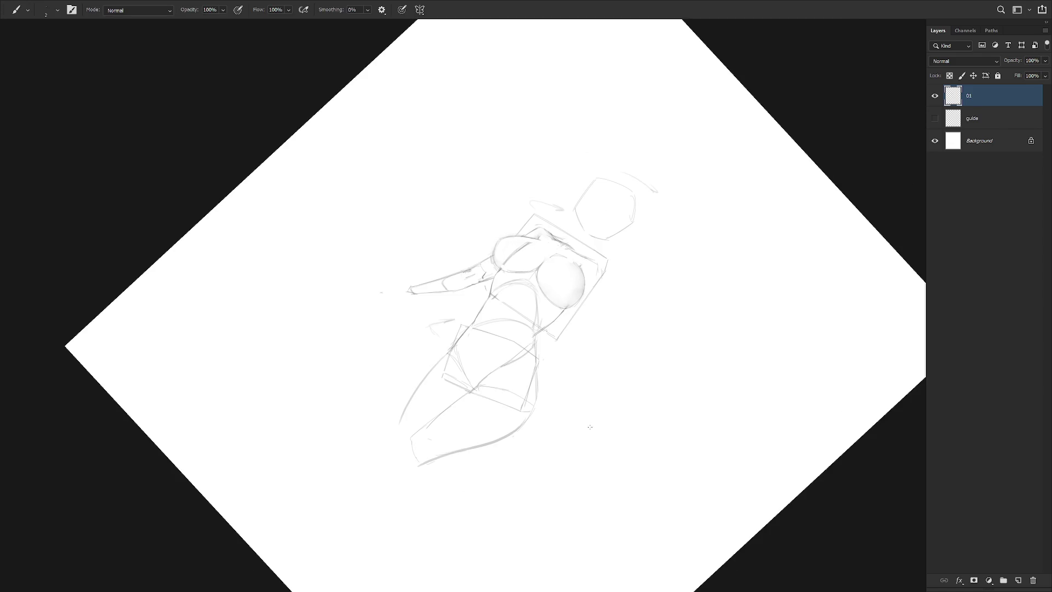
{"action": "key", "text": "Escape"}
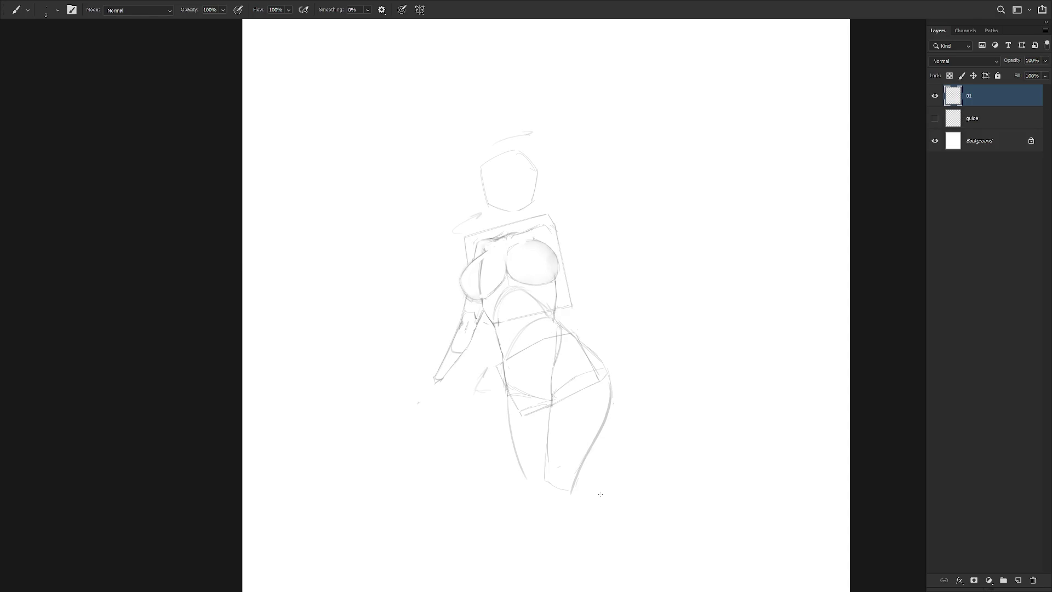
Erase part of the right hip curve and try a redrawn stroke, undoing it.
{"action": "key", "text": "e"}
{"action": "left_click_drag", "start_coordinate": [595, 352], "coordinate": [613, 410]}
{"action": "key", "text": "b"}
{"action": "left_click_drag", "start_coordinate": [593, 351], "coordinate": [609, 408]}
{"action": "key", "text": "ctrl+z"}
Erase the lower ends of the old leg lines and the left leg line.
{"action": "key", "text": "e"}
{"action": "mouse_move", "coordinate": [545, 441]}
{"action": "left_mouse_down"}
{"action": "mouse_move", "coordinate": [552, 482]}
{"action": "mouse_move", "coordinate": [580, 488]}
{"action": "left_mouse_up"}
{"action": "left_click_drag", "start_coordinate": [603, 416], "coordinate": [582, 472]}
{"action": "mouse_move", "coordinate": [551, 425]}
{"action": "left_mouse_down"}
{"action": "mouse_move", "coordinate": [551, 402]}
{"action": "mouse_move", "coordinate": [571, 470]}
{"action": "left_mouse_up"}
{"action": "key", "text": "b"}
{"action": "key", "text": "e"}
{"action": "key", "text": "b"}
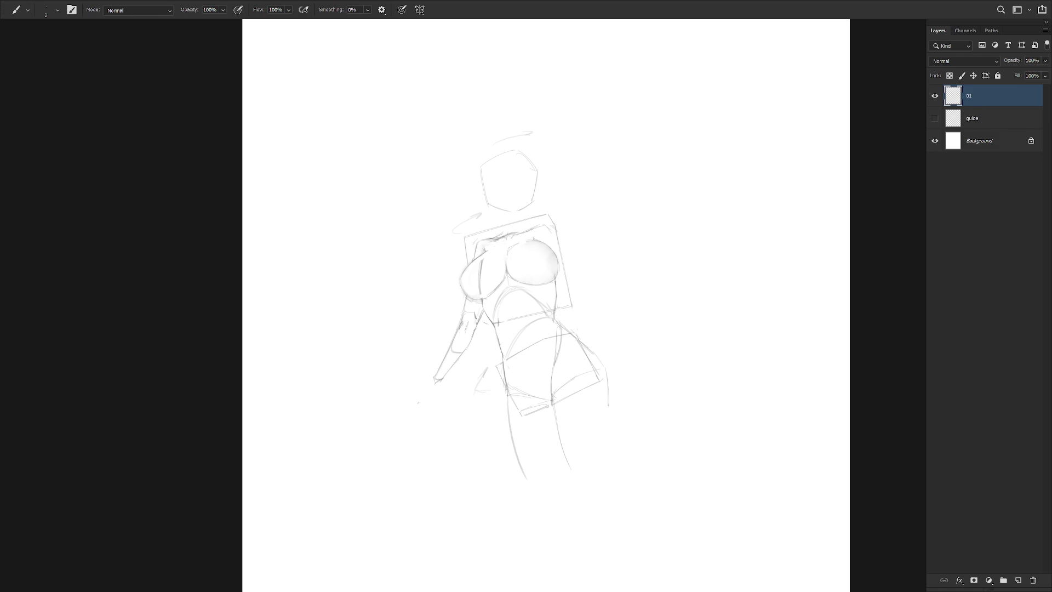
{"action": "key", "text": "e"}
{"action": "left_click_drag", "start_coordinate": [506, 399], "coordinate": [529, 483]}
Redraw the left, middle and outer right leg lines as longer downward curves.
{"action": "key", "text": "b"}
{"action": "key", "text": "e"}
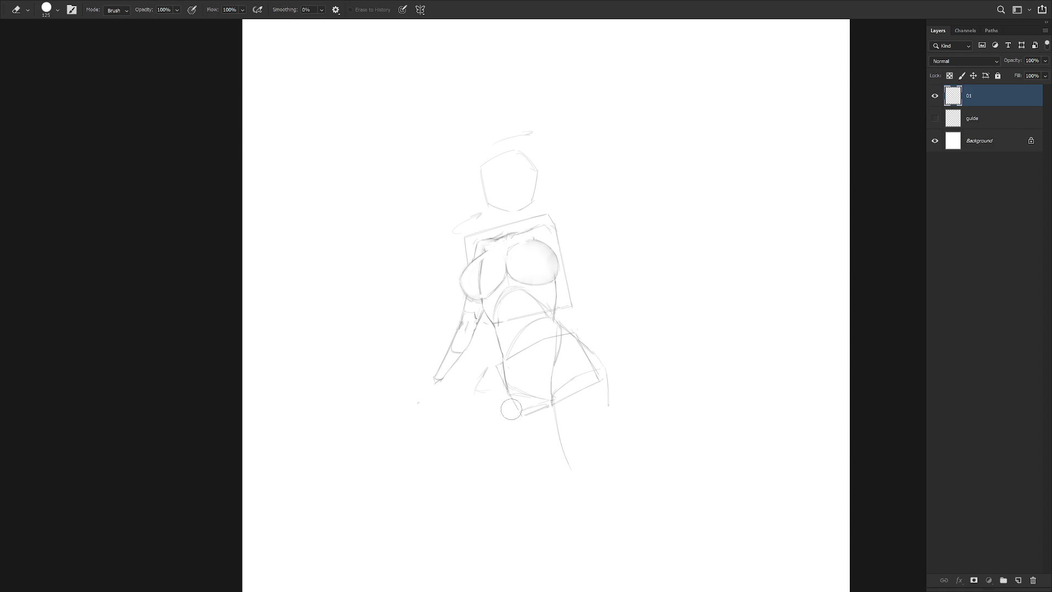
{"action": "key", "text": "b"}
{"action": "left_click_drag", "start_coordinate": [510, 399], "coordinate": [548, 453]}
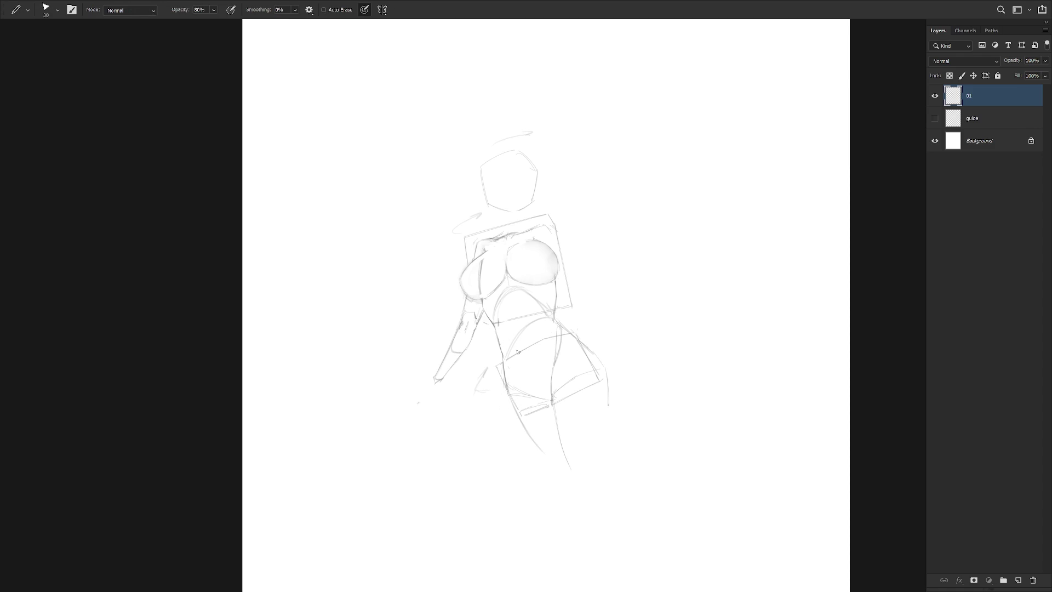
{"action": "key", "text": "e"}
{"action": "left_click_drag", "start_coordinate": [546, 401], "coordinate": [575, 487]}
{"action": "key", "text": "b"}
{"action": "left_click_drag", "start_coordinate": [551, 409], "coordinate": [559, 490]}
{"action": "left_click_drag", "start_coordinate": [608, 378], "coordinate": [600, 474]}
{"action": "left_click_drag", "start_coordinate": [608, 407], "coordinate": [600, 480]}
{"action": "key", "text": "ctrl+z"}
{"action": "left_click_drag", "start_coordinate": [609, 401], "coordinate": [594, 479]}
Lighten the lower hip box lines and sketch the upper right arm beside the chest.
{"action": "key", "text": "e"}
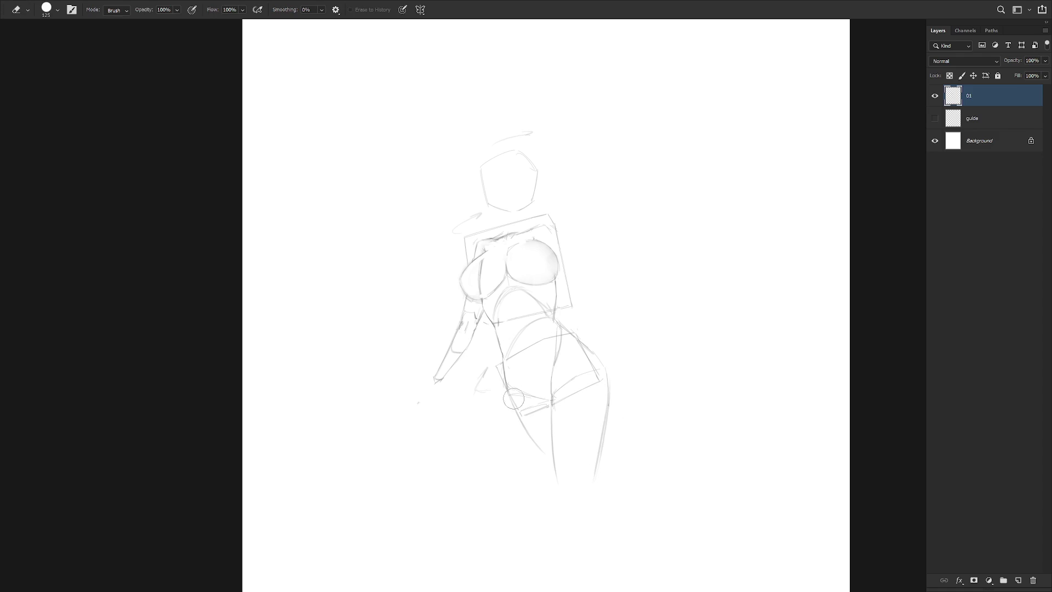
{"action": "left_click_drag", "start_coordinate": [529, 406], "coordinate": [553, 397]}
{"action": "key", "text": "b"}
{"action": "key", "text": "shift+b"}
{"action": "left_click_drag", "start_coordinate": [560, 246], "coordinate": [582, 281]}
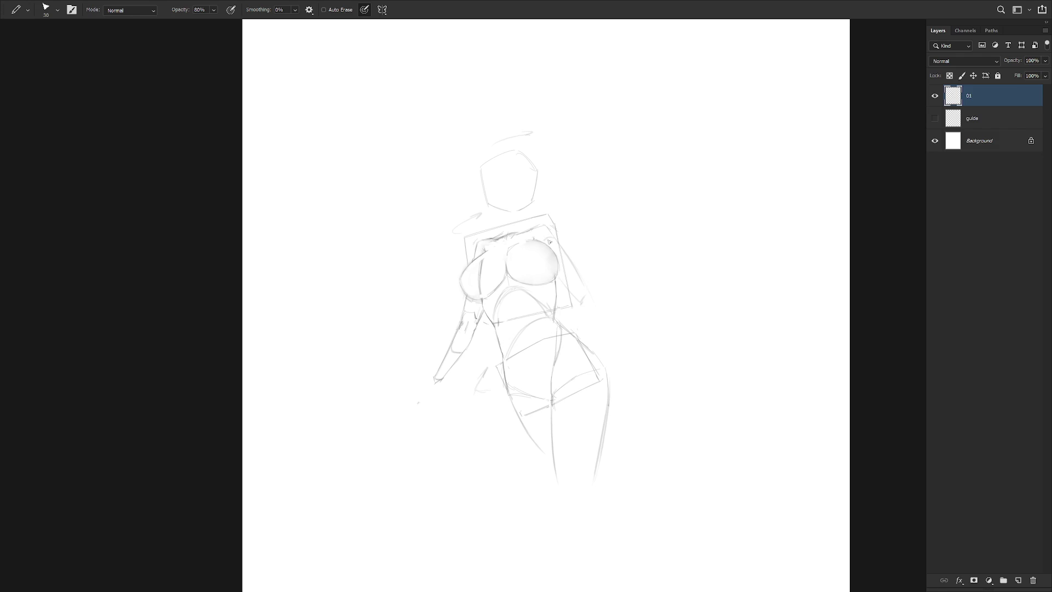
{"action": "key", "text": "b"}
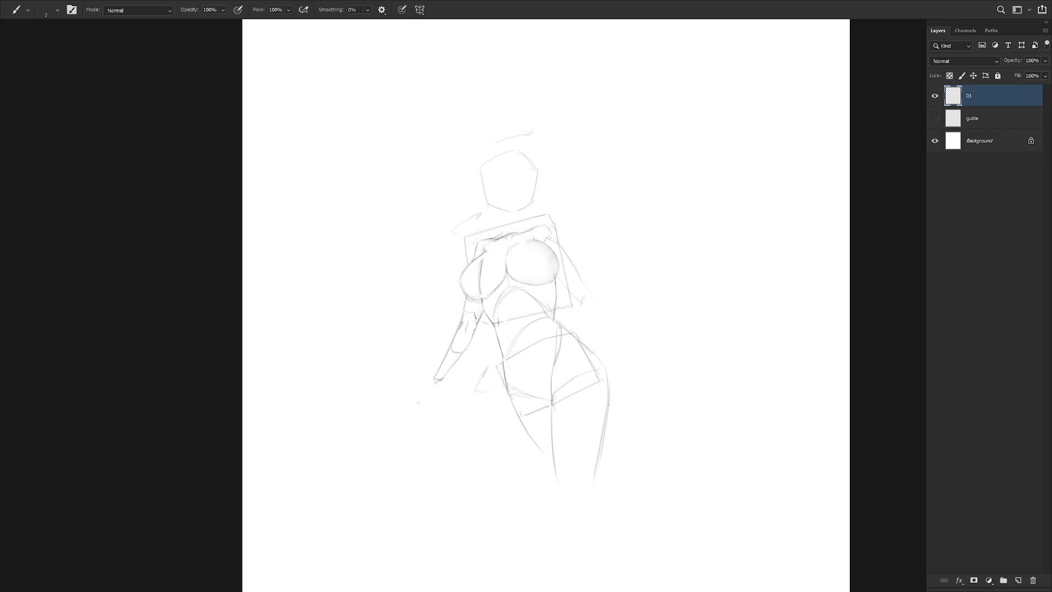
Extend the right arm line further down beside the chest.
{"action": "key", "text": "e"}
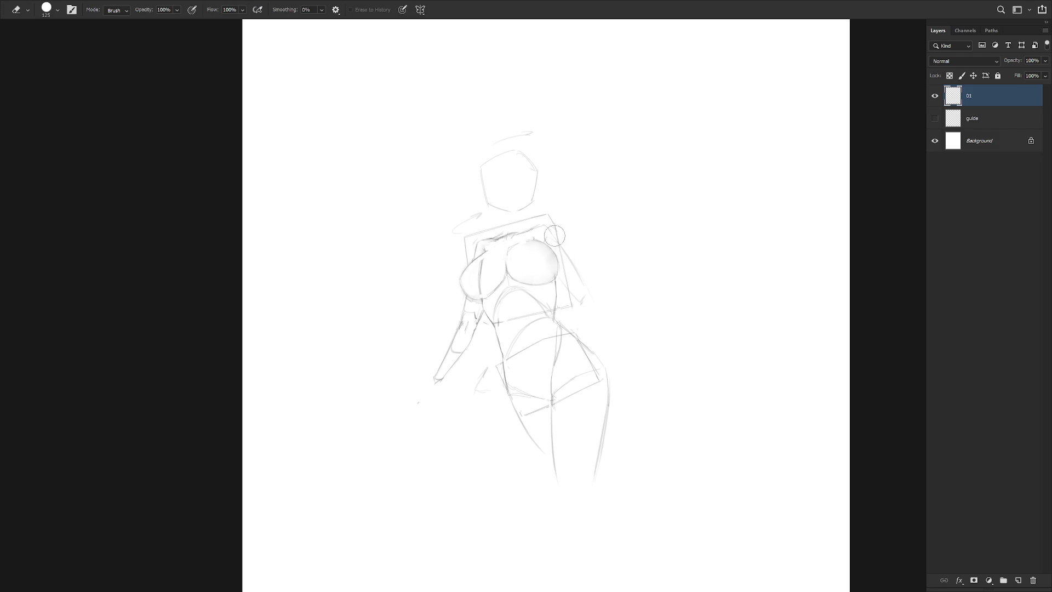
{"action": "key", "text": "b"}
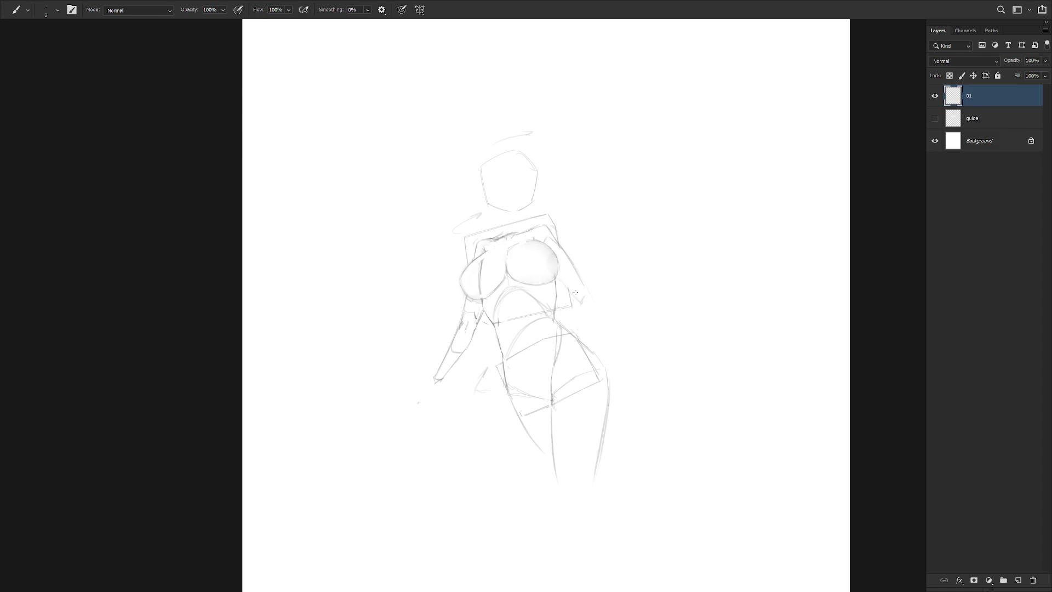
{"action": "left_click_drag", "start_coordinate": [580, 276], "coordinate": [587, 292]}
Mirror and rotate the canvas view to check proportions, then reset it upright.
{"action": "scroll", "coordinate": [619, 328], "scroll_direction": "down", "scroll_amount": 3}
{"action": "scroll", "coordinate": [648, 324], "scroll_direction": "down", "scroll_amount": 1}
{"action": "scroll", "coordinate": [669, 318], "scroll_direction": "up", "scroll_amount": 2}
{"action": "key", "text": "h"}
{"action": "key", "text": "h"}
{"action": "scroll", "coordinate": [656, 272], "scroll_direction": "up", "scroll_amount": 3}
{"action": "left_click_drag", "start_coordinate": [655, 273], "coordinate": [605, 298]}
{"action": "key", "text": "e"}
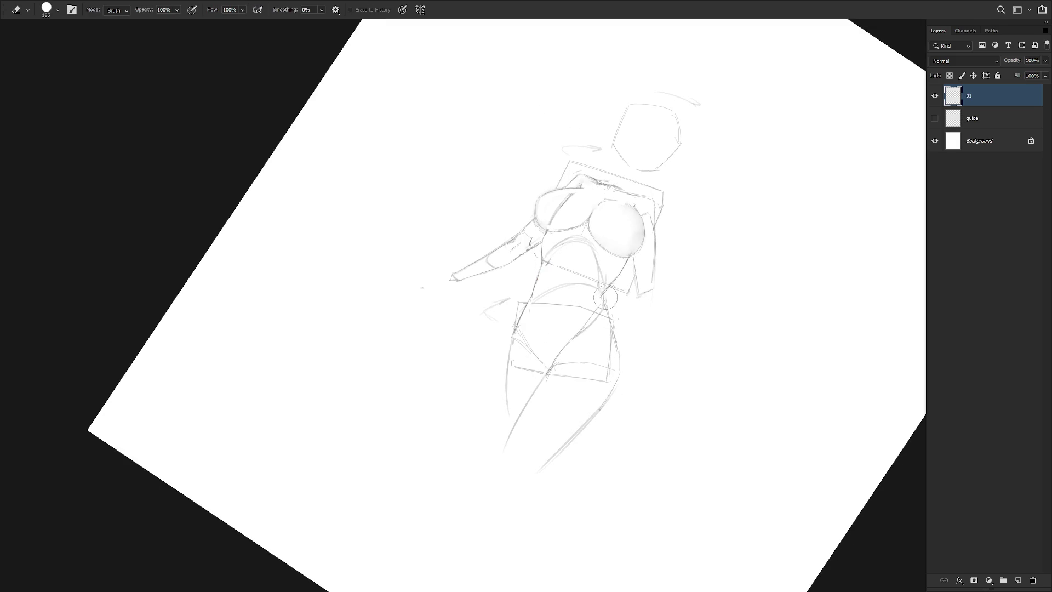
{"action": "key", "text": "b"}
{"action": "key", "text": "e"}
{"action": "key", "text": "b"}
{"action": "key", "text": "e"}
{"action": "key", "text": "Escape"}
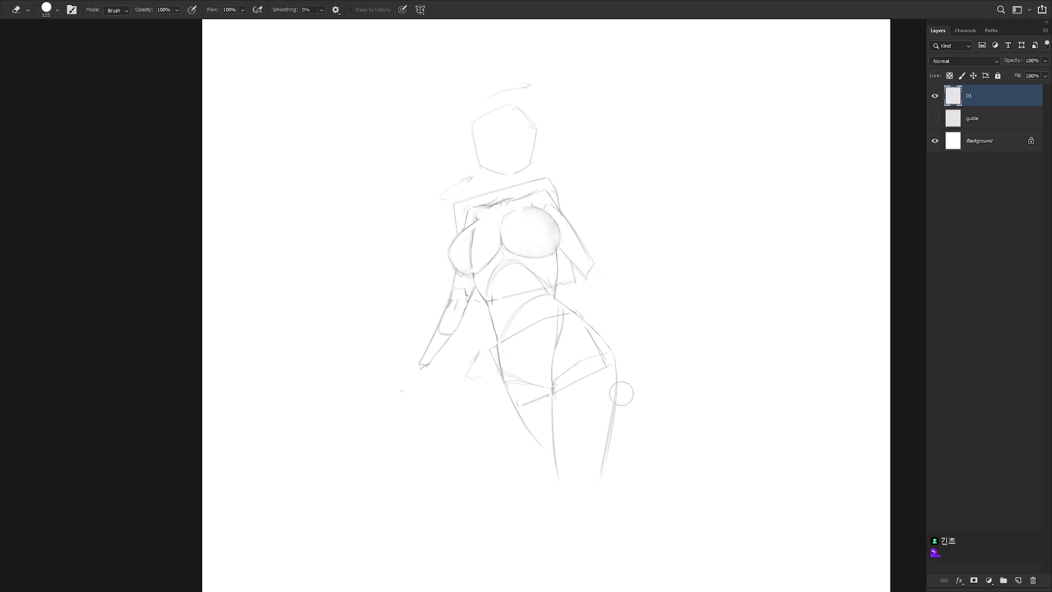
{"action": "key", "text": "b"}
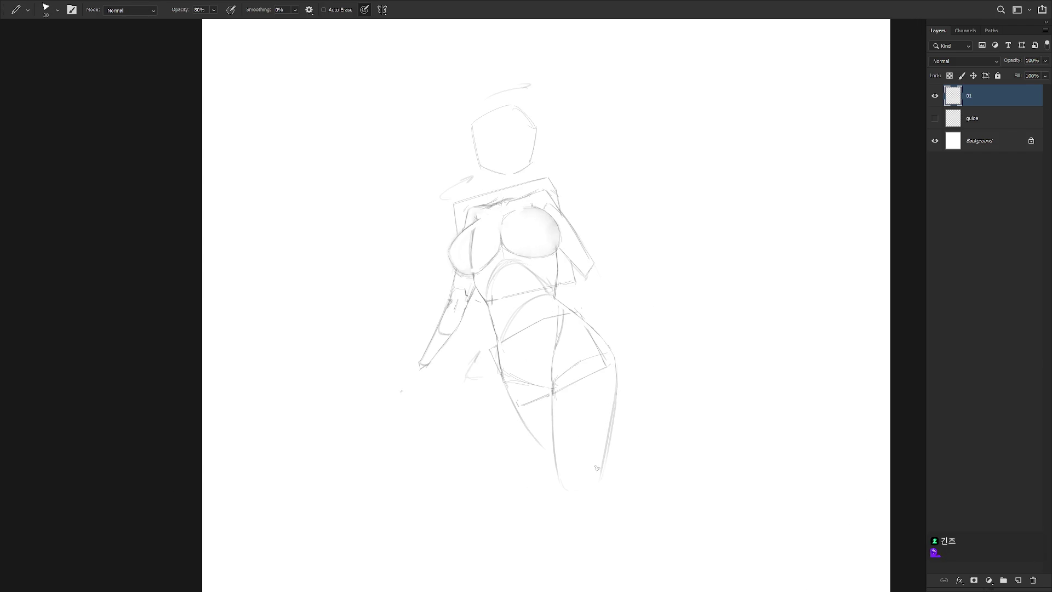
Redraw the outer right leg line and clean the right thigh into one outline.
{"action": "left_click_drag", "start_coordinate": [613, 403], "coordinate": [597, 472]}
{"action": "mouse_move", "coordinate": [612, 416]}
{"action": "left_mouse_down"}
{"action": "mouse_move", "coordinate": [597, 478]}
{"action": "mouse_move", "coordinate": [588, 401]}
{"action": "mouse_move", "coordinate": [577, 446]}
{"action": "left_mouse_up"}
{"action": "key", "text": "e"}
{"action": "left_click_drag", "start_coordinate": [612, 339], "coordinate": [608, 416]}
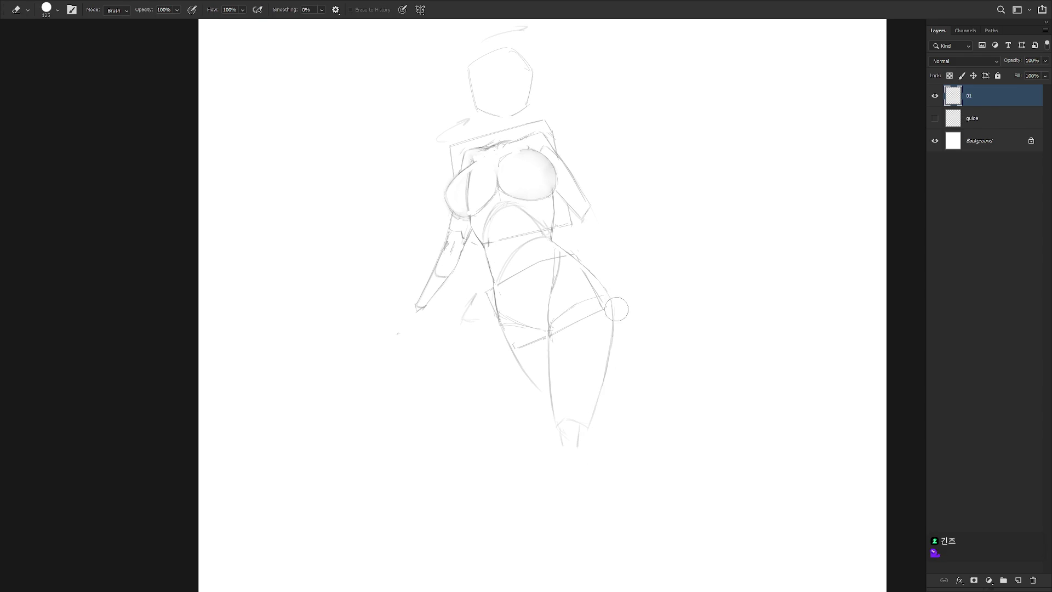
{"action": "key", "text": "b"}
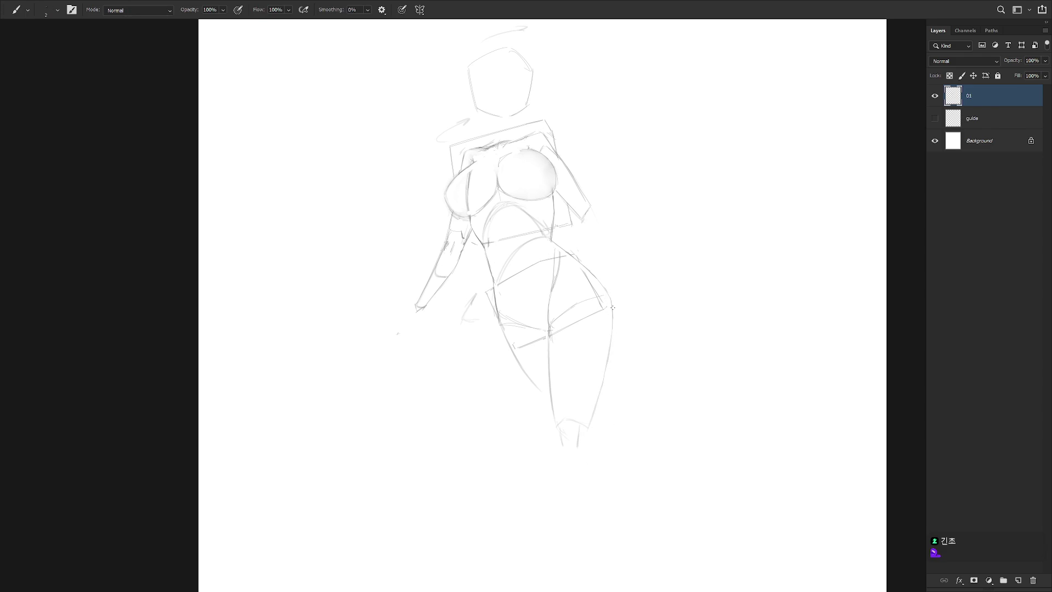
{"action": "left_click_drag", "start_coordinate": [605, 371], "coordinate": [584, 437]}
Erase the faint collar strokes near the neck.
{"action": "left_click_drag", "start_coordinate": [617, 227], "coordinate": [645, 295]}
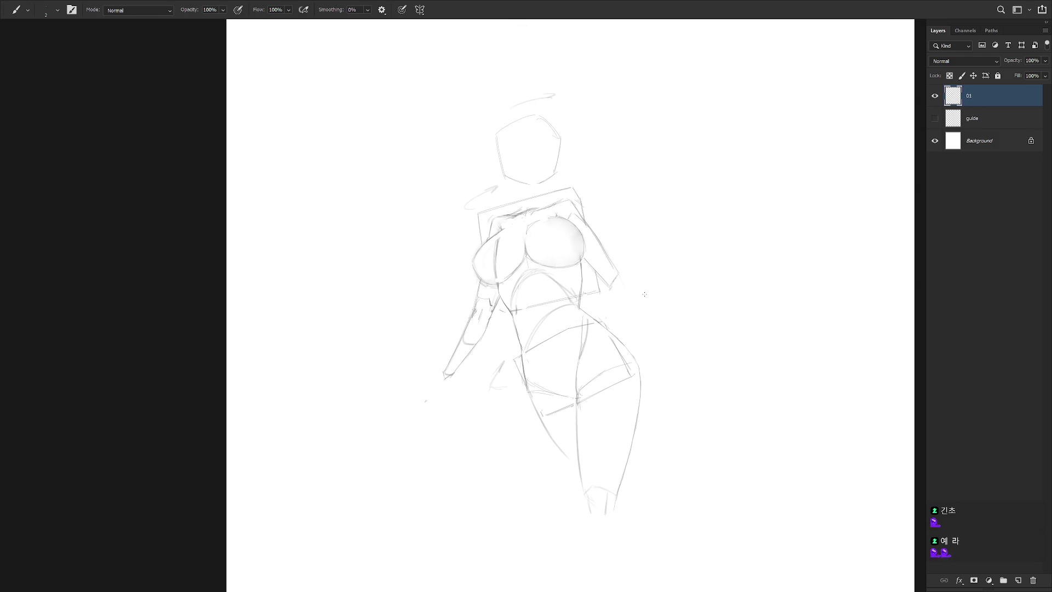
{"action": "key", "text": "e"}
{"action": "mouse_move", "coordinate": [493, 208]}
{"action": "left_mouse_down"}
{"action": "mouse_move", "coordinate": [550, 191]}
{"action": "mouse_move", "coordinate": [574, 129]}
{"action": "mouse_move", "coordinate": [515, 195]}
{"action": "mouse_move", "coordinate": [555, 186]}
{"action": "left_mouse_up"}
Lasso the head and move it slightly down onto the shoulders.
{"action": "key", "text": "l"}
{"action": "key", "text": "ctrl+t"}
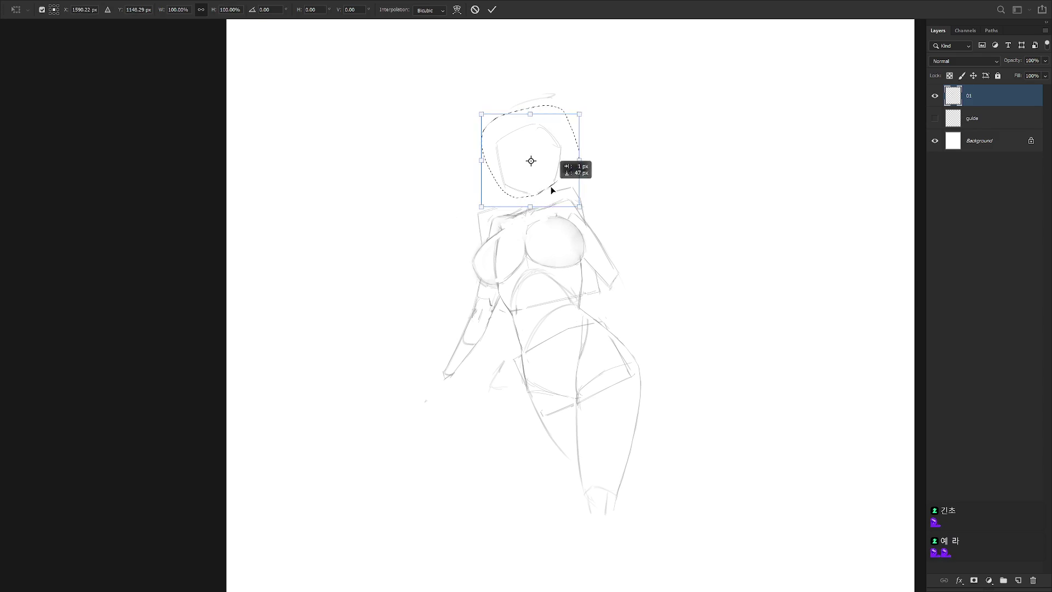
{"action": "key", "text": "Return"}
{"action": "key", "text": "ctrl+d"}
{"action": "key", "text": "b"}
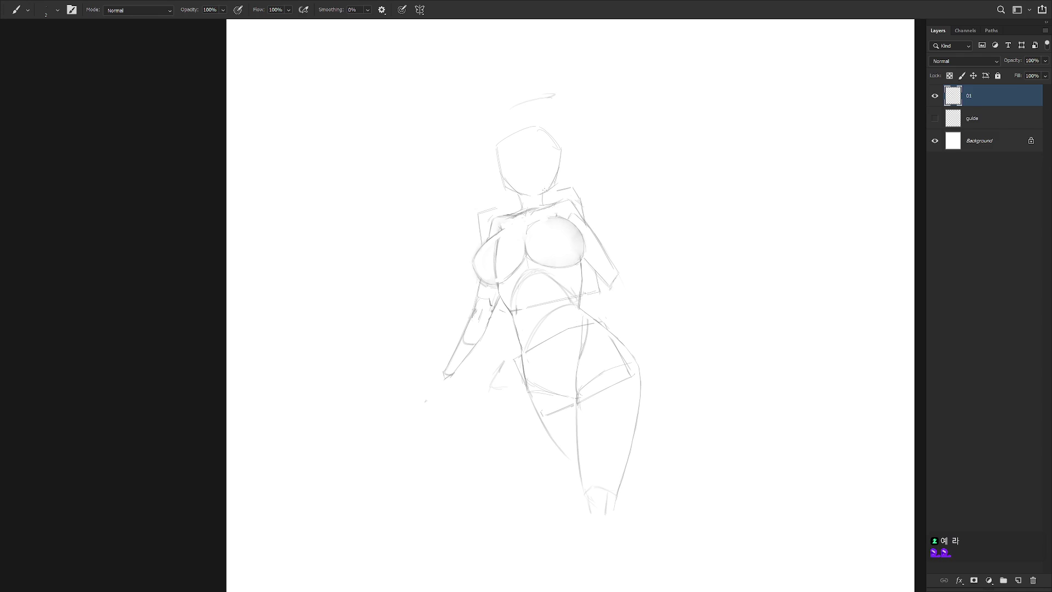
Tilt the canvas view steeply to check the figure, then turn it back upright.
{"action": "left_click_drag", "start_coordinate": [637, 361], "coordinate": [627, 257]}
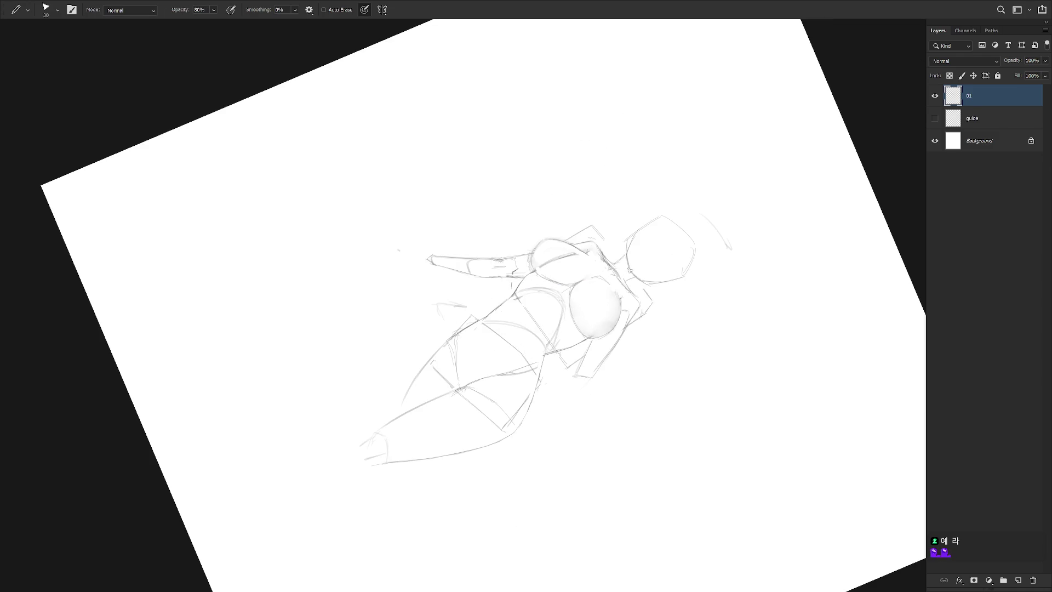
{"action": "key", "text": "e"}
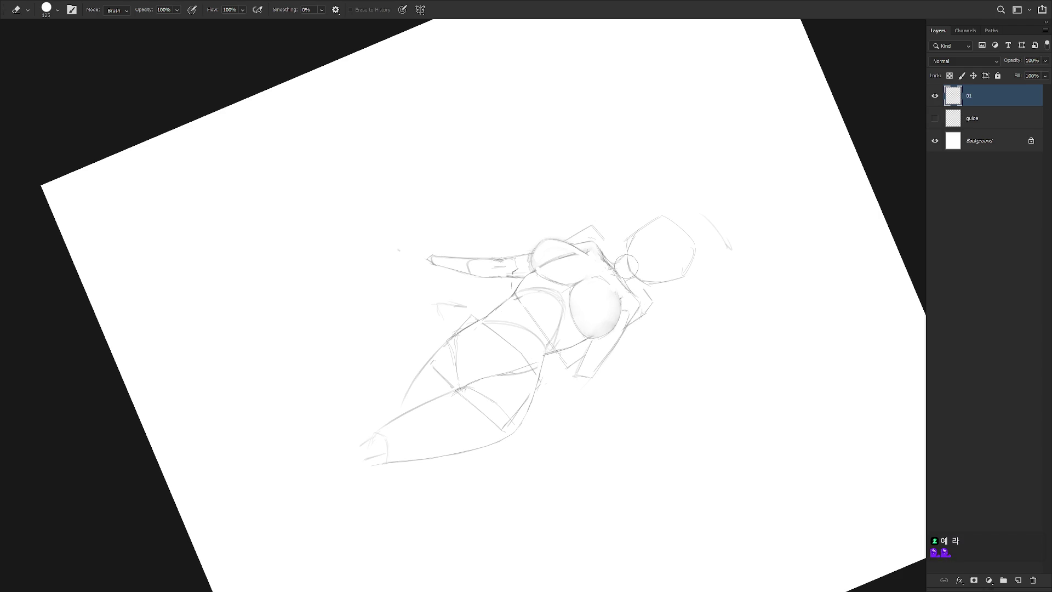
{"action": "key", "text": "b"}
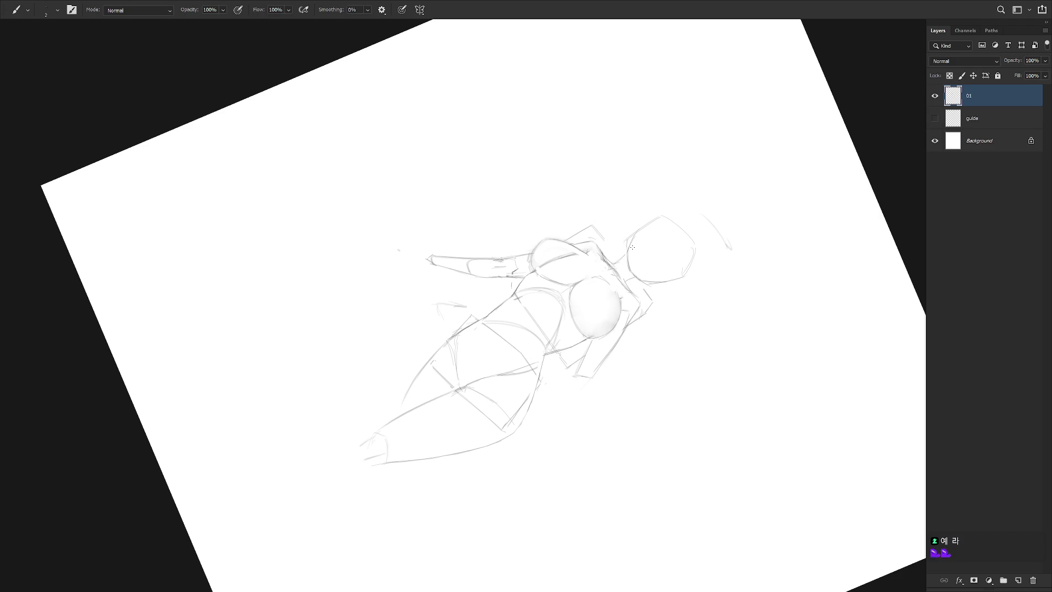
{"action": "left_click_drag", "start_coordinate": [632, 250], "coordinate": [642, 198]}
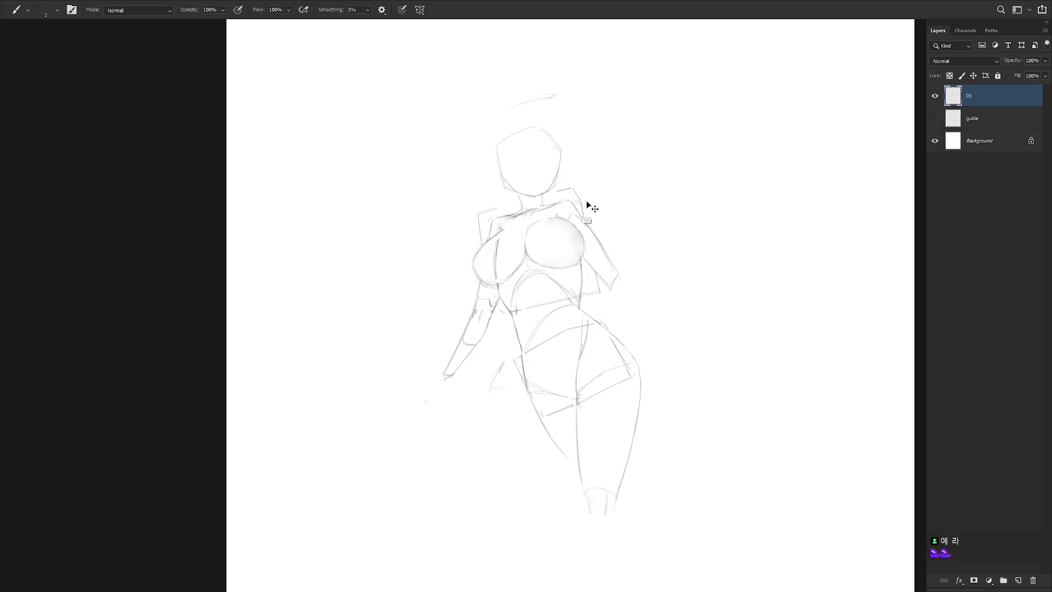
{"action": "left_click_drag", "start_coordinate": [587, 205], "coordinate": [582, 242]}
Set the eraser to the Hard_set02_opacity brush preset.
{"action": "key", "text": "e"}
{"action": "right_click", "coordinate": [688, 195]}
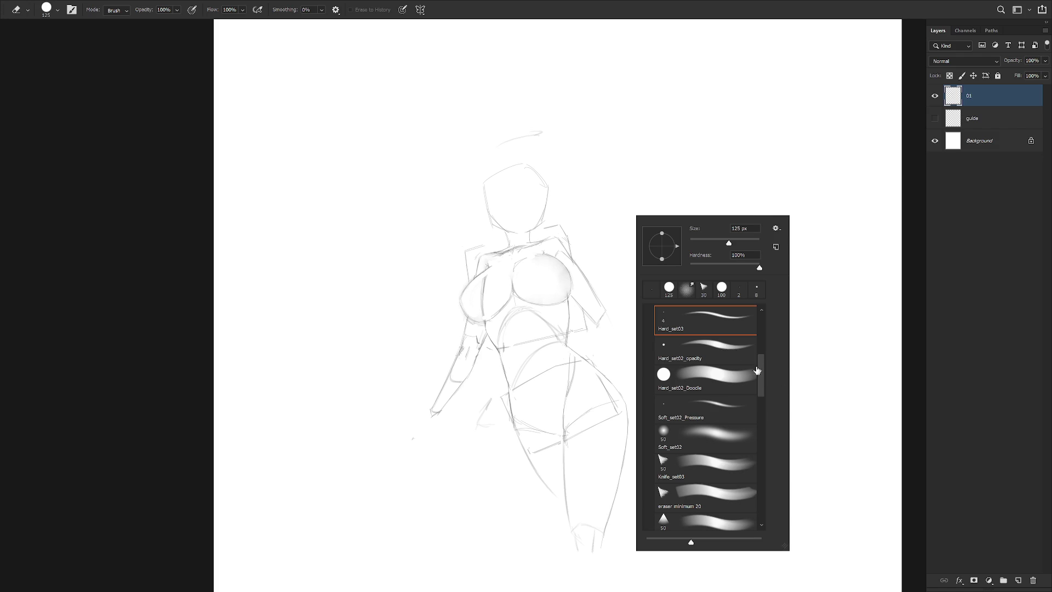
{"action": "left_click_drag", "start_coordinate": [759, 371], "coordinate": [777, 516]}
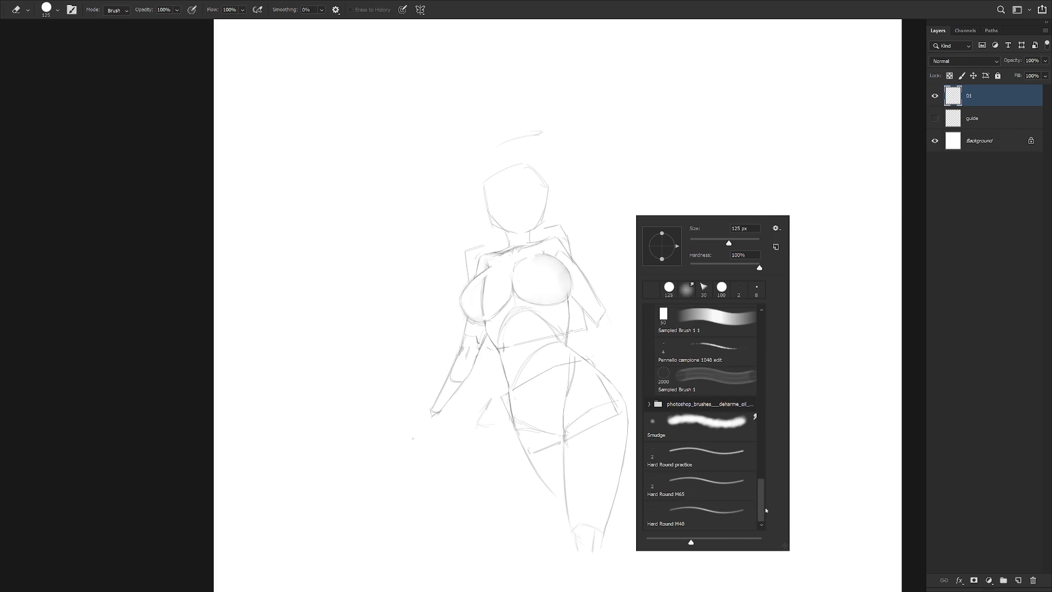
{"action": "left_click_drag", "start_coordinate": [762, 498], "coordinate": [762, 404]}
{"action": "scroll", "coordinate": [719, 405], "scroll_direction": "up", "scroll_amount": 3}
{"action": "left_click", "coordinate": [719, 406]}
{"action": "left_click", "coordinate": [997, 101]}
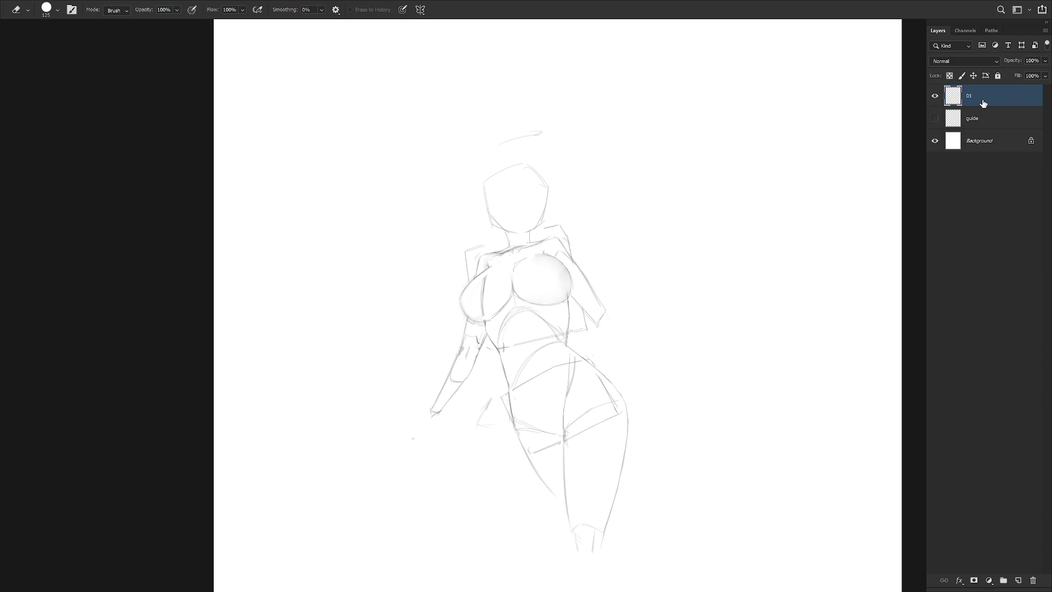
Raise the eraser's Transfer opacity pressure minimum from 13% to 48% in Brush Settings.
{"action": "key", "text": "F5"}
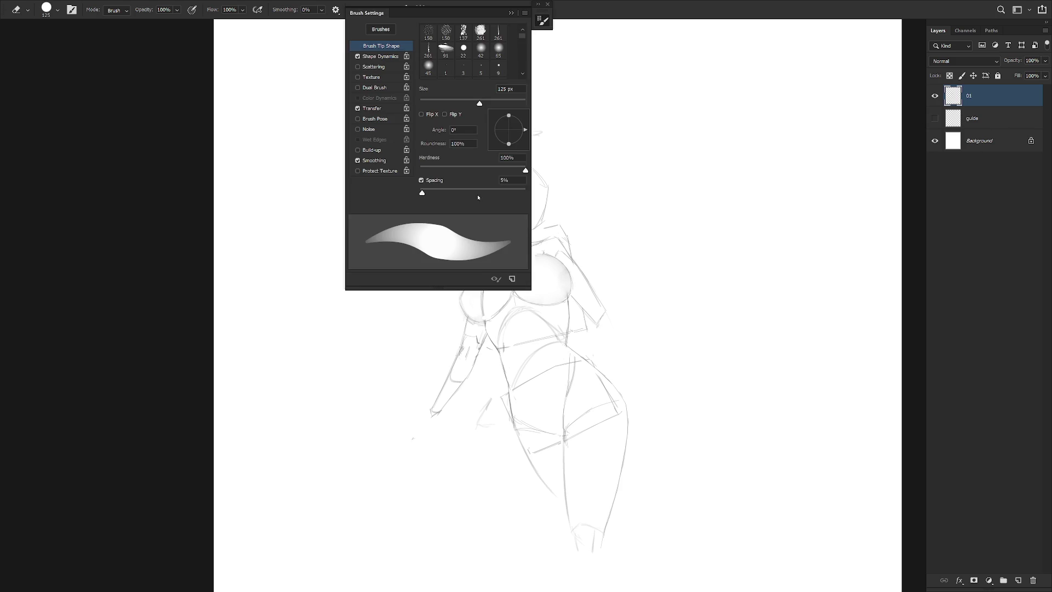
{"action": "left_click", "coordinate": [387, 108]}
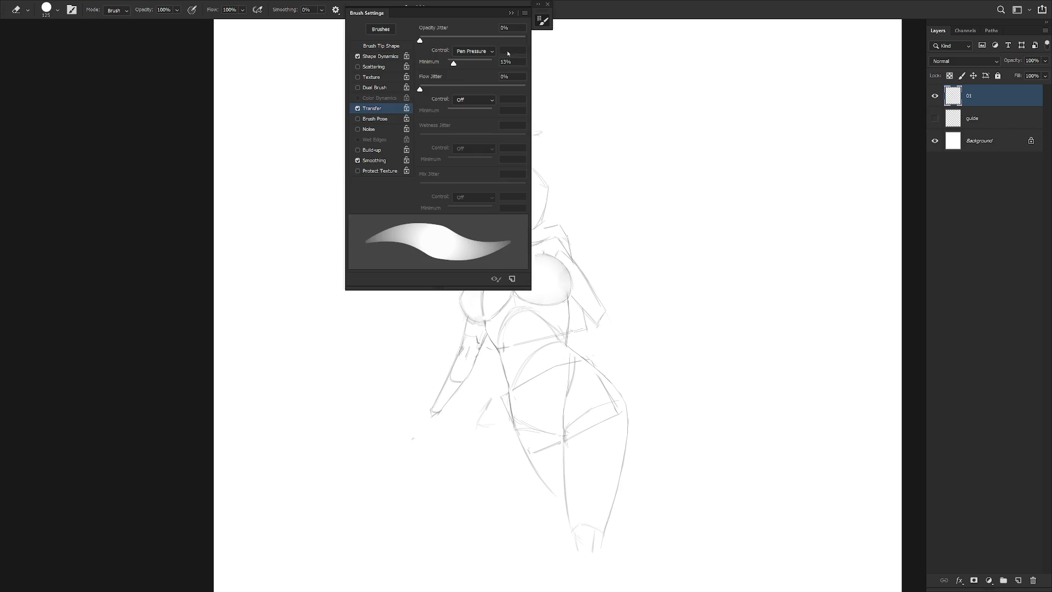
{"action": "left_click", "coordinate": [470, 63]}
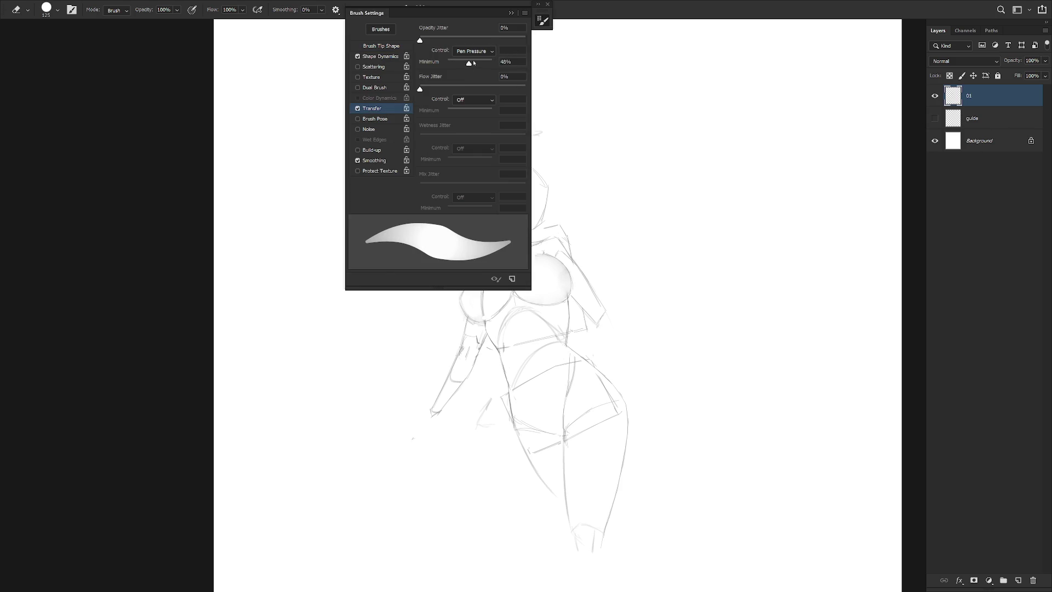
{"action": "left_click", "coordinate": [388, 60]}
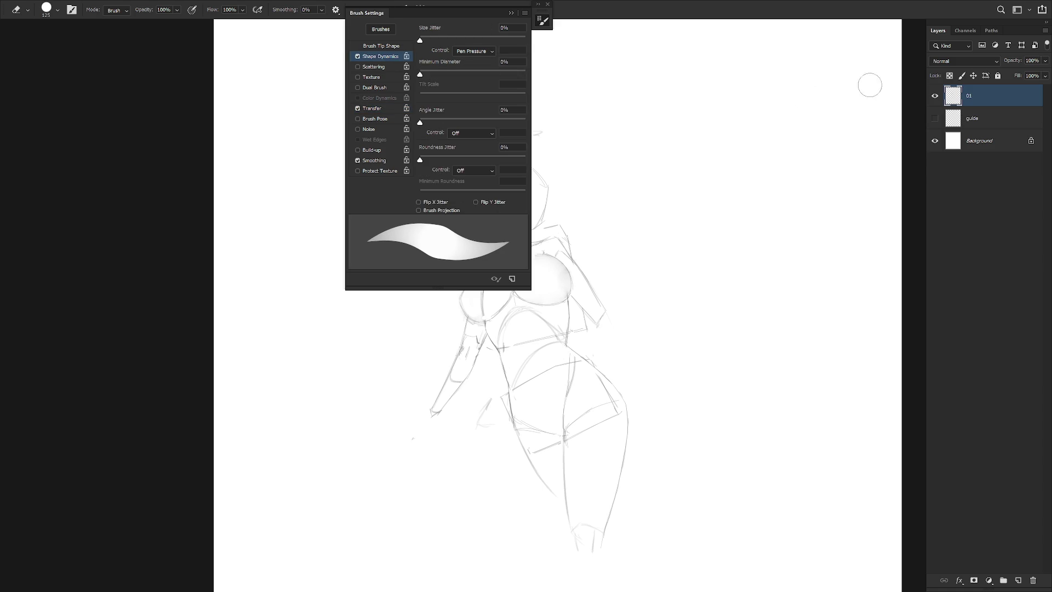
{"action": "left_click", "coordinate": [397, 48]}
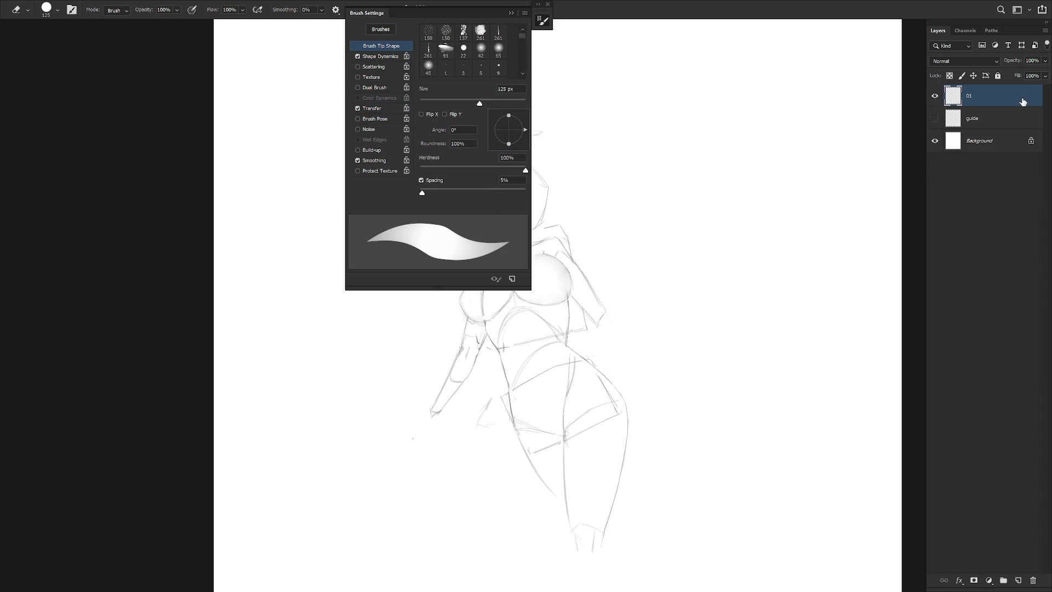
{"action": "key", "text": "F5"}
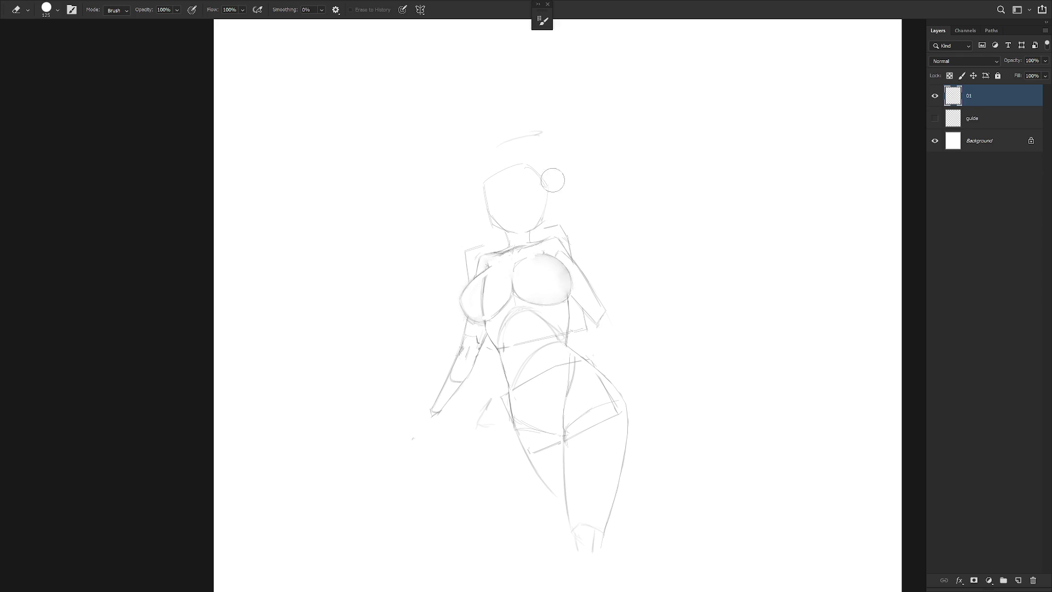
{"action": "key", "text": "b"}
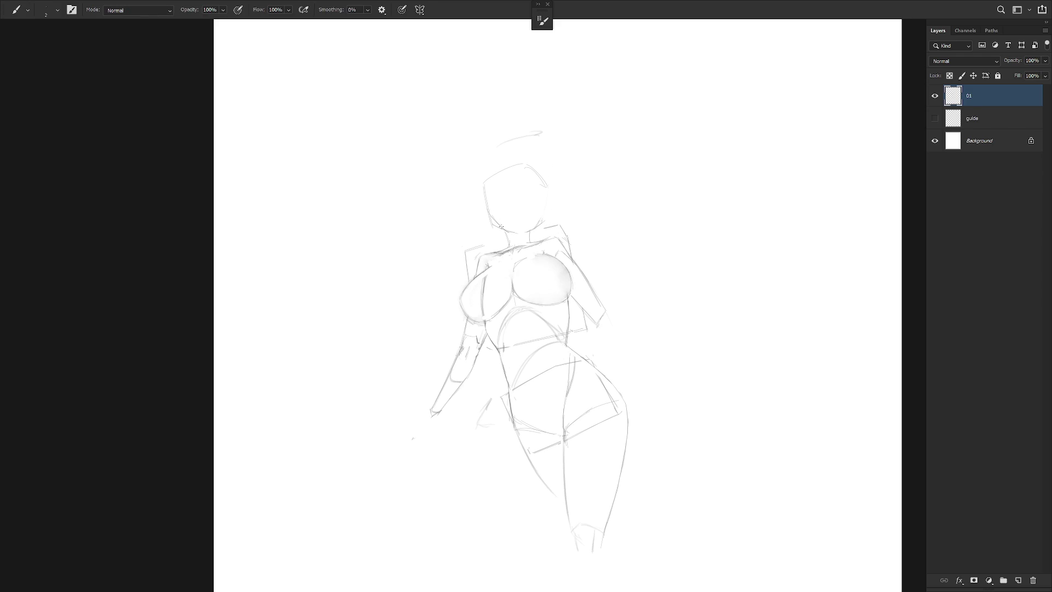
{"action": "left_click_drag", "start_coordinate": [560, 244], "coordinate": [575, 306]}
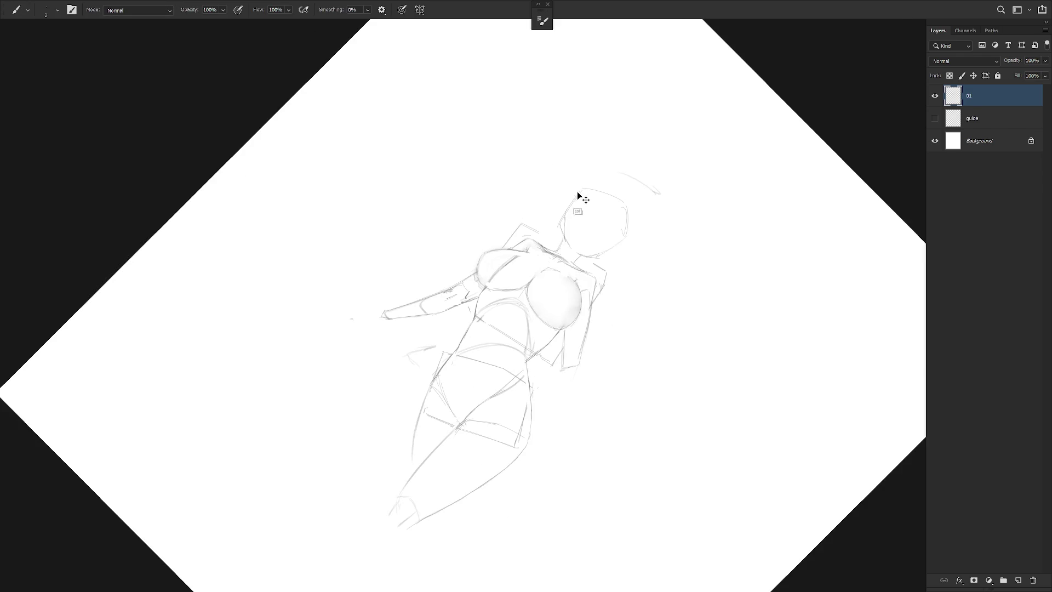
Lightly erase the stray mark near the jaw and neck with a 50 px eraser.
{"action": "key", "text": "Escape"}
{"action": "left_click_drag", "start_coordinate": [590, 263], "coordinate": [595, 274]}
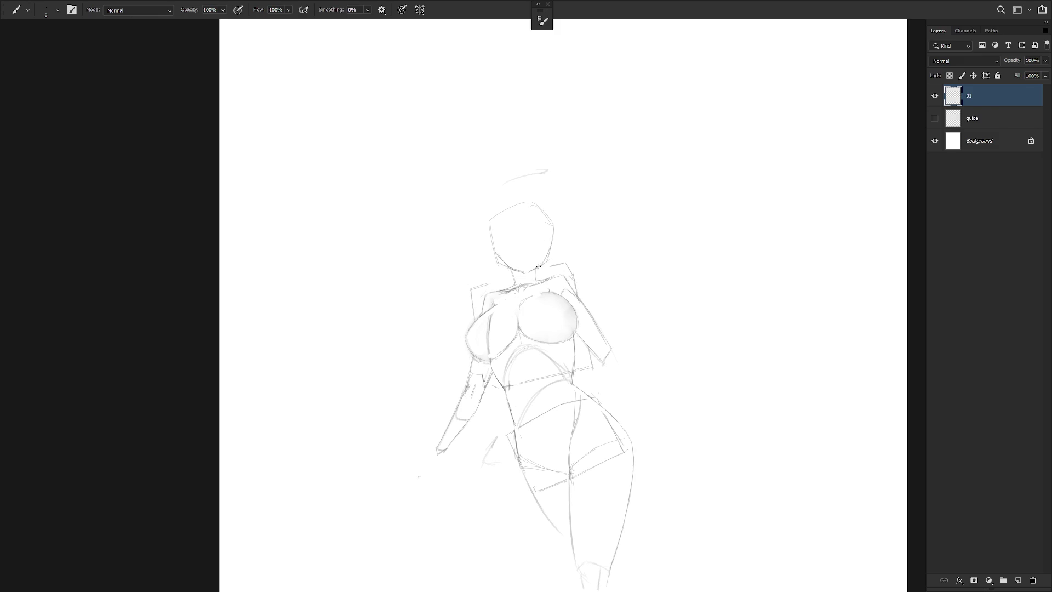
{"action": "key", "text": "ctrl"}
{"action": "key", "text": "e"}
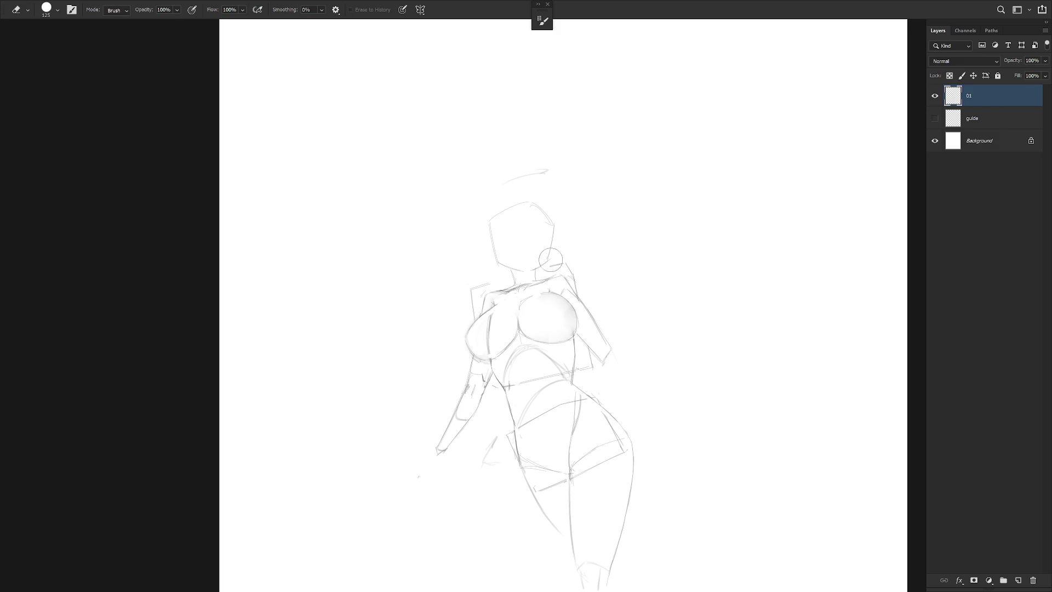
{"action": "key", "text": "bracketleft"}
{"action": "key", "text": "bracketleft"}
{"action": "key", "text": "bracketleft"}
{"action": "left_click_drag", "start_coordinate": [546, 263], "coordinate": [548, 248]}
{"action": "key", "text": "b"}
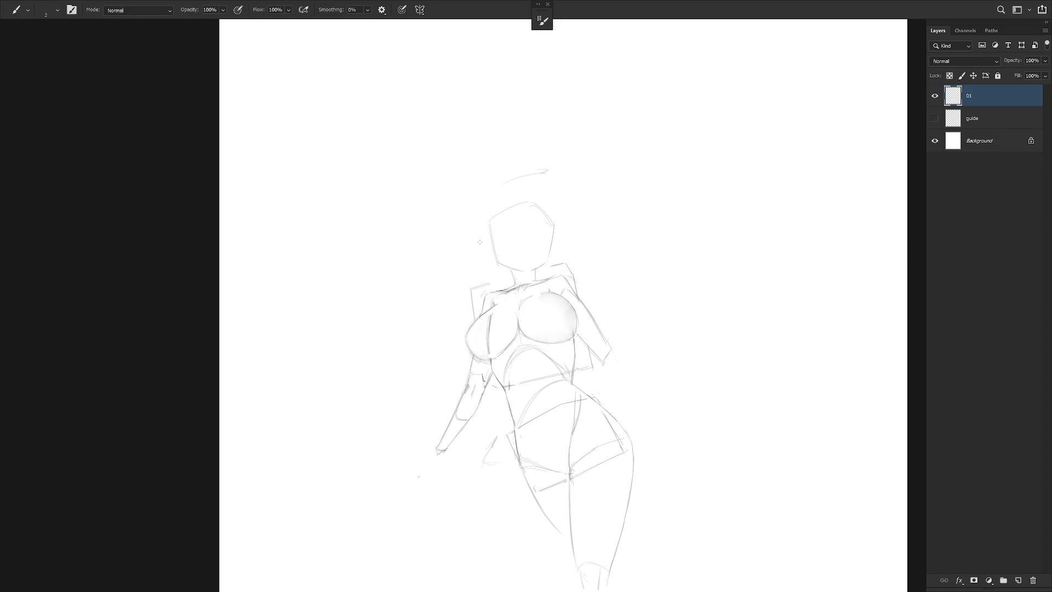
{"action": "key", "text": "e"}
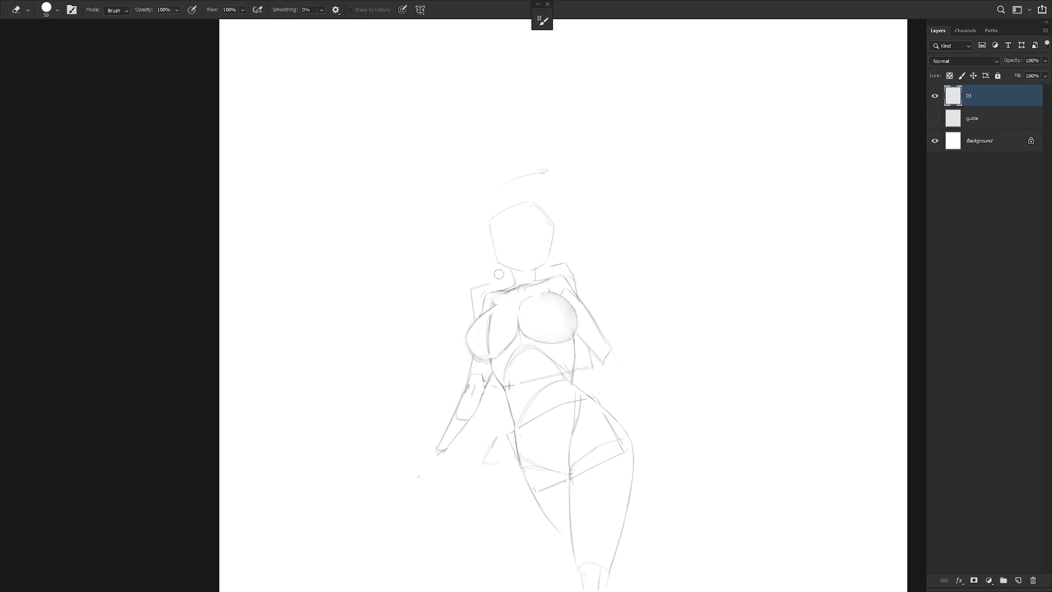
{"action": "key", "text": "b"}
{"action": "key", "text": "e"}
{"action": "key", "text": "b"}
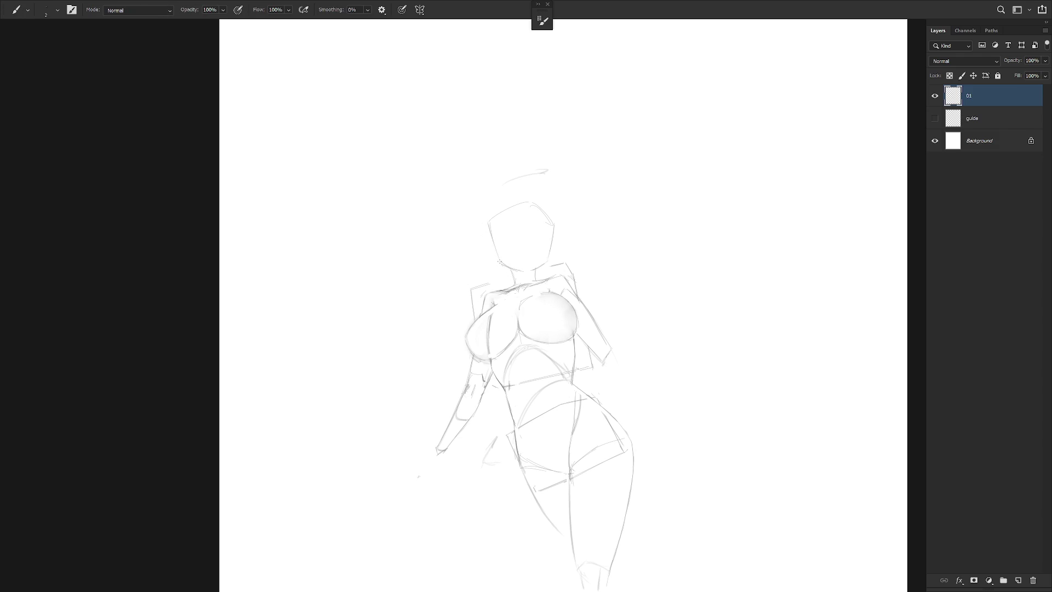
{"action": "key", "text": "shift+b"}
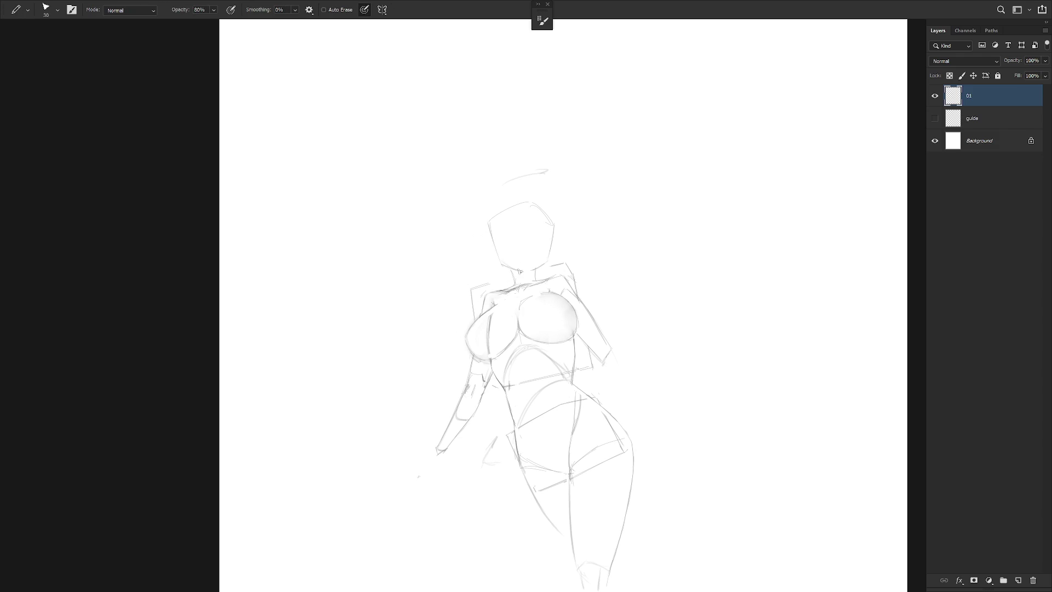
Sketch the right jawline and extend the ear line, undoing trial eyebrow marks.
{"action": "left_click_drag", "start_coordinate": [526, 272], "coordinate": [546, 260]}
{"action": "key", "text": "ctrl"}
{"action": "key", "text": "e"}
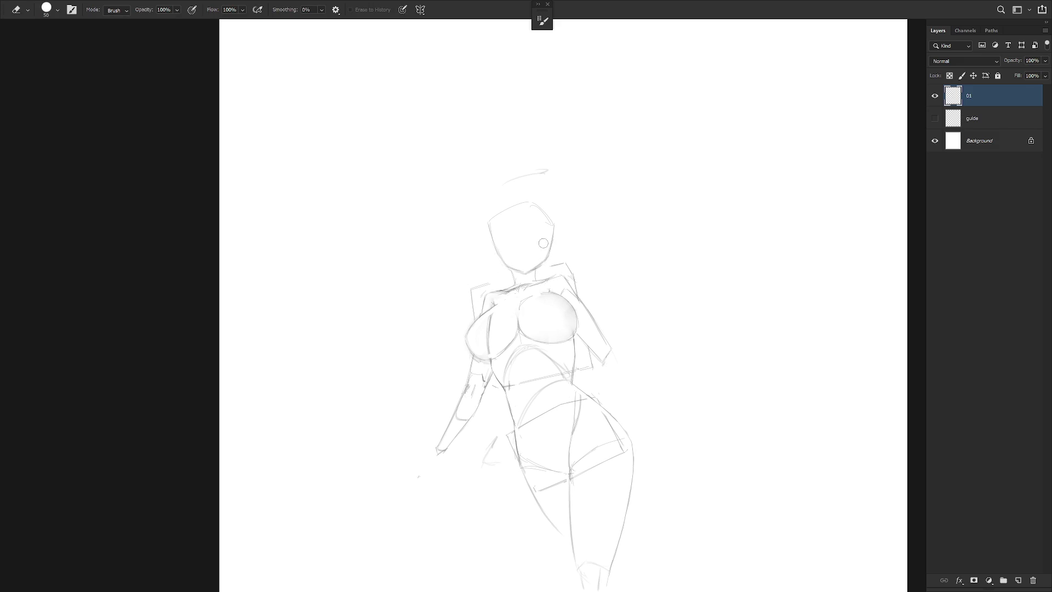
{"action": "key", "text": "b"}
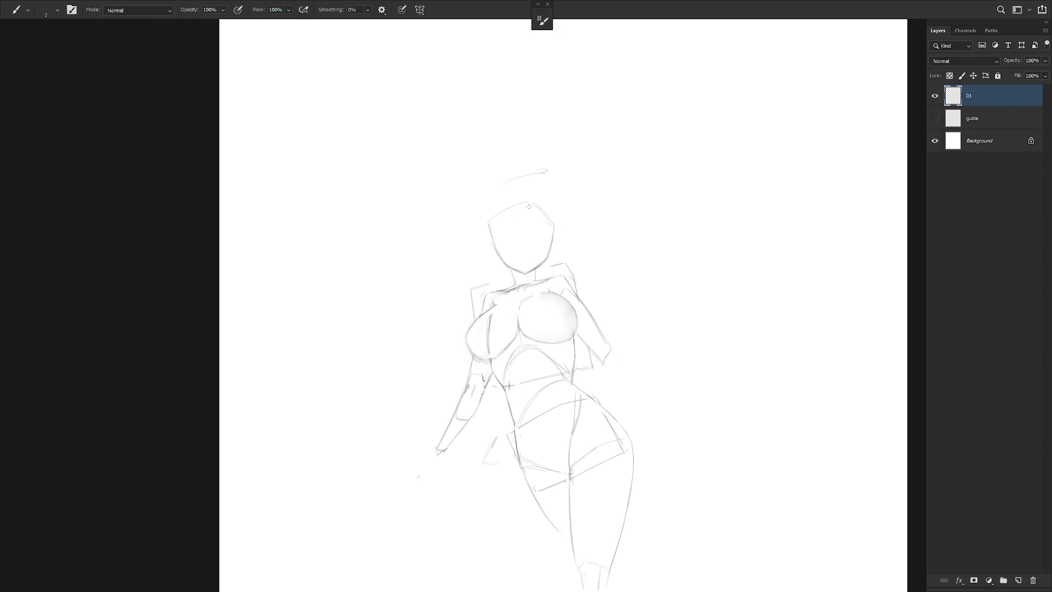
{"action": "key", "text": "ctrl+z"}
{"action": "mouse_move", "coordinate": [532, 226]}
{"action": "left_mouse_down"}
{"action": "mouse_move", "coordinate": [521, 227]}
{"action": "mouse_move", "coordinate": [538, 237]}
{"action": "mouse_move", "coordinate": [528, 230]}
{"action": "left_mouse_up"}
{"action": "key", "text": "ctrl+z"}
{"action": "key", "text": "ctrl+z"}
{"action": "key", "text": "e"}
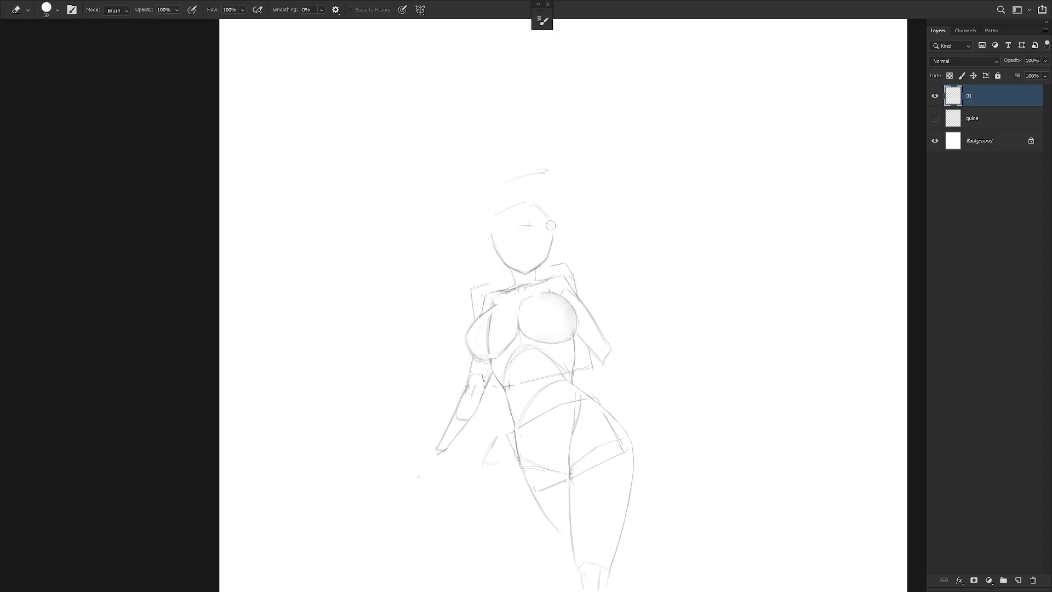
{"action": "key", "text": "b"}
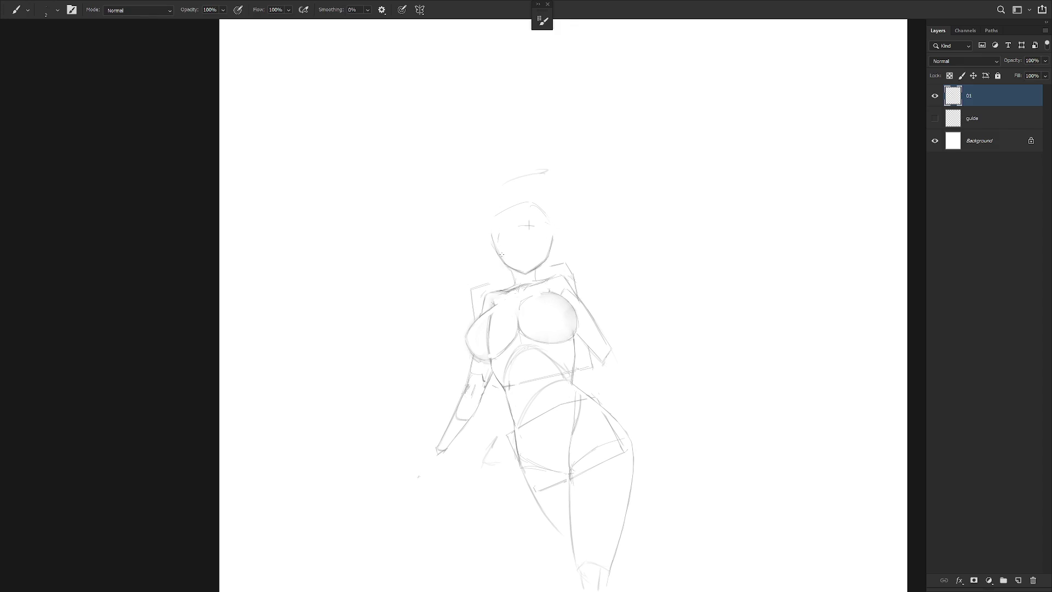
{"action": "left_click_drag", "start_coordinate": [502, 266], "coordinate": [497, 256]}
Lasso the head and nudge it into a better position.
{"action": "key", "text": "l"}
{"action": "mouse_move", "coordinate": [543, 272]}
{"action": "left_mouse_down"}
{"action": "mouse_move", "coordinate": [494, 278]}
{"action": "mouse_move", "coordinate": [542, 272]}
{"action": "mouse_move", "coordinate": [547, 260]}
{"action": "left_mouse_up"}
{"action": "key", "text": "ctrl+t"}
{"action": "key", "text": "Return"}
{"action": "key", "text": "ctrl+d"}
Tidy the lines around the neck, alternating between eraser and brush.
{"action": "key", "text": "b"}
{"action": "key", "text": "e"}
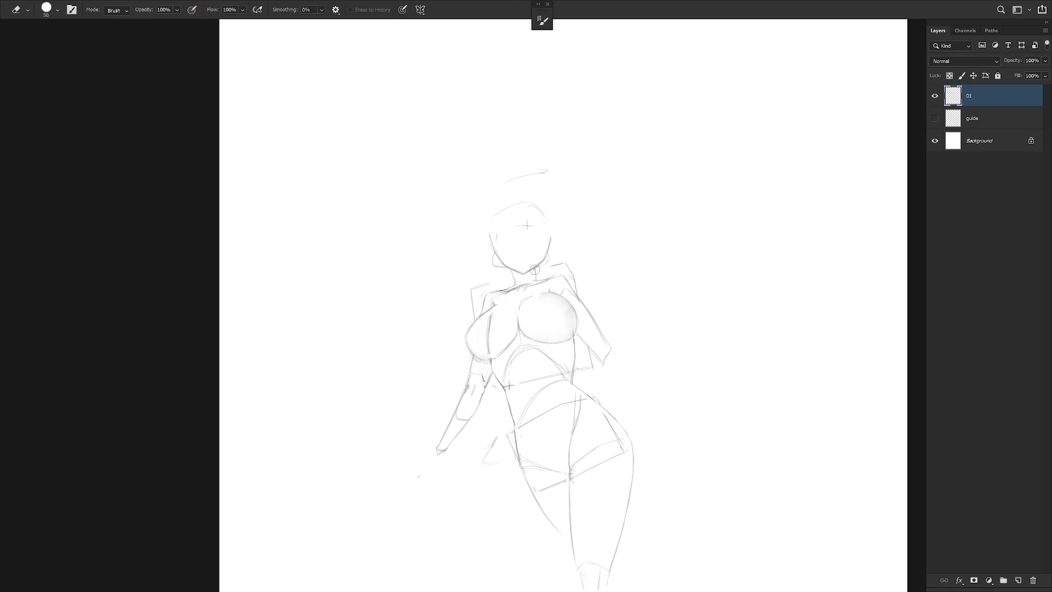
{"action": "key", "text": "b"}
{"action": "key", "text": "e"}
{"action": "key", "text": "b"}
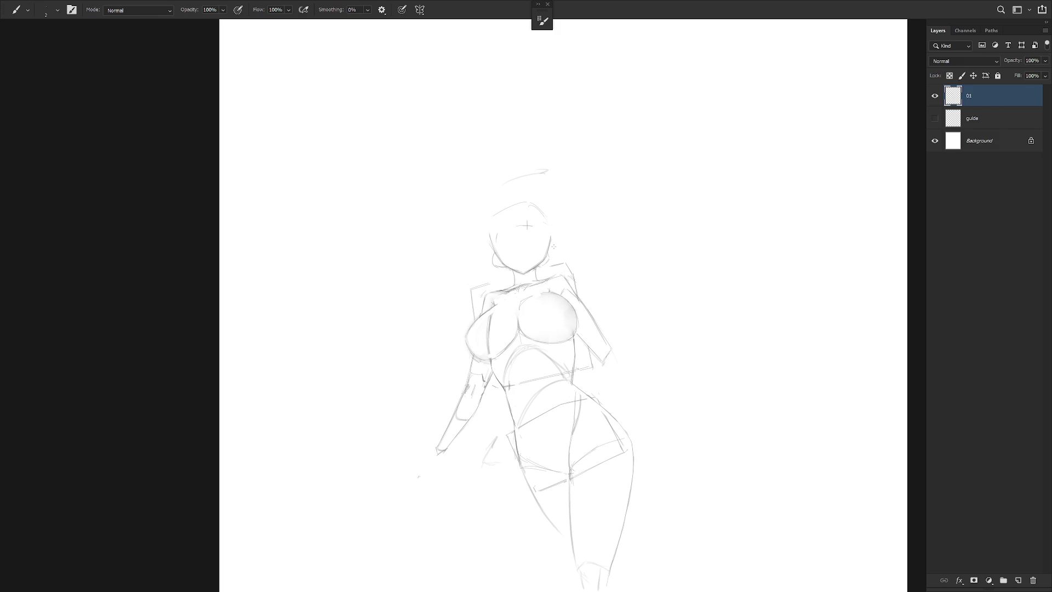
{"action": "key", "text": "e"}
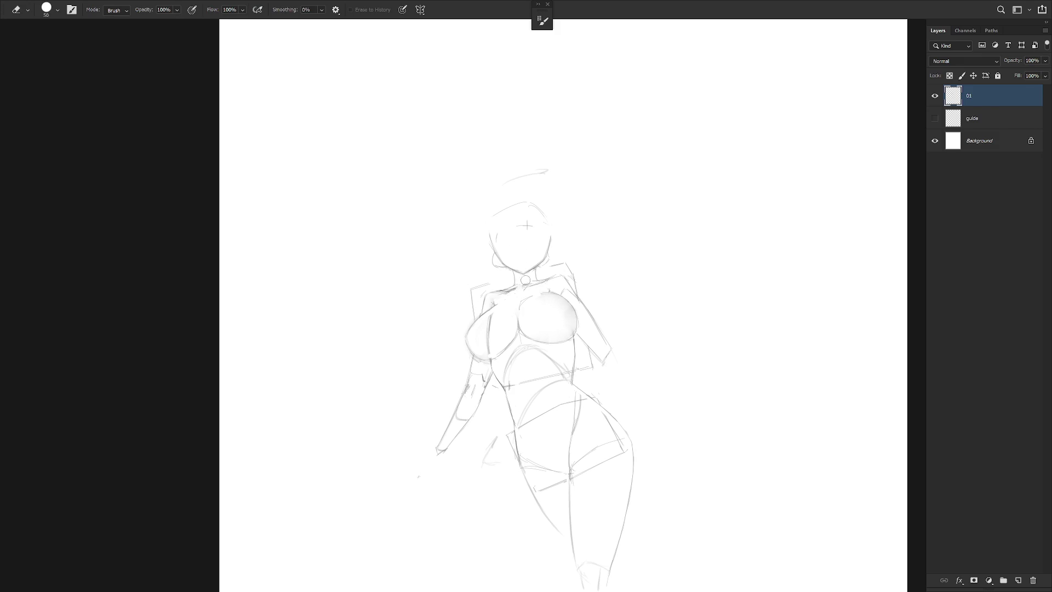
{"action": "key", "text": "b"}
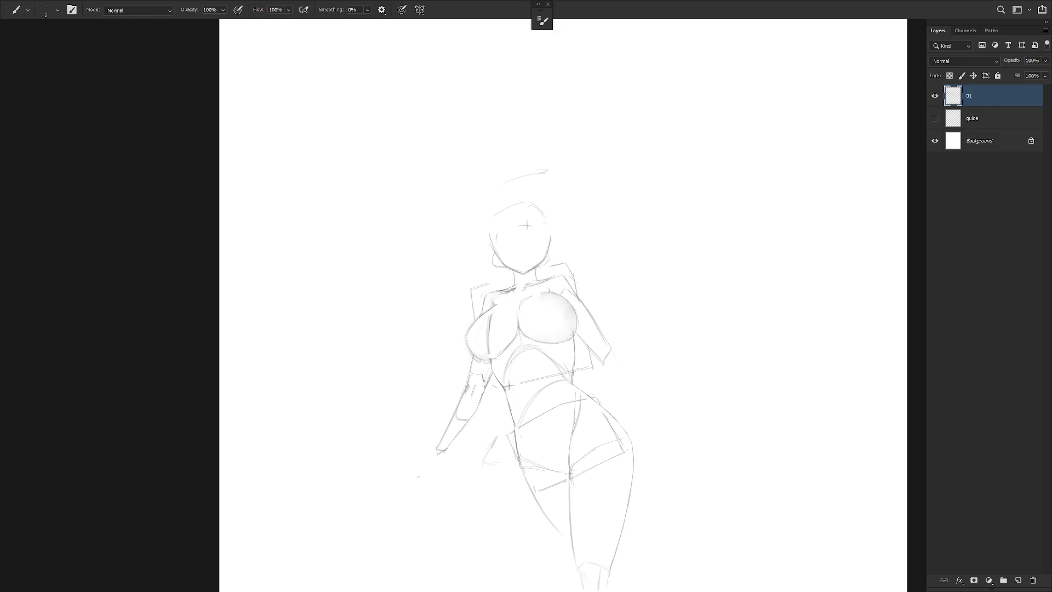
{"action": "key", "text": "e"}
{"action": "key", "text": "b"}
{"action": "scroll", "coordinate": [617, 330], "scroll_direction": "down", "scroll_amount": 3}
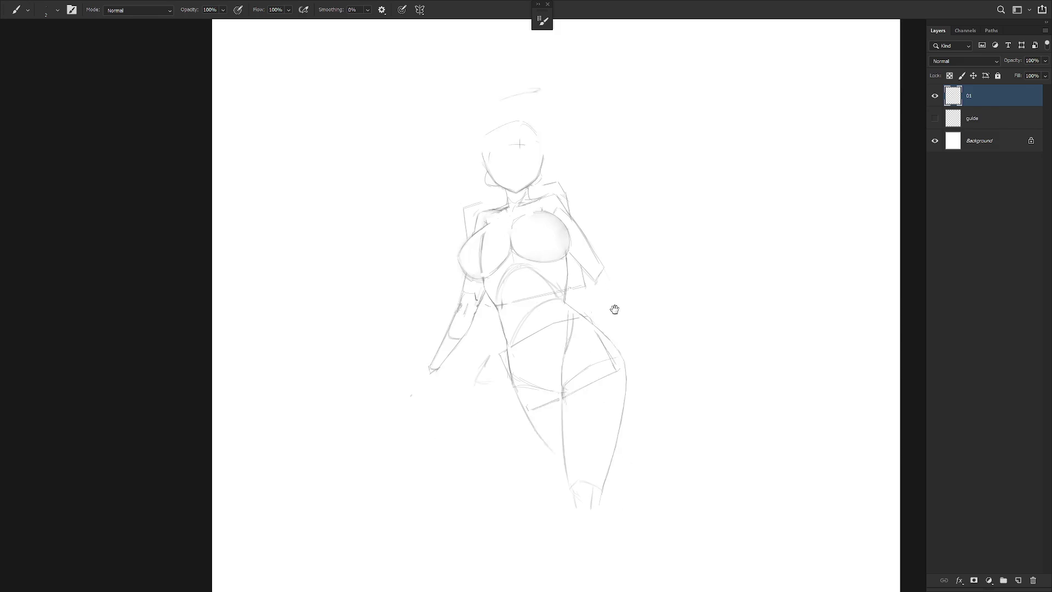
Replace the old left forearm with new lines angling down-left from the elbow.
{"action": "key", "text": "l"}
{"action": "left_click_drag", "start_coordinate": [465, 282], "coordinate": [460, 333]}
{"action": "key", "text": "ctrl+d"}
{"action": "key", "text": "b"}
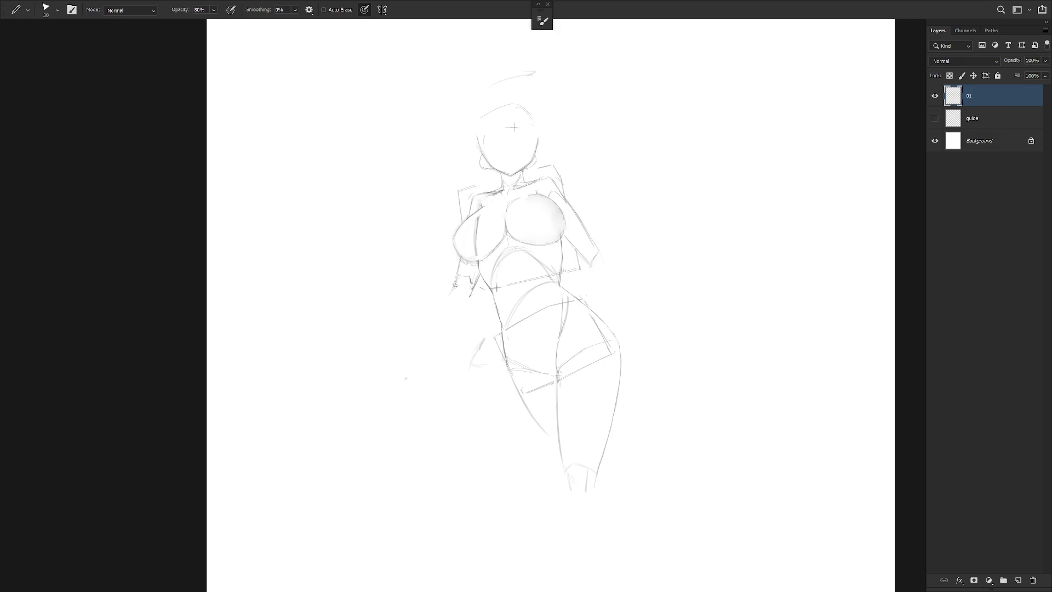
{"action": "left_click_drag", "start_coordinate": [454, 286], "coordinate": [439, 338]}
{"action": "key", "text": "ctrl+z"}
{"action": "left_click_drag", "start_coordinate": [450, 292], "coordinate": [441, 359]}
{"action": "left_click_drag", "start_coordinate": [472, 290], "coordinate": [455, 331]}
{"action": "key", "text": "b"}
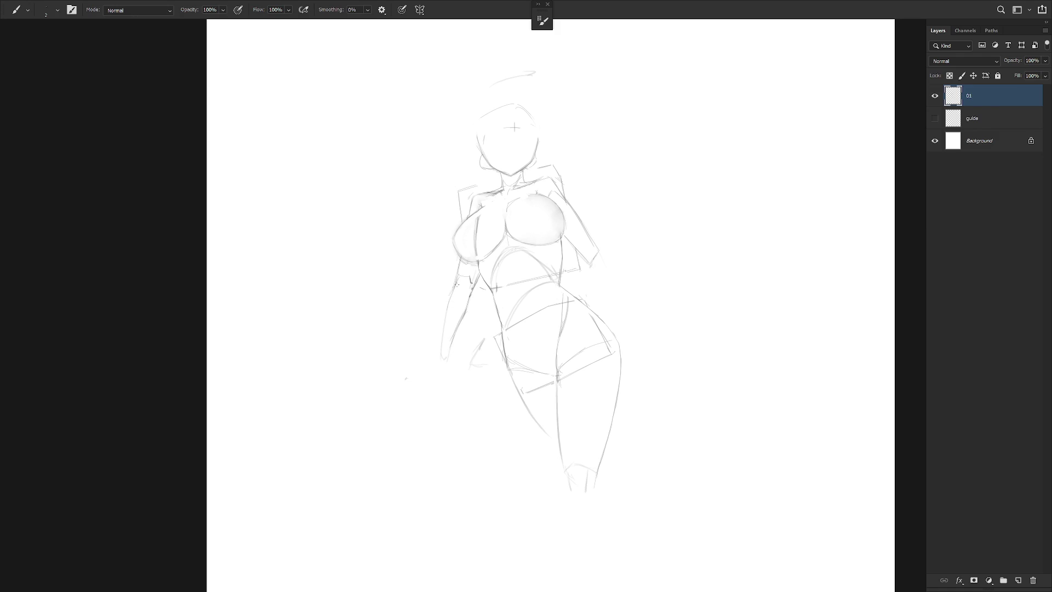
{"action": "mouse_move", "coordinate": [446, 317]}
{"action": "left_mouse_down"}
{"action": "mouse_move", "coordinate": [440, 359]}
{"action": "mouse_move", "coordinate": [450, 358]}
{"action": "left_mouse_up"}
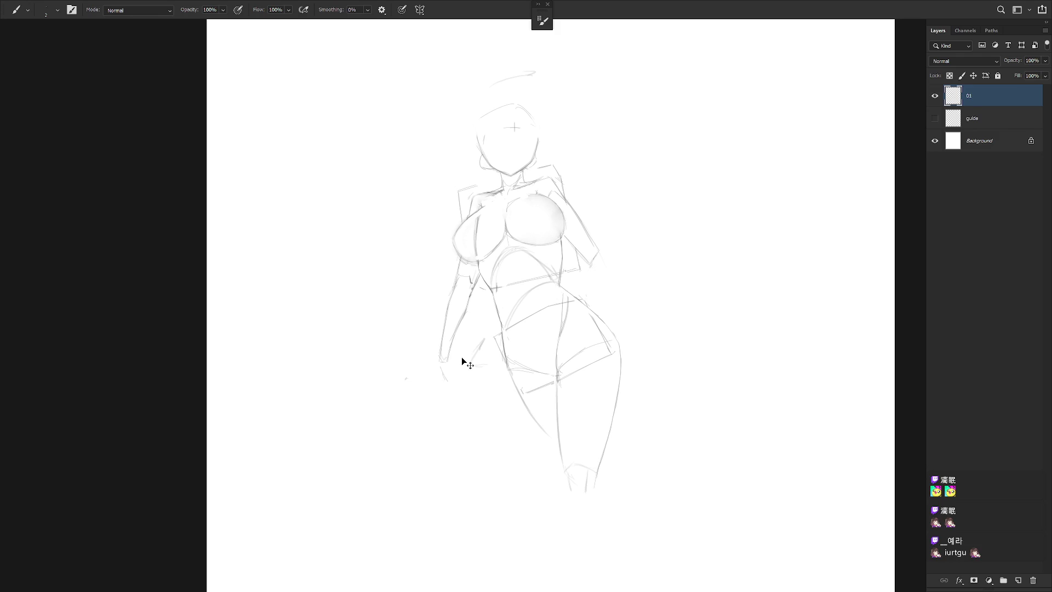
{"action": "key", "text": "ctrl+z"}
{"action": "mouse_move", "coordinate": [458, 285]}
{"action": "left_mouse_down"}
{"action": "mouse_move", "coordinate": [425, 353]}
{"action": "mouse_move", "coordinate": [444, 307]}
{"action": "left_mouse_up"}
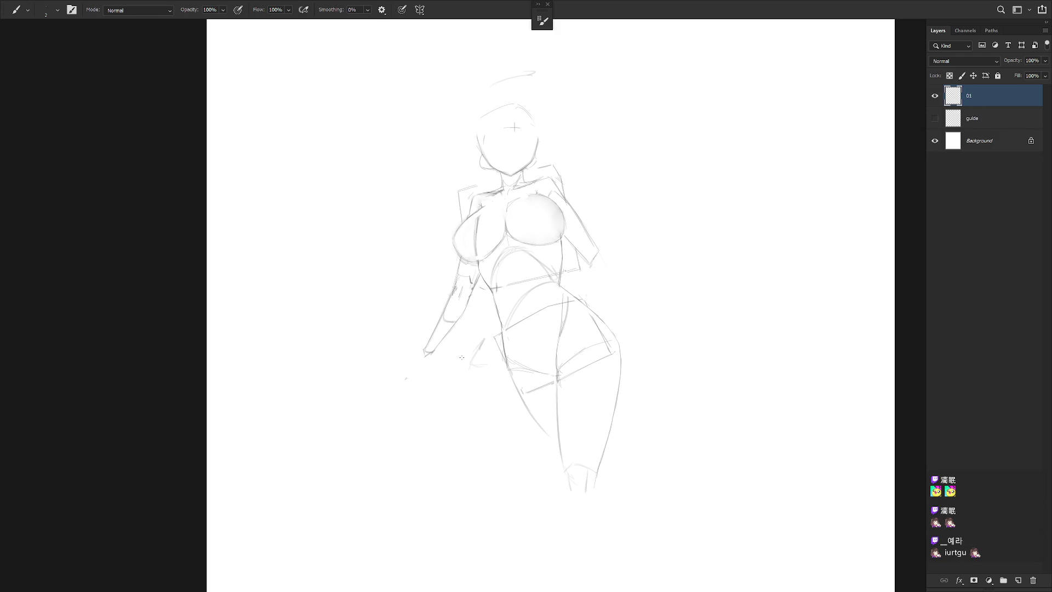
Sketch a rough hand at the forearm's end, then begin rotating the whole sketch.
{"action": "key", "text": "shift+b"}
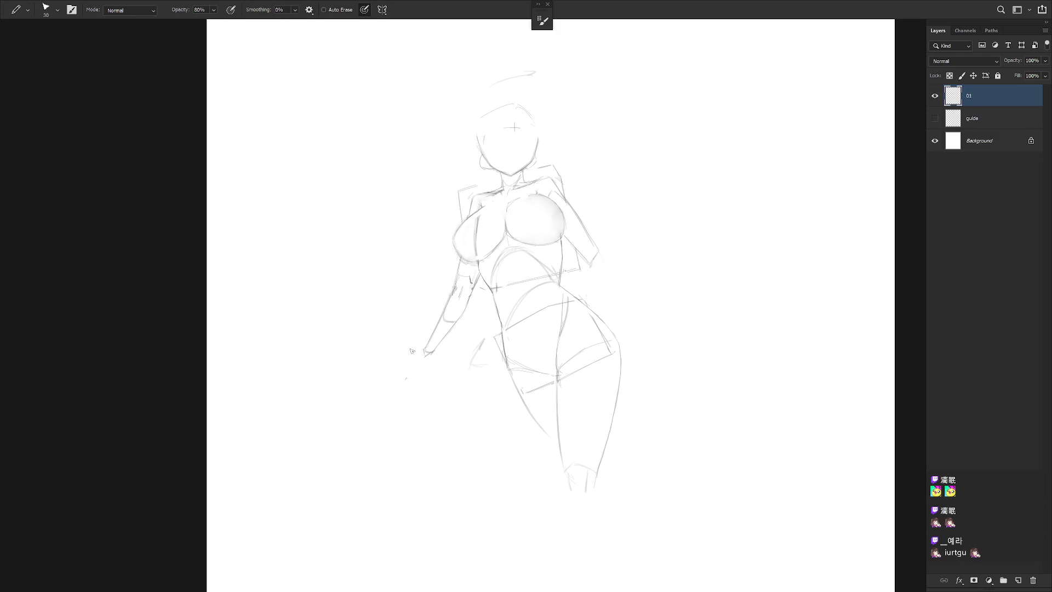
{"action": "mouse_move", "coordinate": [411, 347]}
{"action": "left_mouse_down"}
{"action": "mouse_move", "coordinate": [422, 351]}
{"action": "mouse_move", "coordinate": [416, 364]}
{"action": "mouse_move", "coordinate": [431, 354]}
{"action": "left_mouse_up"}
{"action": "key", "text": "shift+b"}
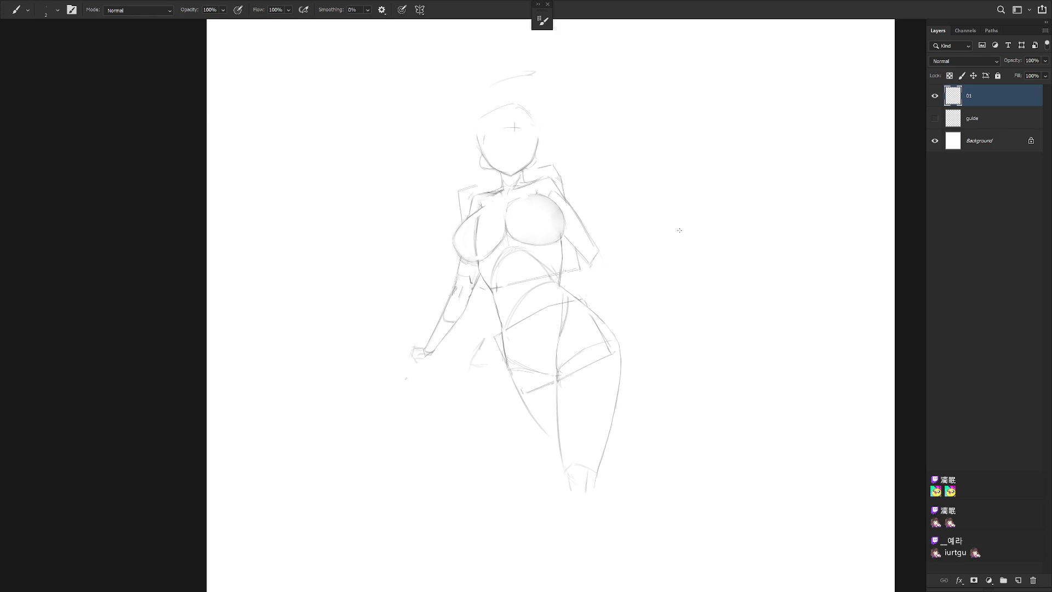
{"action": "key", "text": "ctrl+t"}
{"action": "left_click_drag", "start_coordinate": [652, 82], "coordinate": [662, 78]}
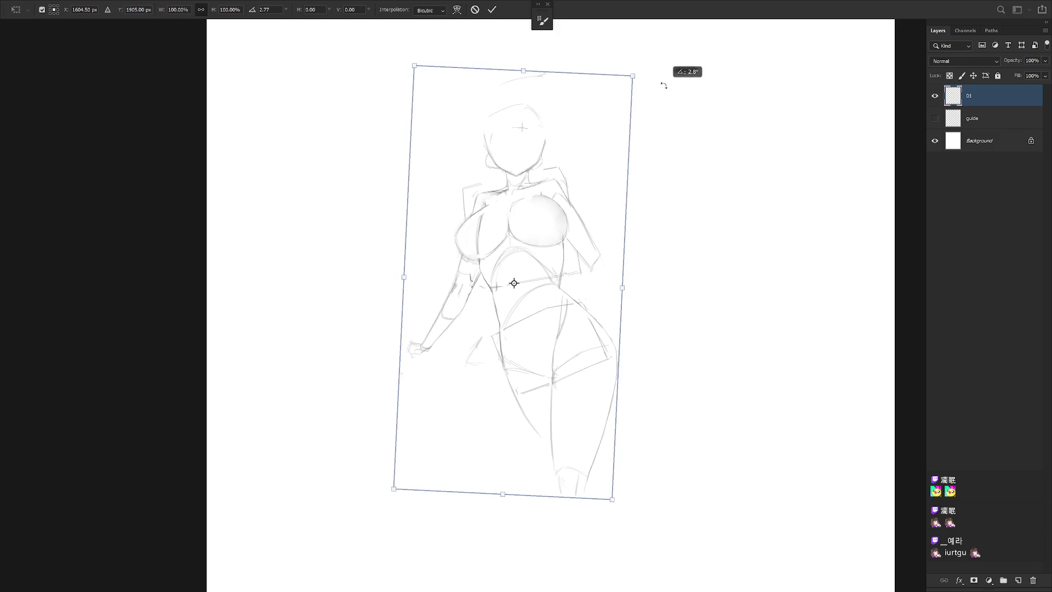
Commit the roughly 2.8° clockwise rotation of the whole sketch.
{"action": "key", "text": "Return"}
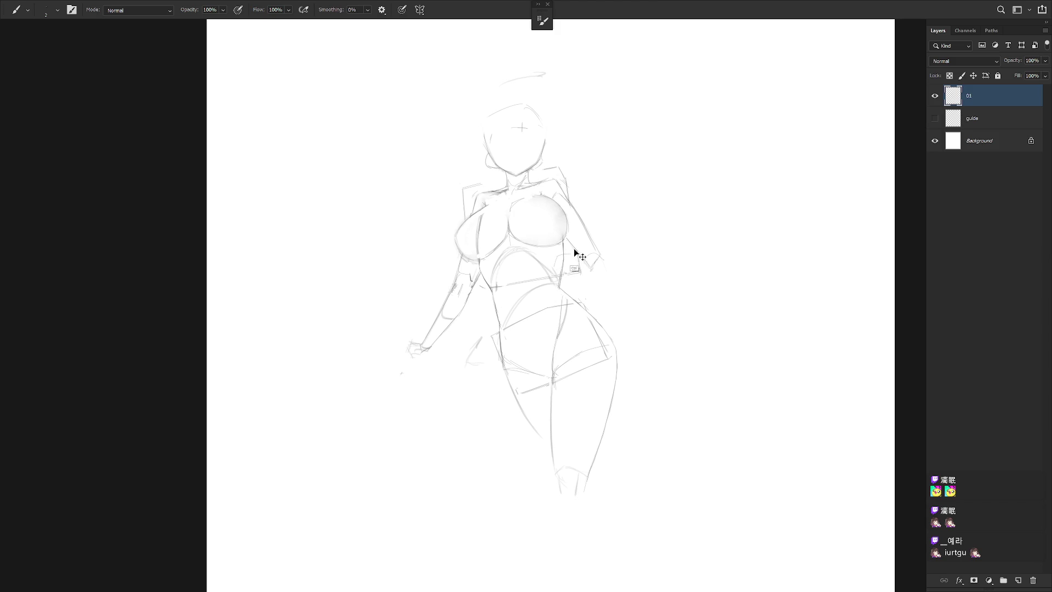
Draw a short corrective line below the chest on the torso's right side.
{"action": "key", "text": "e"}
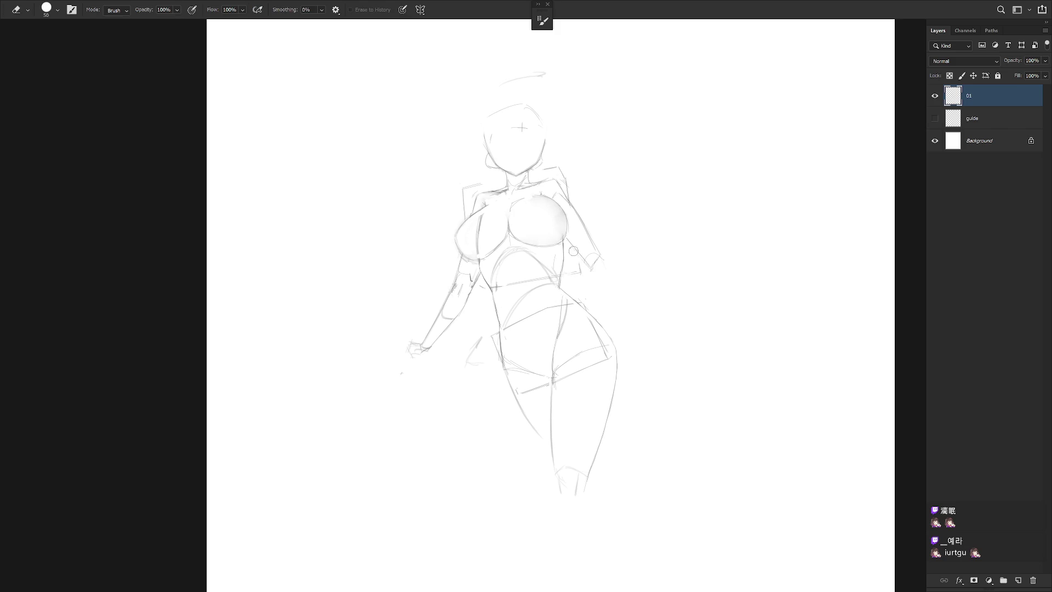
{"action": "key", "text": "b"}
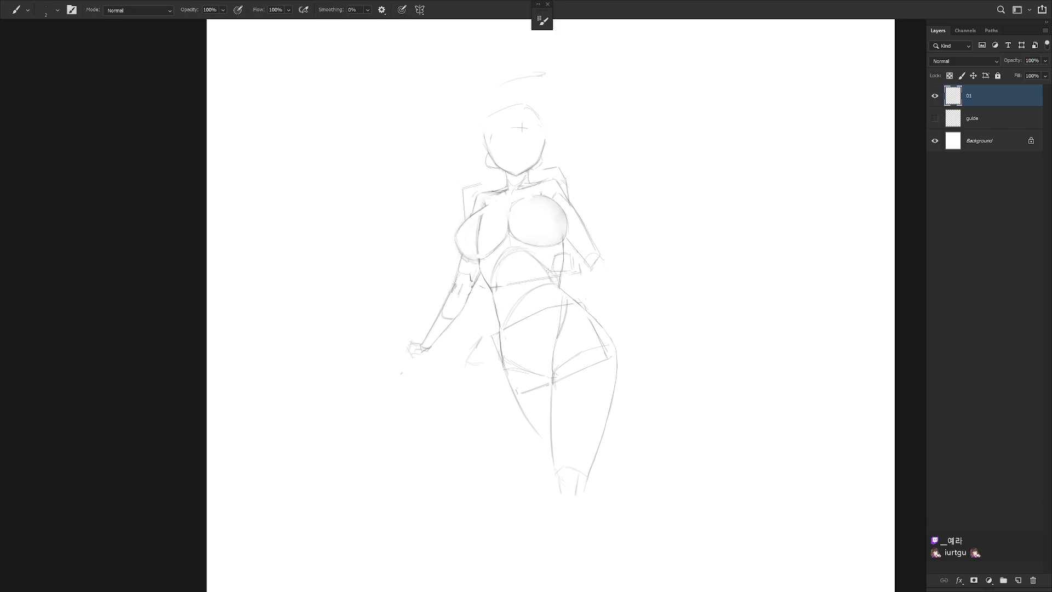
{"action": "left_click_drag", "start_coordinate": [552, 273], "coordinate": [557, 285]}
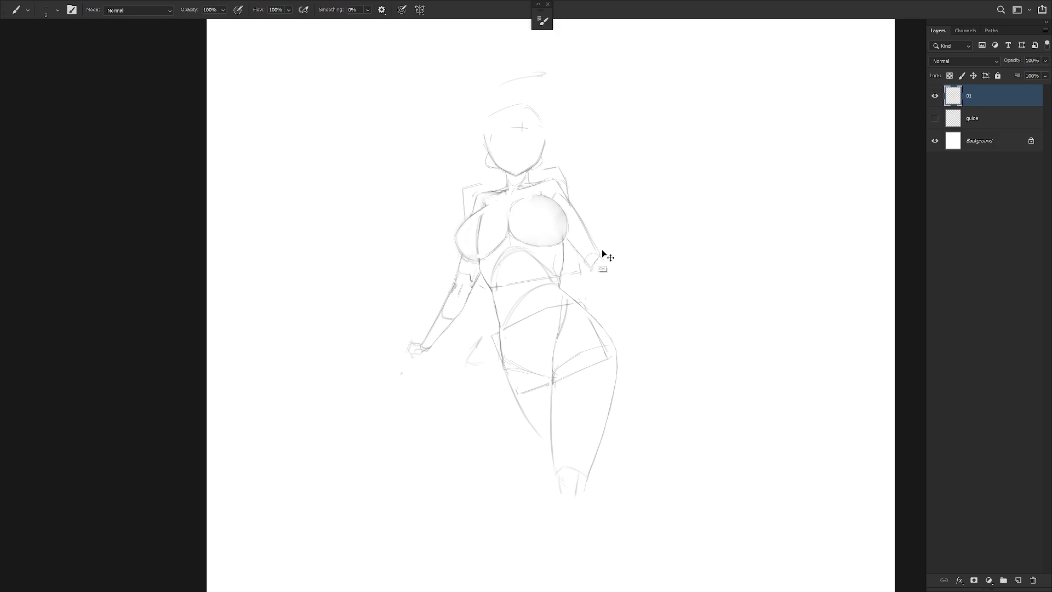
Touch up the rib cage edge, then rotate the canvas view about 40° clockwise.
{"action": "key", "text": "e"}
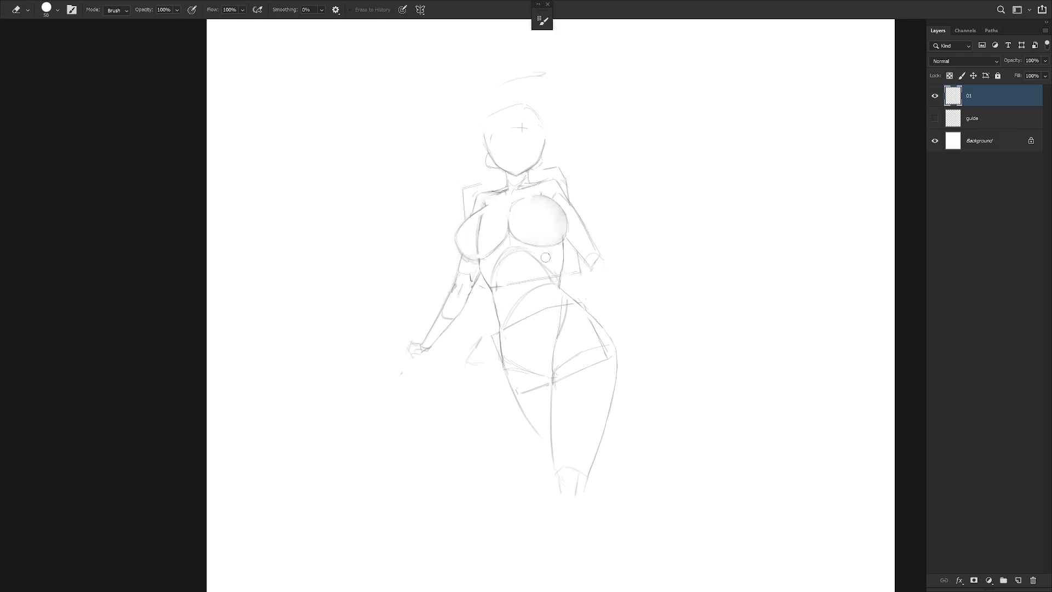
{"action": "key", "text": "b"}
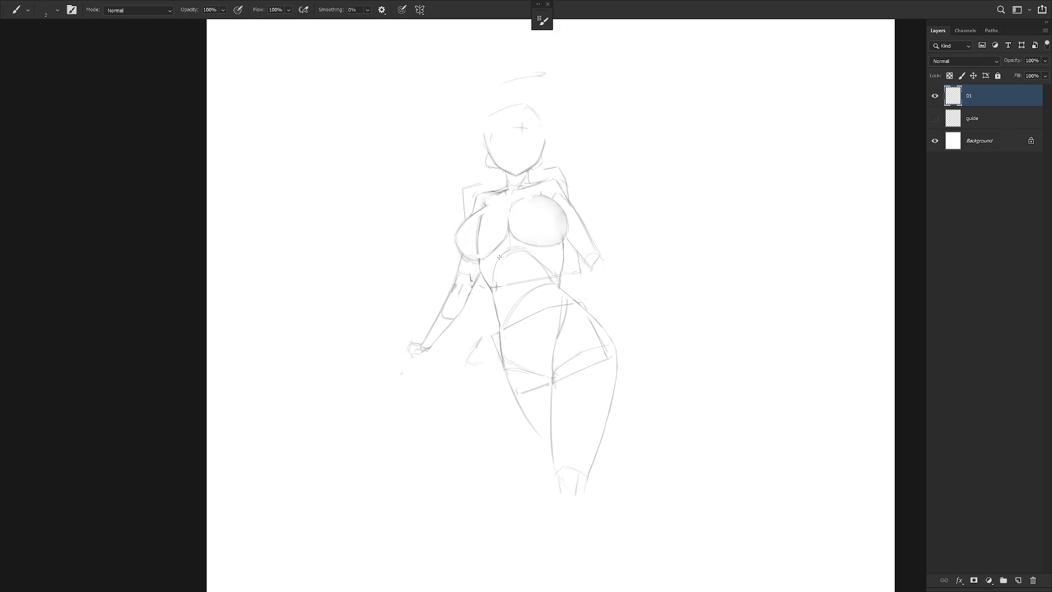
{"action": "key", "text": "r"}
{"action": "left_click_drag", "start_coordinate": [505, 263], "coordinate": [554, 253]}
Erase the small stray mark at the torso's right waist and reset the view upright.
{"action": "key", "text": "e"}
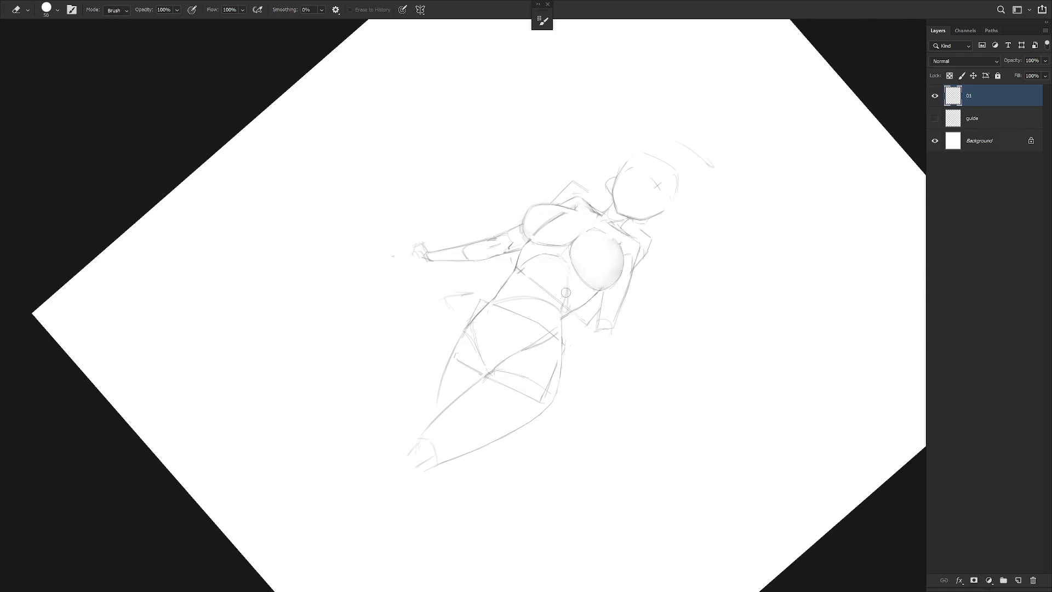
{"action": "key", "text": "b"}
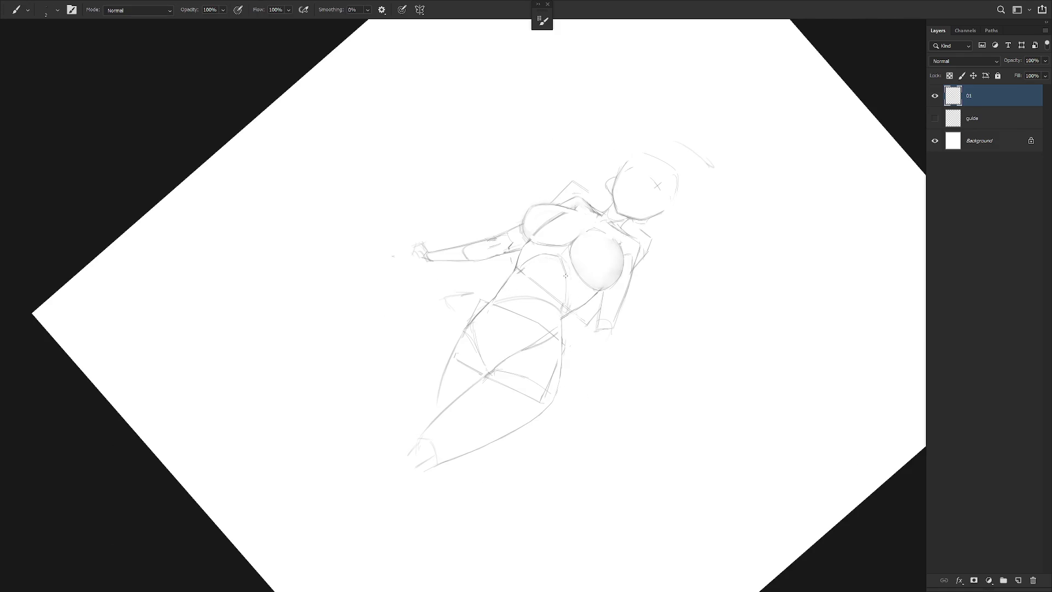
{"action": "key", "text": "e"}
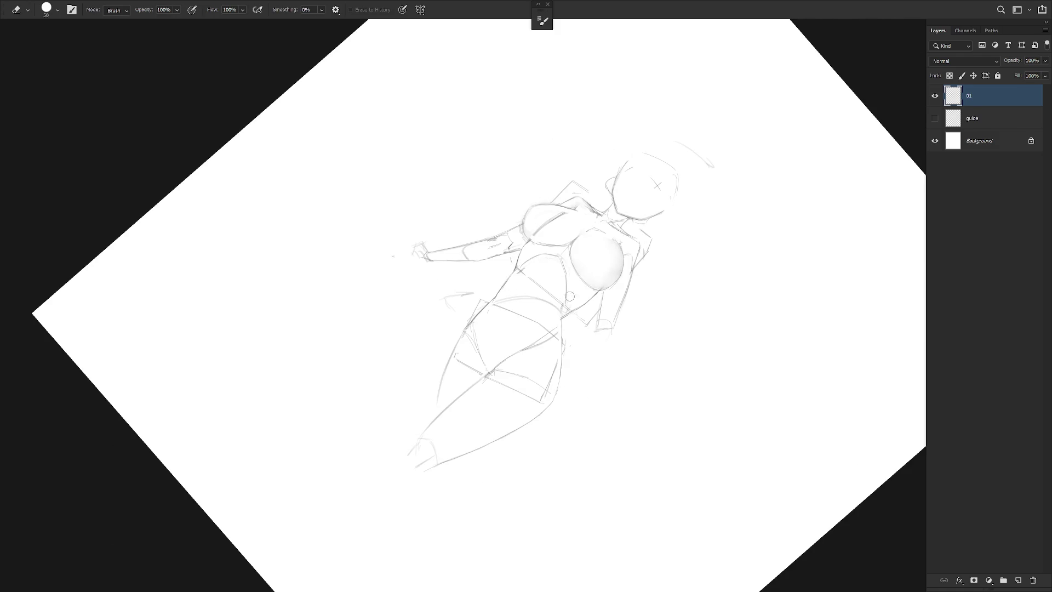
{"action": "key", "text": "Escape"}
Lasso the waist area, then clear the selection.
{"action": "key", "text": "l"}
{"action": "left_click_drag", "start_coordinate": [559, 275], "coordinate": [505, 298]}
{"action": "left_click", "coordinate": [530, 297]}
Redraw the left contour line of the waist, erasing and brushing as needed.
{"action": "key", "text": "e"}
{"action": "key", "text": "b"}
{"action": "key", "text": "e"}
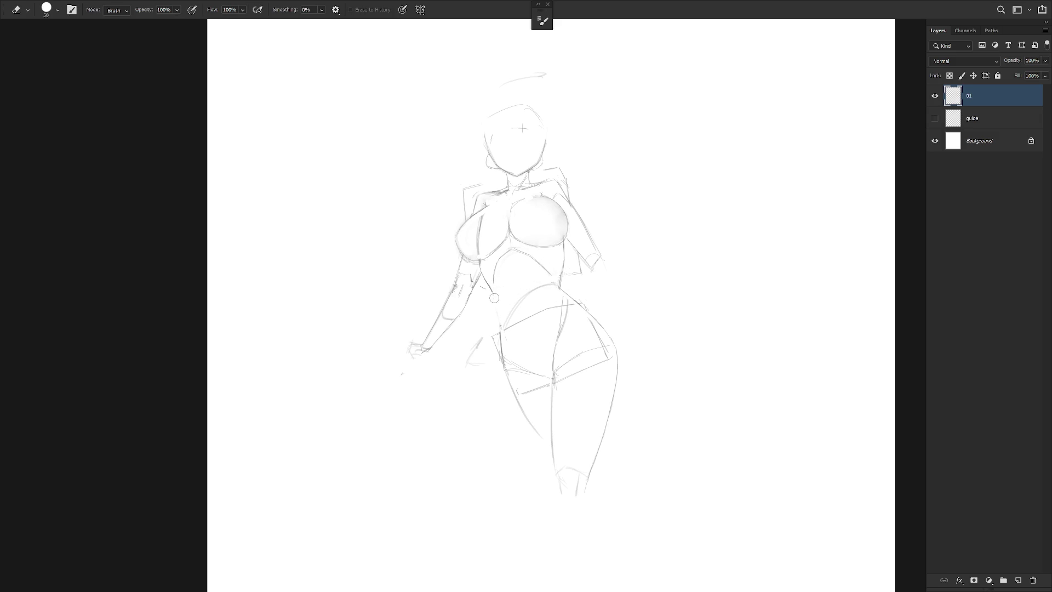
{"action": "key", "text": "b"}
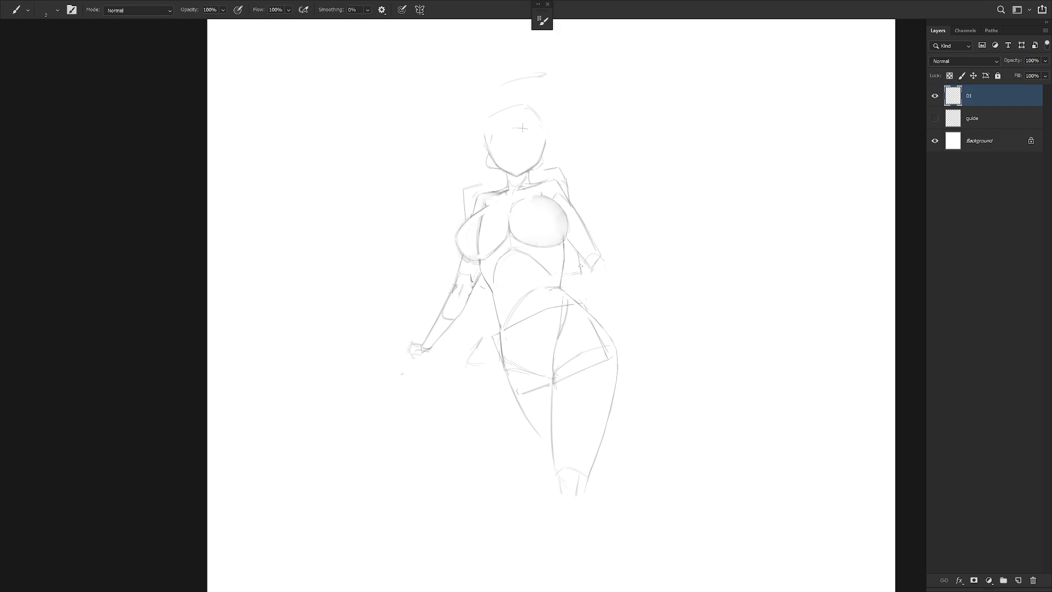
Lasso and erase the faint stray stroke beside the left hip near the hand.
{"action": "key", "text": "l"}
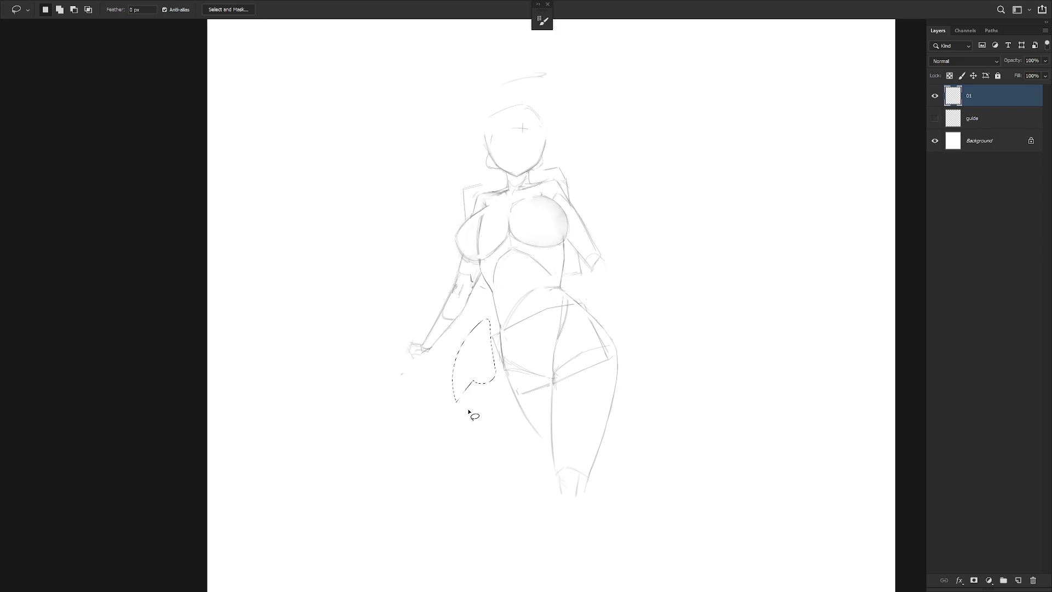
{"action": "key", "text": "e"}
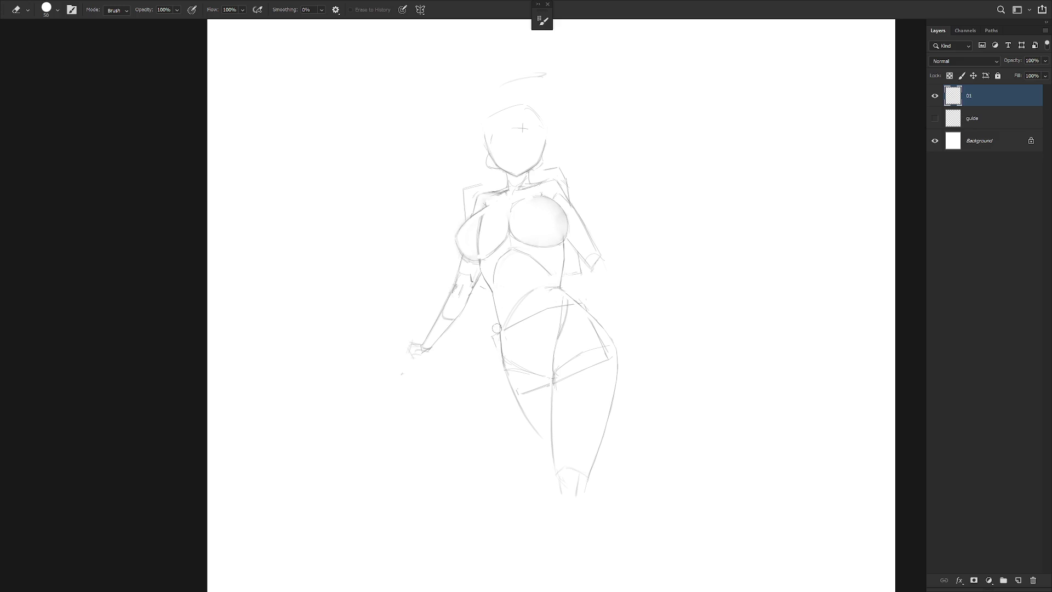
{"action": "key", "text": "b"}
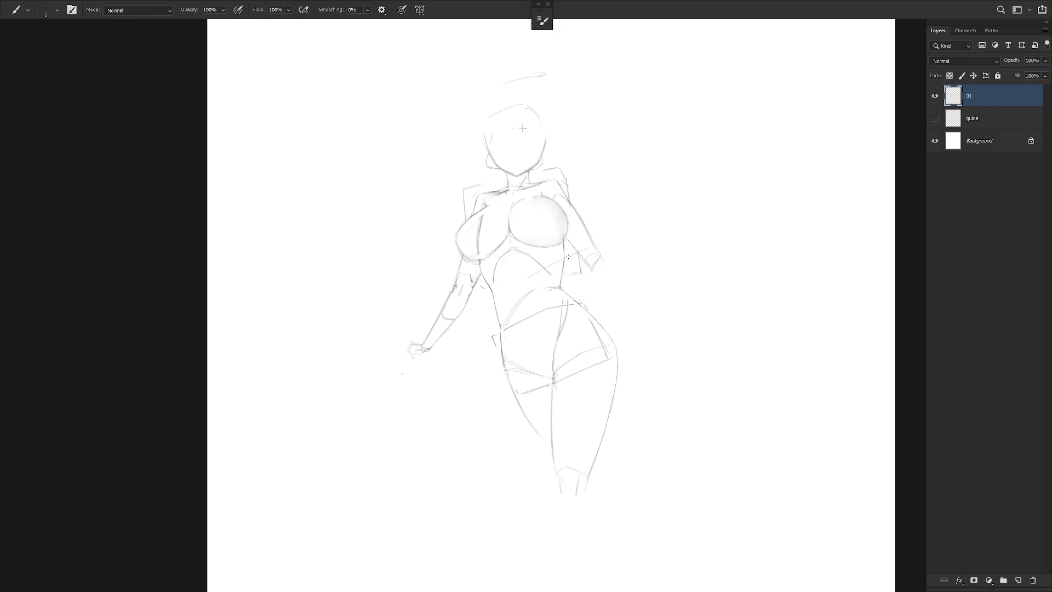
Darken the diagonal waist line across the torso with a few brush strokes.
{"action": "left_click_drag", "start_coordinate": [566, 261], "coordinate": [588, 252]}
{"action": "mouse_move", "coordinate": [531, 277]}
{"action": "left_mouse_down"}
{"action": "mouse_move", "coordinate": [556, 266]}
{"action": "mouse_move", "coordinate": [597, 271]}
{"action": "left_mouse_up"}
{"action": "left_click_drag", "start_coordinate": [528, 278], "coordinate": [535, 286]}
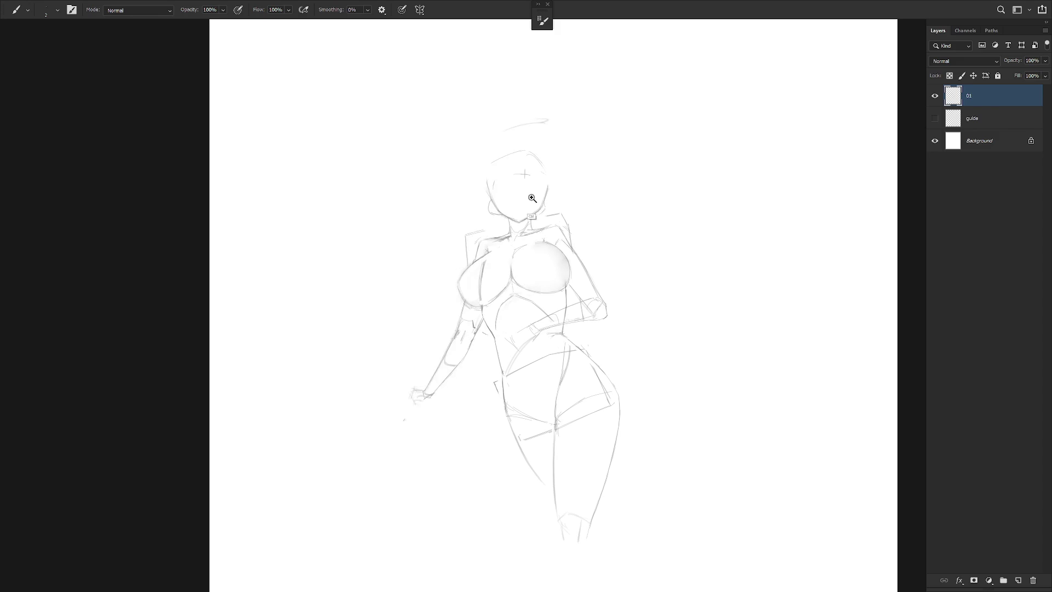
Zoom in and draw a closed lasso selection around the head.
{"action": "key", "text": "ctrl+plus"}
{"action": "key", "text": "l"}
{"action": "mouse_move", "coordinate": [540, 240]}
{"action": "left_mouse_down"}
{"action": "mouse_move", "coordinate": [490, 234]}
{"action": "mouse_move", "coordinate": [507, 241]}
{"action": "mouse_move", "coordinate": [538, 220]}
{"action": "left_mouse_up"}
{"action": "key", "text": "alt"}
Apply a free transform to the selected head and deselect it.
{"action": "key", "text": "ctrl+t"}
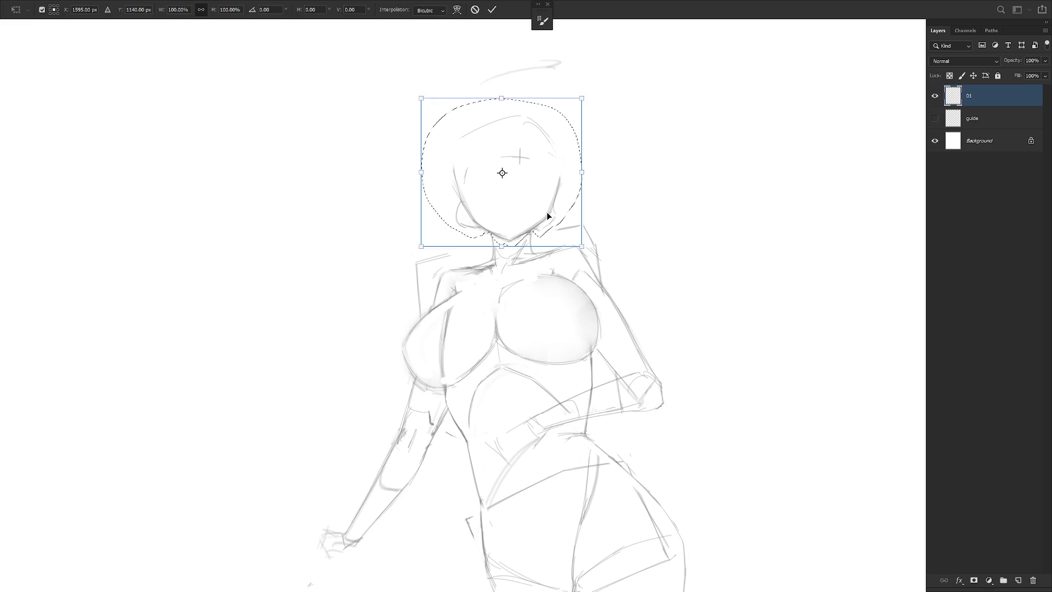
{"action": "key", "text": "Return"}
{"action": "key", "text": "ctrl+d"}
Select the upper part of the face and erase the marks inside it.
{"action": "key", "text": "b"}
{"action": "key", "text": "e"}
{"action": "mouse_move", "coordinate": [515, 158]}
{"action": "left_mouse_down"}
{"action": "mouse_move", "coordinate": [548, 165]}
{"action": "mouse_move", "coordinate": [518, 145]}
{"action": "mouse_move", "coordinate": [532, 159]}
{"action": "mouse_move", "coordinate": [514, 170]}
{"action": "mouse_move", "coordinate": [555, 159]}
{"action": "mouse_move", "coordinate": [515, 161]}
{"action": "left_mouse_up"}
{"action": "key", "text": "l"}
{"action": "key", "text": "ctrl+d"}
{"action": "key", "text": "b"}
Rotate a hair section around its bottom, then redraw the head's upper-left and upper-right arcs.
{"action": "key", "text": "l"}
{"action": "key", "text": "ctrl+t"}
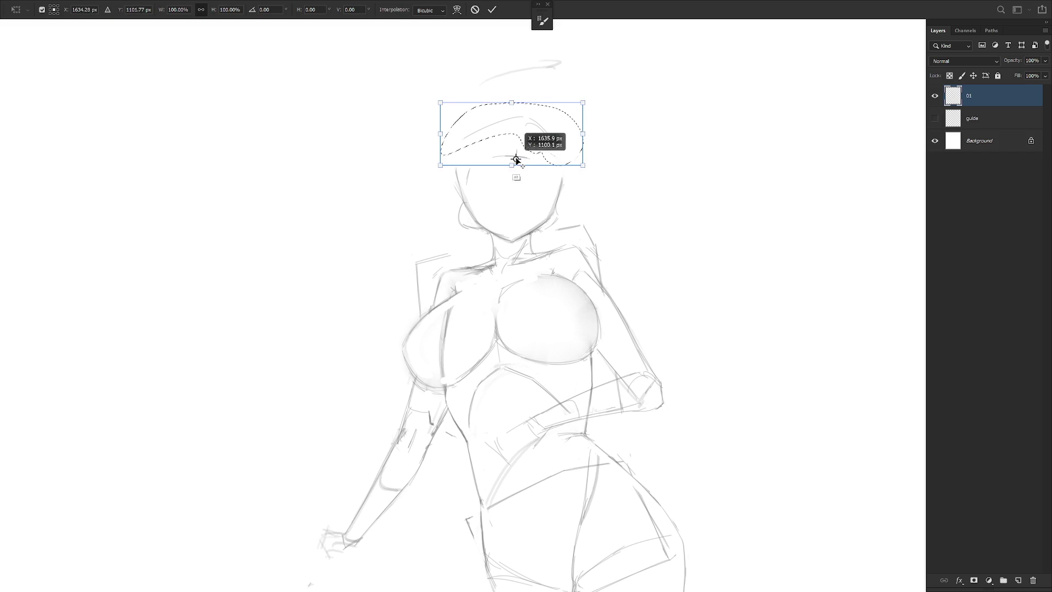
{"action": "left_click_drag", "start_coordinate": [598, 82], "coordinate": [606, 67]}
{"action": "key", "text": "Return"}
{"action": "key", "text": "ctrl+d"}
{"action": "key", "text": "b"}
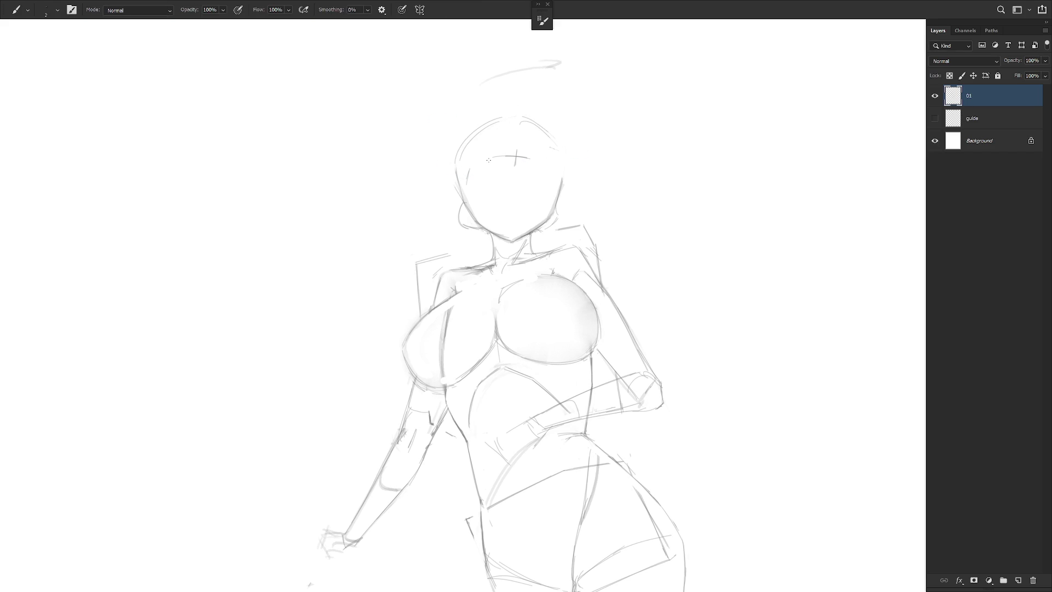
{"action": "left_click_drag", "start_coordinate": [508, 114], "coordinate": [455, 161]}
{"action": "left_click_drag", "start_coordinate": [514, 115], "coordinate": [559, 145]}
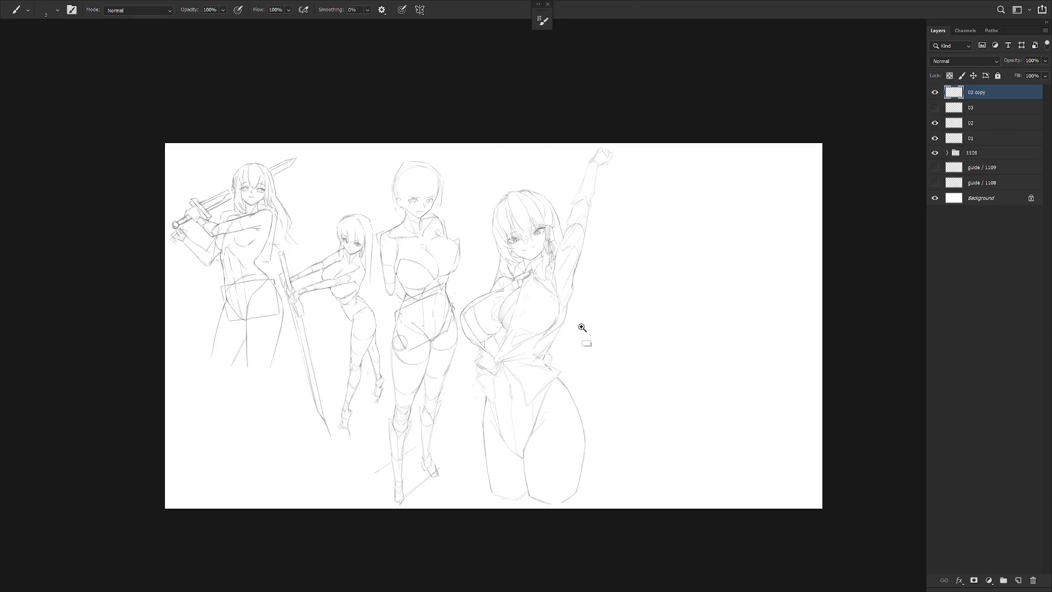
Zoom in on the right-hand figure and shrink the brush size.
{"action": "scroll", "coordinate": [580, 329], "scroll_direction": "up", "scroll_amount": 2}
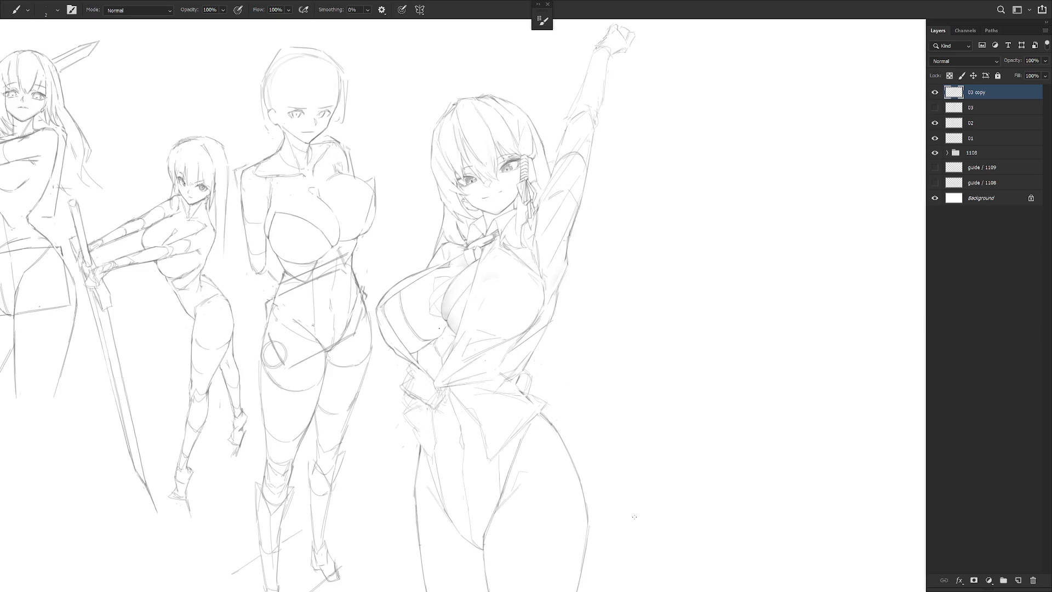
{"action": "left_click_drag", "start_coordinate": [634, 517], "coordinate": [669, 481]}
{"action": "scroll", "coordinate": [460, 265], "scroll_direction": "up", "scroll_amount": 1}
{"action": "key", "text": "e"}
{"action": "key", "text": "bracketleft"}
{"action": "key", "text": "bracketleft"}
{"action": "key", "text": "bracketleft"}
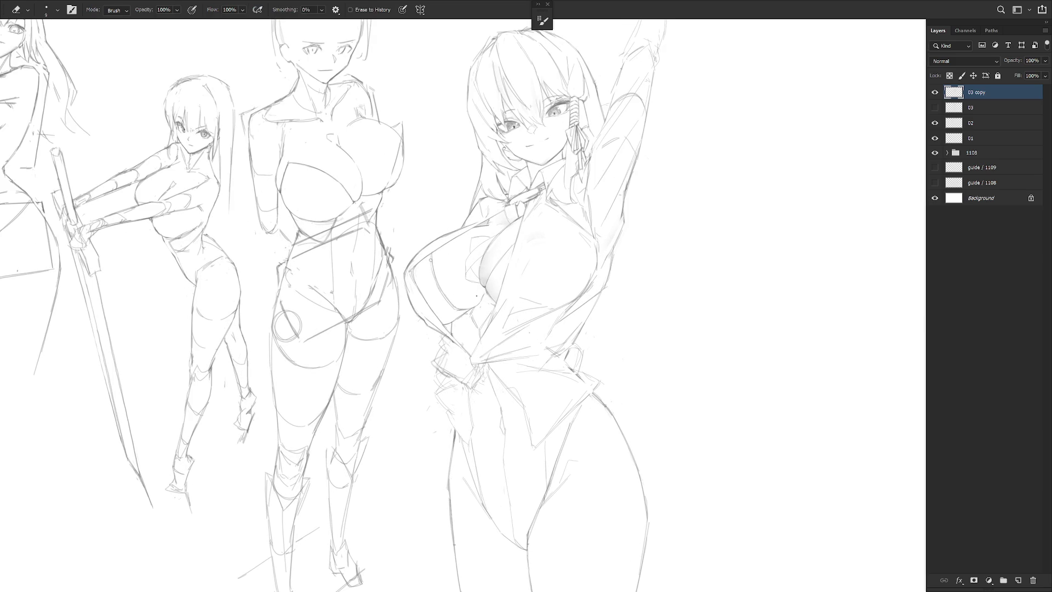
{"action": "key", "text": "b"}
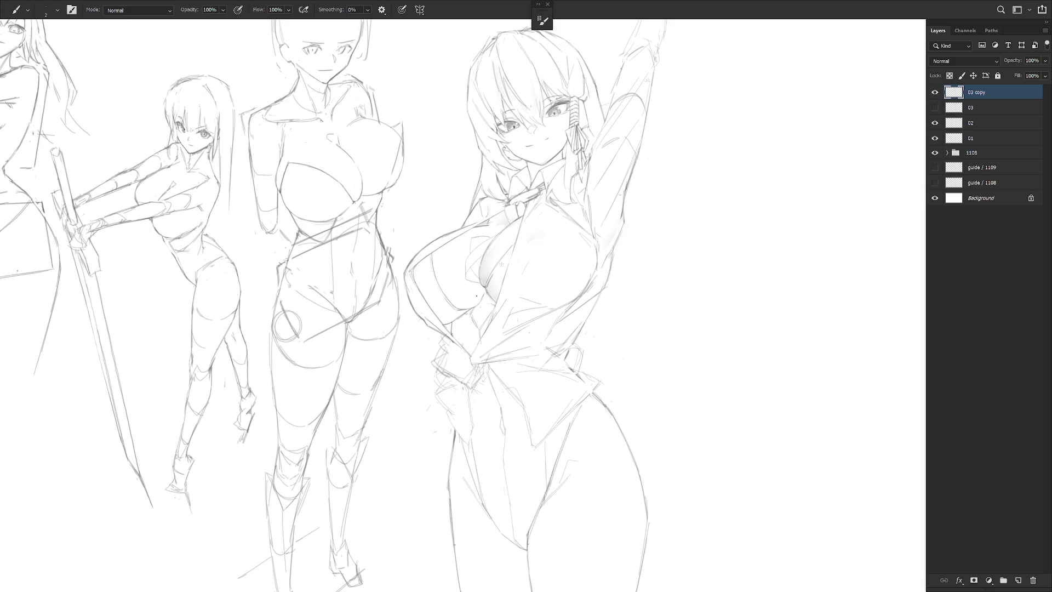
Choose the Draw 02 brush preset from the canvas preset menu.
{"action": "right_click", "coordinate": [501, 258]}
{"action": "left_click", "coordinate": [980, 94]}
{"action": "scroll", "coordinate": [527, 225], "scroll_direction": "down", "scroll_amount": 2}
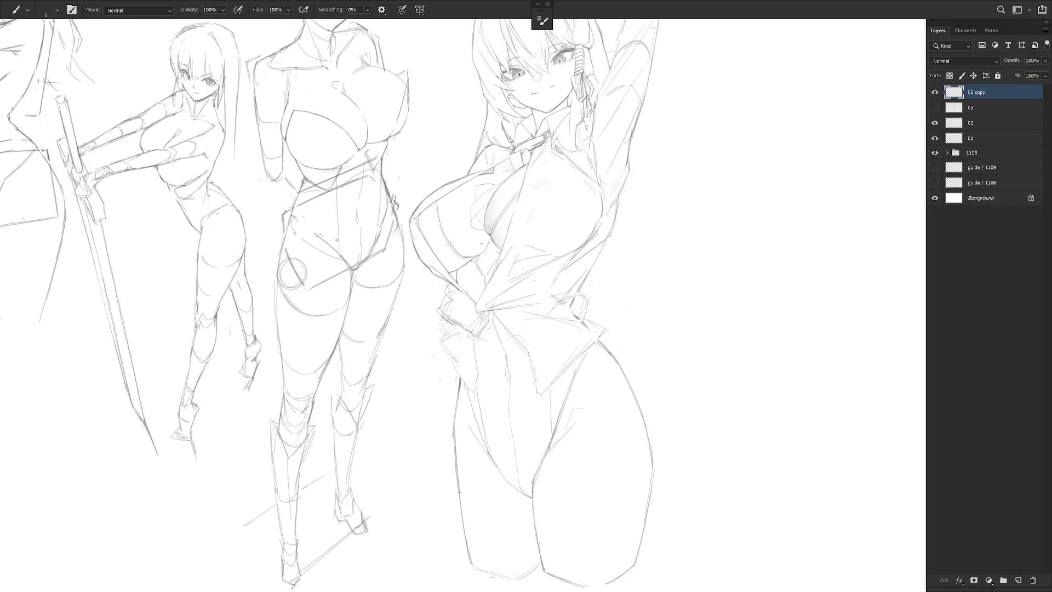
{"action": "scroll", "coordinate": [609, 260], "scroll_direction": "up", "scroll_amount": 1}
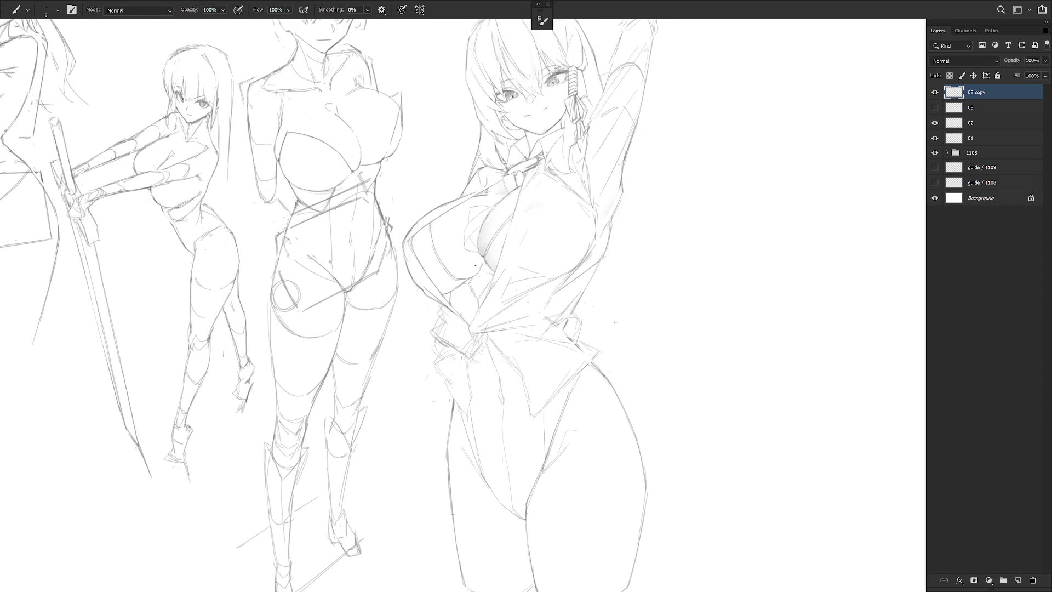
{"action": "scroll", "coordinate": [603, 326], "scroll_direction": "down", "scroll_amount": 1}
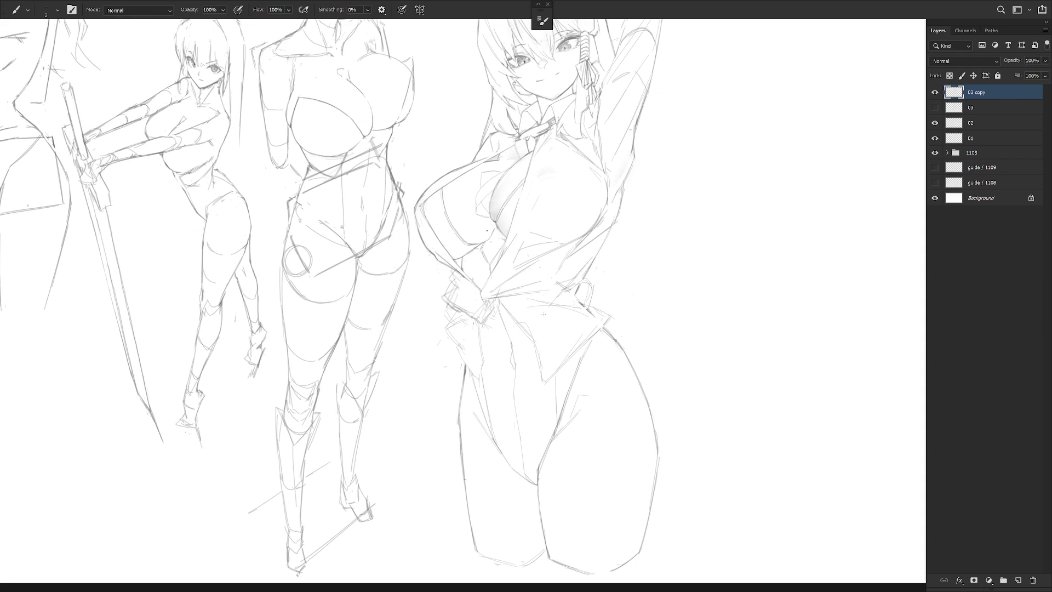
{"action": "right_click", "coordinate": [454, 332]}
{"action": "scroll", "coordinate": [544, 482], "scroll_direction": "up", "scroll_amount": 2}
{"action": "scroll", "coordinate": [544, 482], "scroll_direction": "up", "scroll_amount": 2}
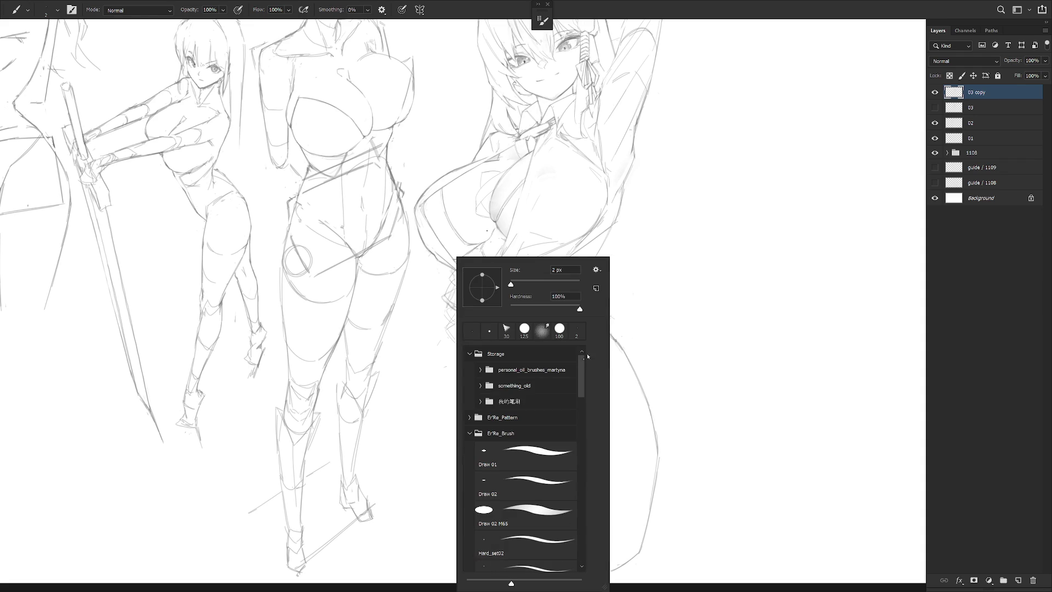
{"action": "left_click", "coordinate": [544, 482]}
{"action": "scroll", "coordinate": [551, 568], "scroll_direction": "down", "scroll_amount": 1}
{"action": "key", "text": "Return"}
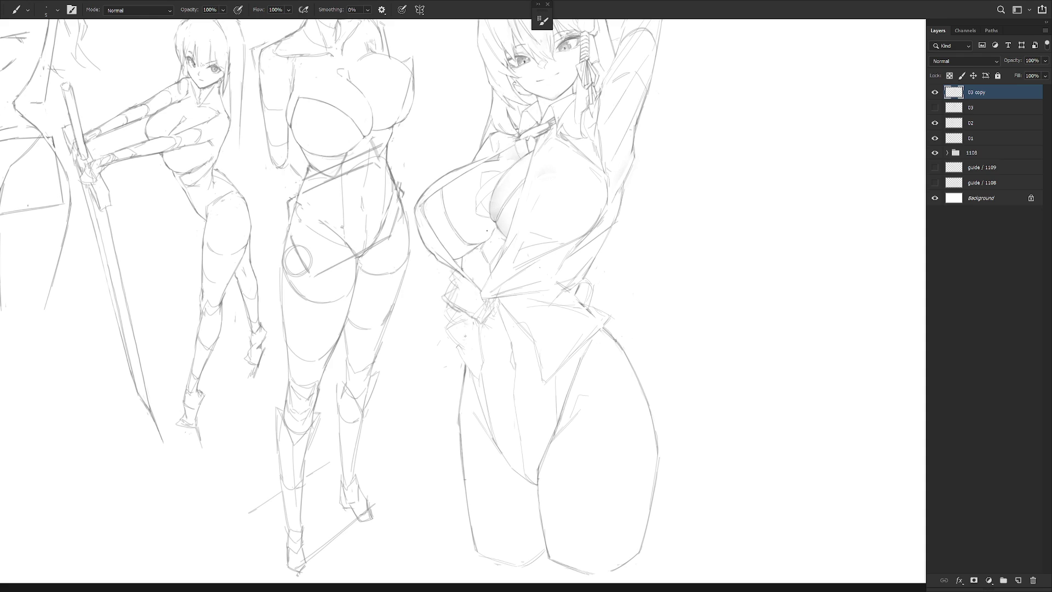
Add a short faint pencil stroke and bring the lower legs into view.
{"action": "left_click_drag", "start_coordinate": [460, 357], "coordinate": [470, 372]}
{"action": "key", "text": "e"}
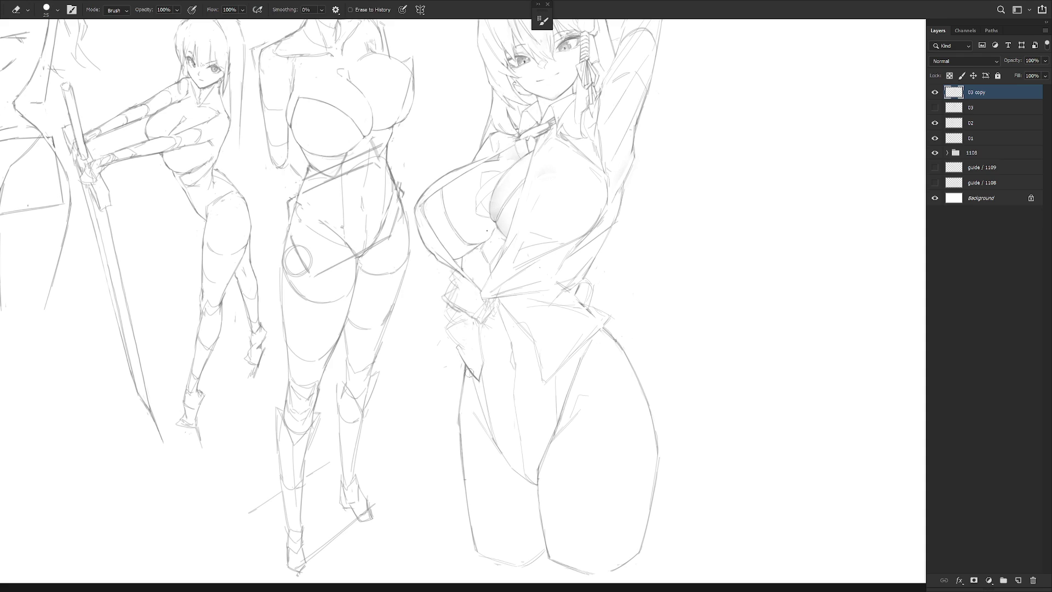
{"action": "key", "text": "b"}
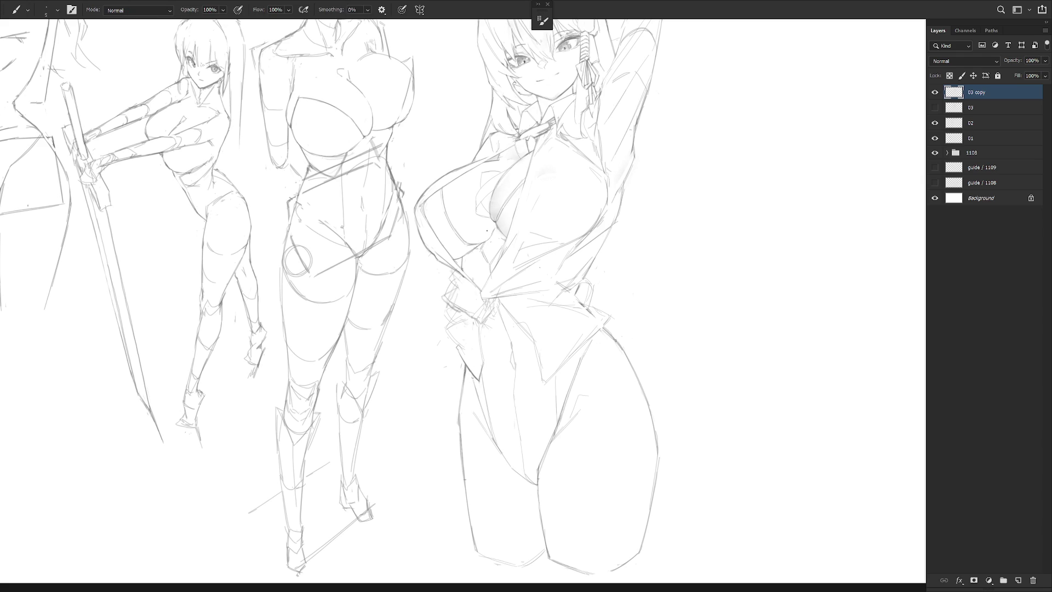
{"action": "left_click_drag", "start_coordinate": [519, 420], "coordinate": [496, 302]}
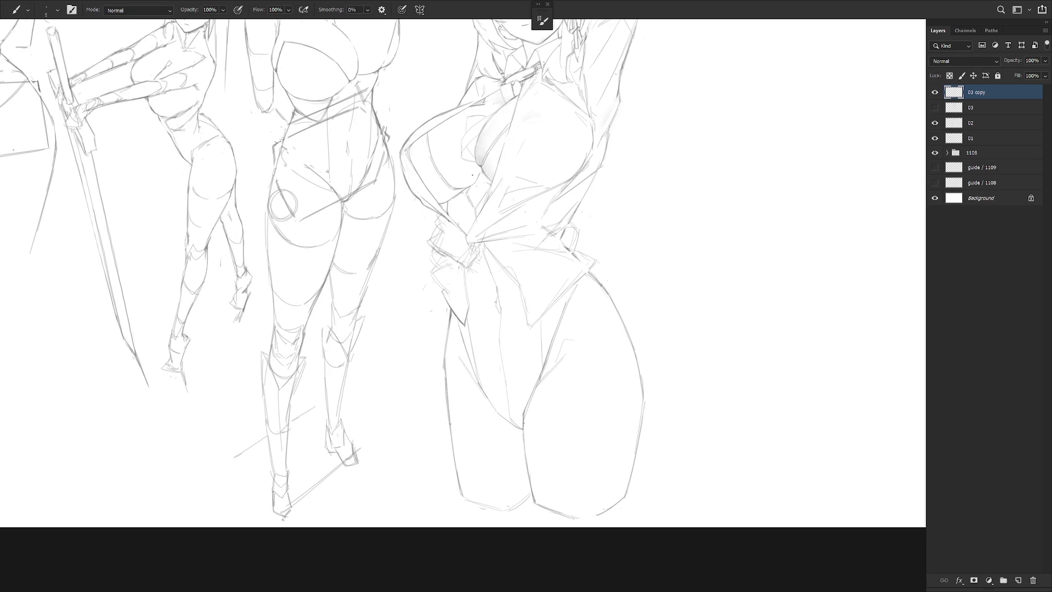
Briefly lasso a narrow strip along the left thigh, then deselect it.
{"action": "key", "text": "l"}
{"action": "left_click_drag", "start_coordinate": [470, 332], "coordinate": [486, 328]}
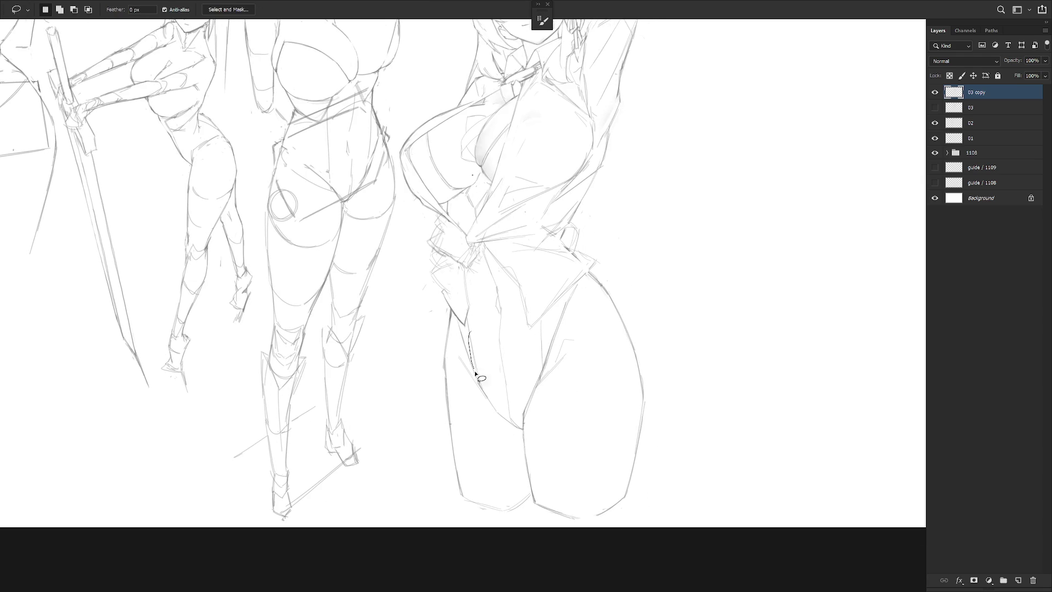
{"action": "key", "text": "ctrl+d"}
{"action": "key", "text": "b"}
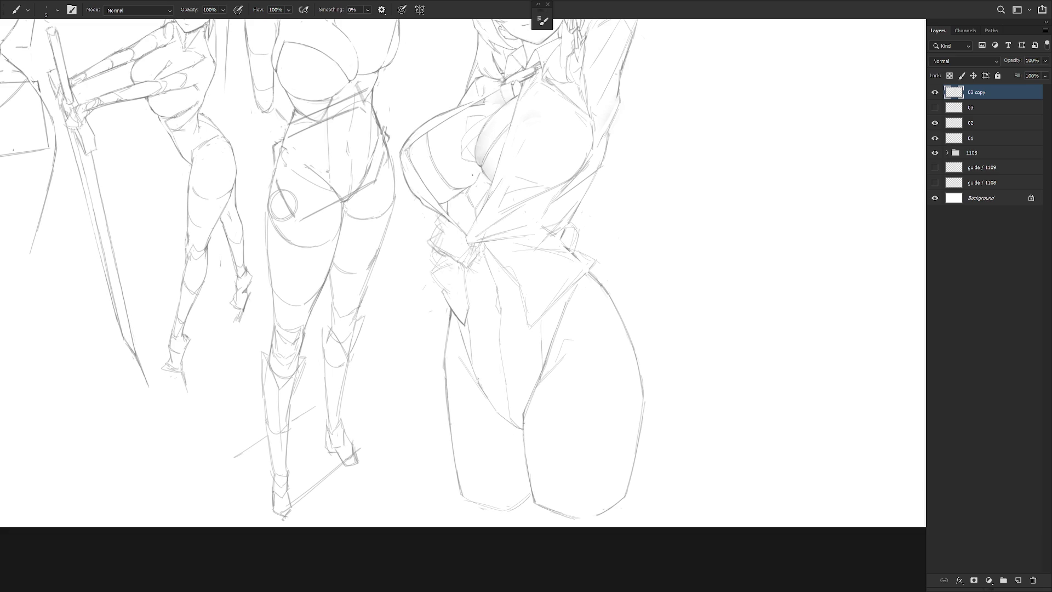
{"action": "key", "text": "e"}
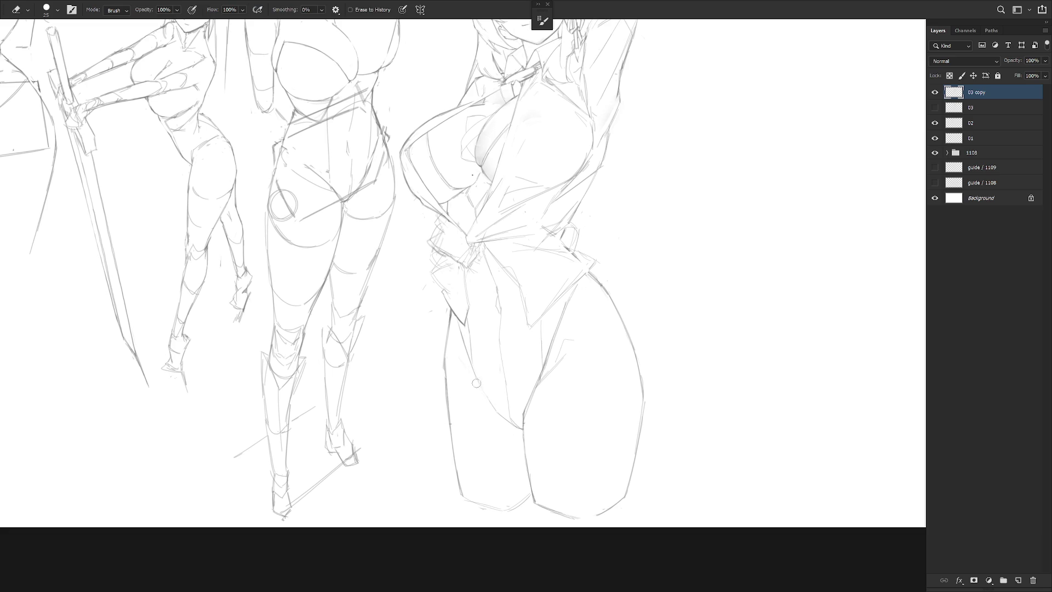
{"action": "key", "text": "b"}
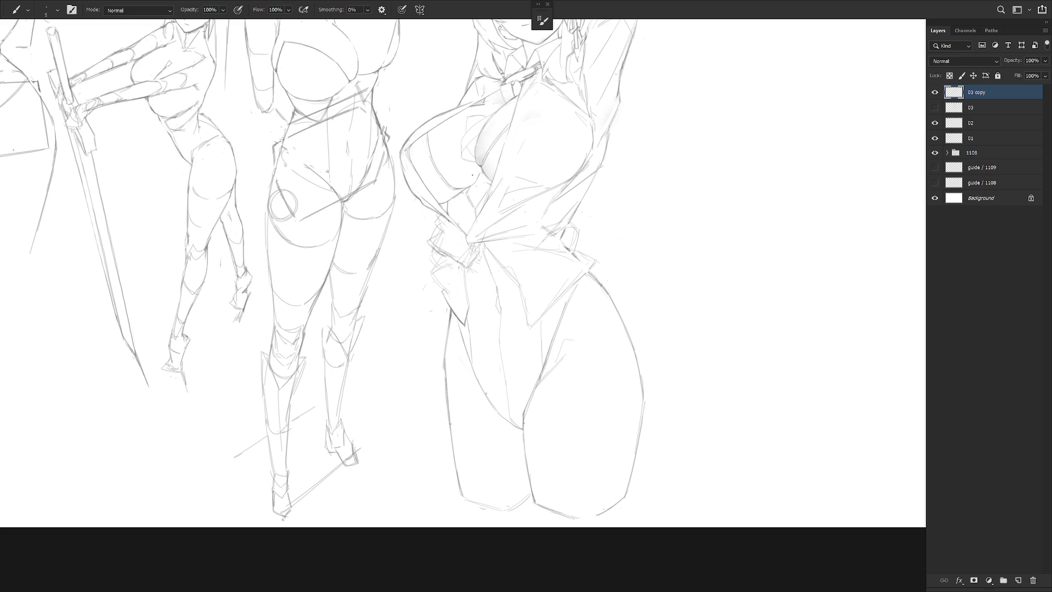
Tilt the view about 16 degrees and erase part of the inner-thigh line.
{"action": "scroll", "coordinate": [548, 394], "scroll_direction": "down", "scroll_amount": 1}
{"action": "left_click_drag", "start_coordinate": [569, 347], "coordinate": [456, 309]}
{"action": "key", "text": "e"}
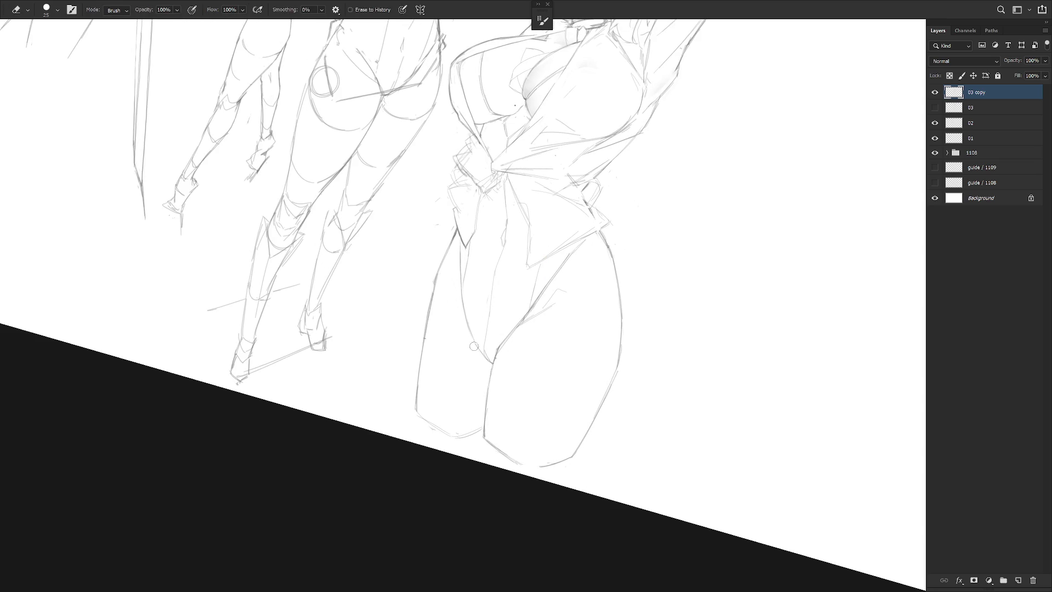
{"action": "key", "text": "b"}
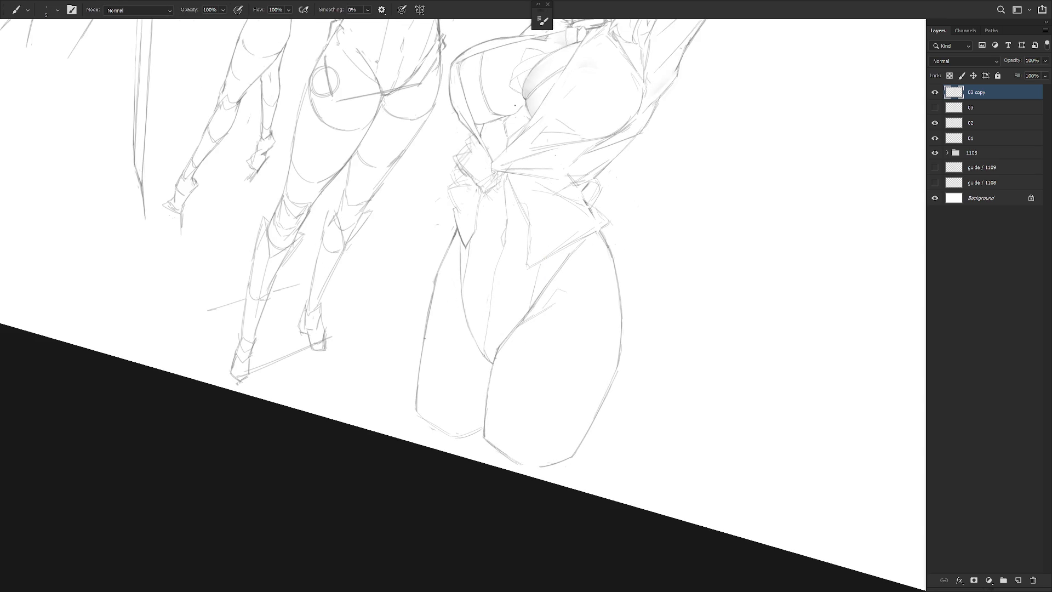
{"action": "key", "text": "e"}
{"action": "left_click_drag", "start_coordinate": [461, 299], "coordinate": [485, 360]}
{"action": "key", "text": "b"}
{"action": "left_click_drag", "start_coordinate": [485, 295], "coordinate": [578, 269]}
Draw a new line down the inner thigh.
{"action": "key", "text": "l"}
{"action": "key", "text": "b"}
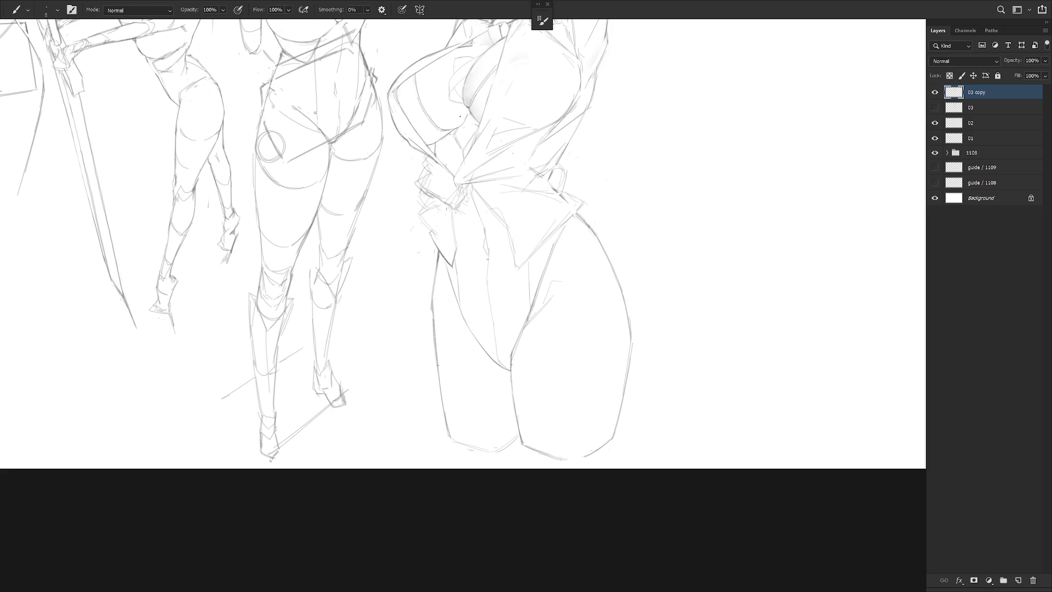
{"action": "key", "text": "l"}
{"action": "mouse_move", "coordinate": [490, 252]}
{"action": "left_mouse_down"}
{"action": "mouse_move", "coordinate": [505, 366]}
{"action": "mouse_move", "coordinate": [488, 251]}
{"action": "left_mouse_up"}
{"action": "key", "text": "b"}
{"action": "left_click_drag", "start_coordinate": [488, 279], "coordinate": [498, 354]}
{"action": "key", "text": "e"}
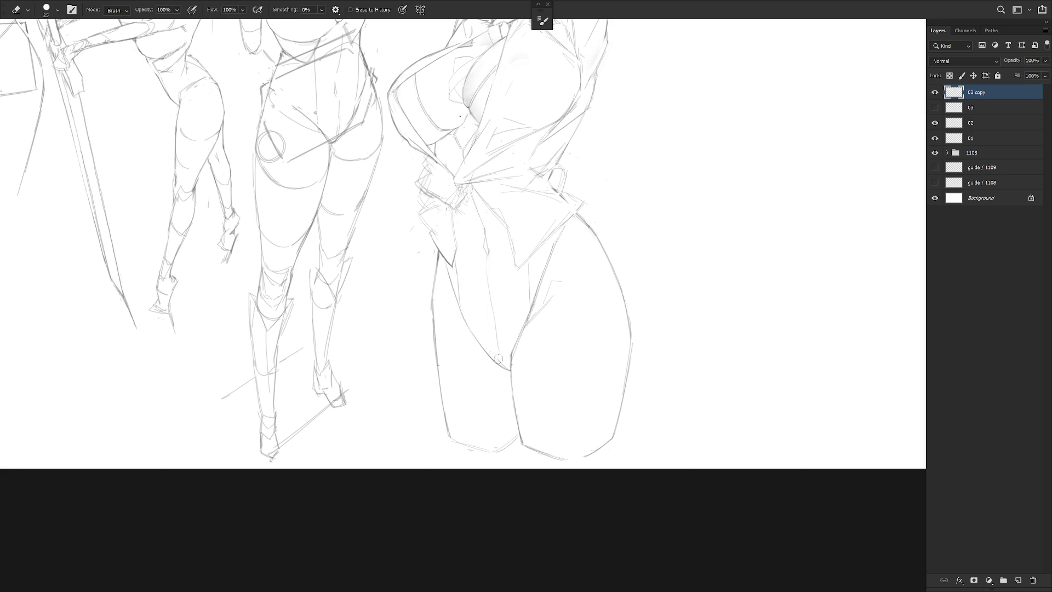
{"action": "key", "text": "b"}
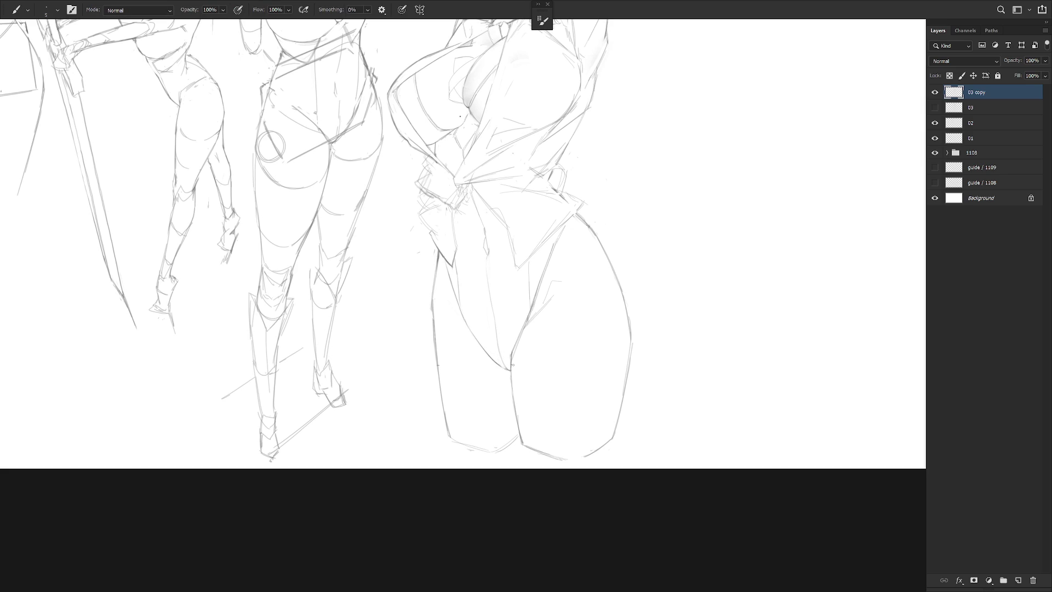
Erase the stray lines near the hand.
{"action": "scroll", "coordinate": [543, 253], "scroll_direction": "up", "scroll_amount": 1}
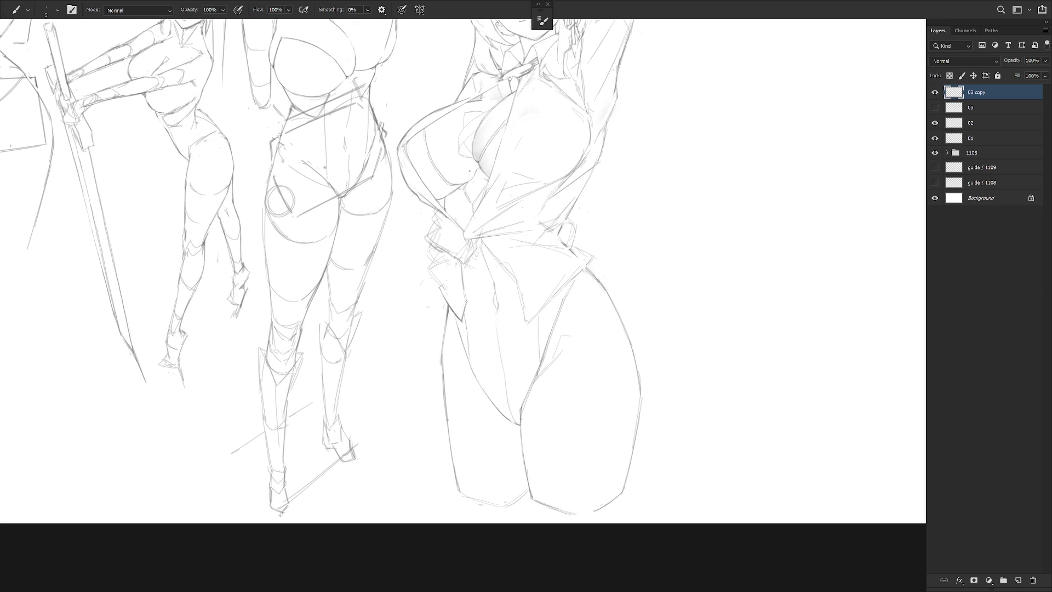
{"action": "key", "text": "e"}
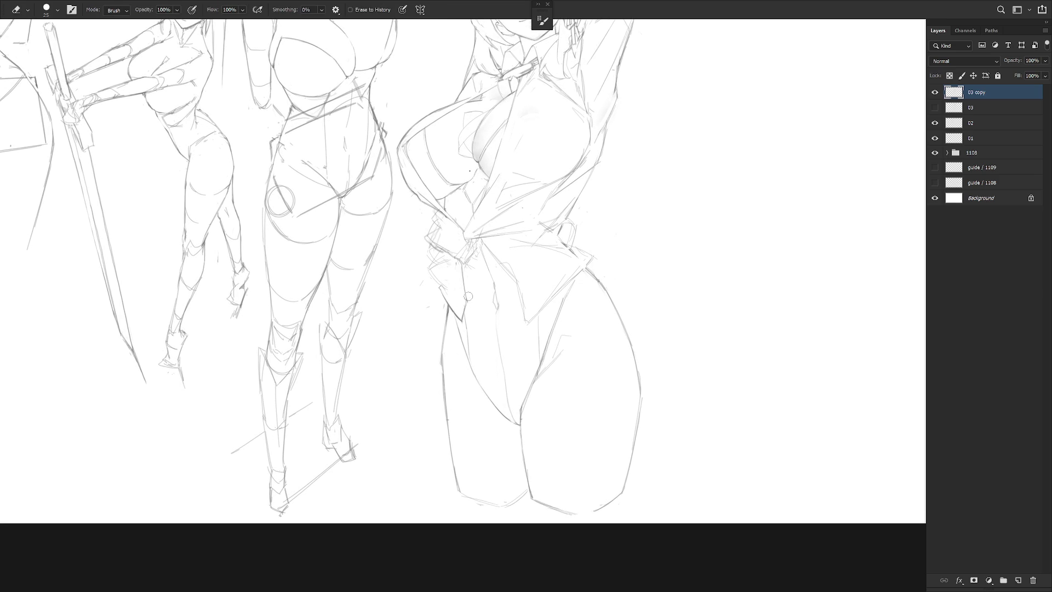
{"action": "key", "text": "b"}
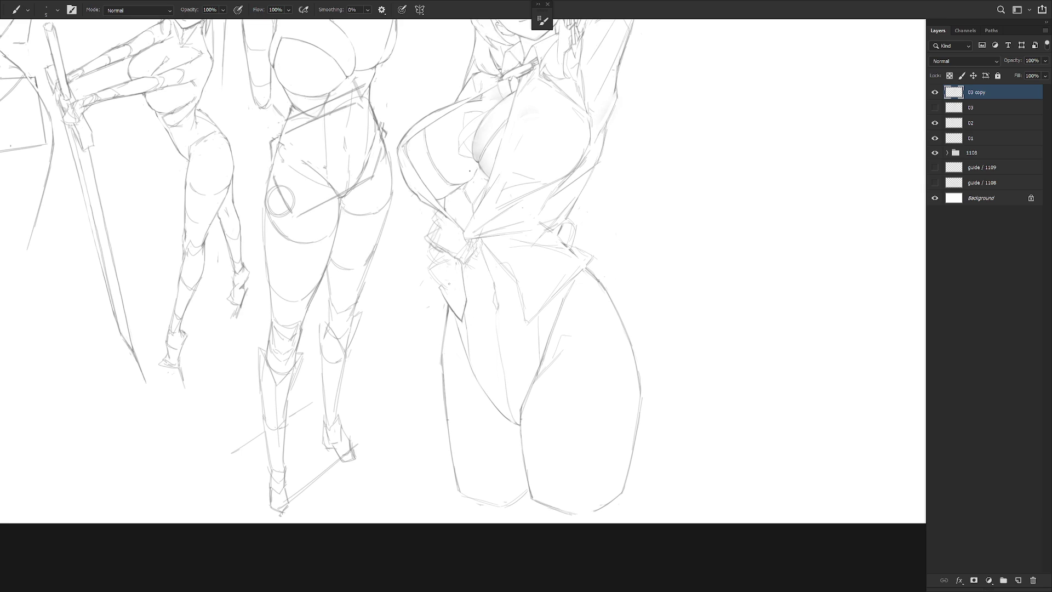
{"action": "key", "text": "e"}
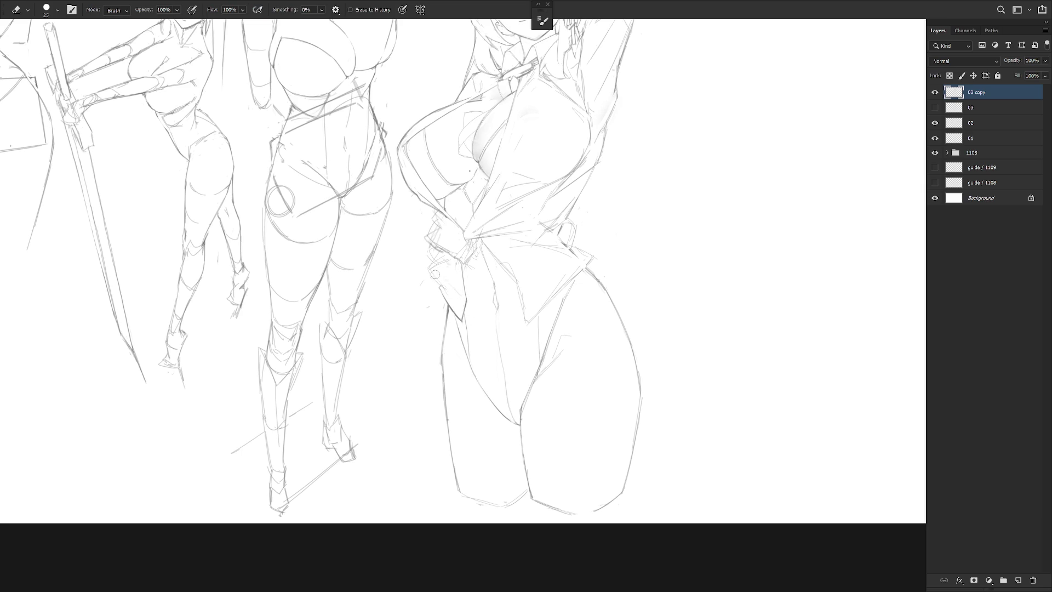
{"action": "key", "text": "b"}
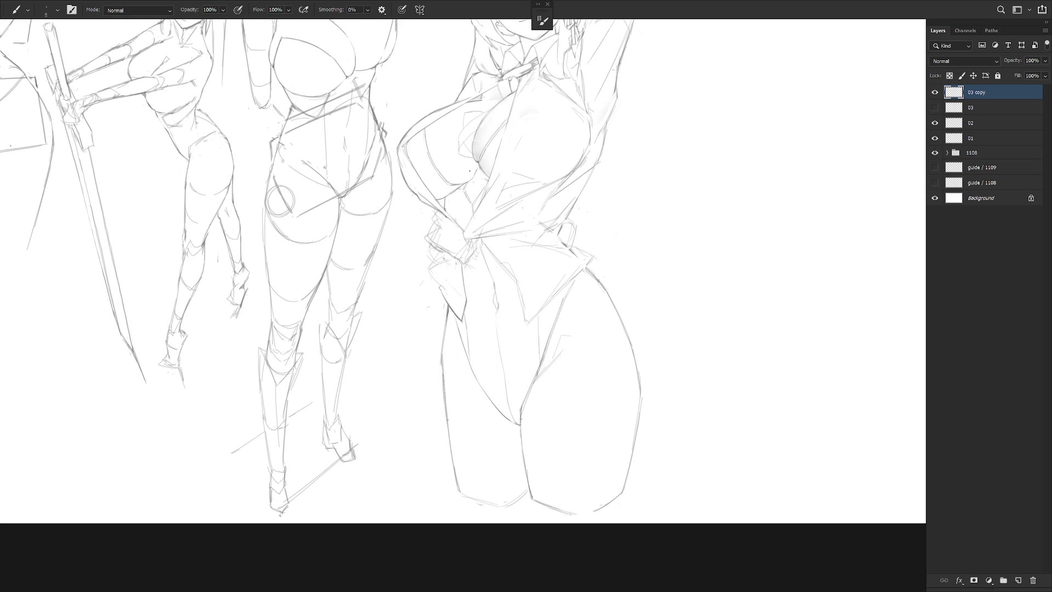
{"action": "key", "text": "e"}
{"action": "left_click_drag", "start_coordinate": [433, 277], "coordinate": [448, 295]}
{"action": "key", "text": "b"}
Sketch short lines along the hip and show the 03 layer for comparison.
{"action": "key", "text": "l"}
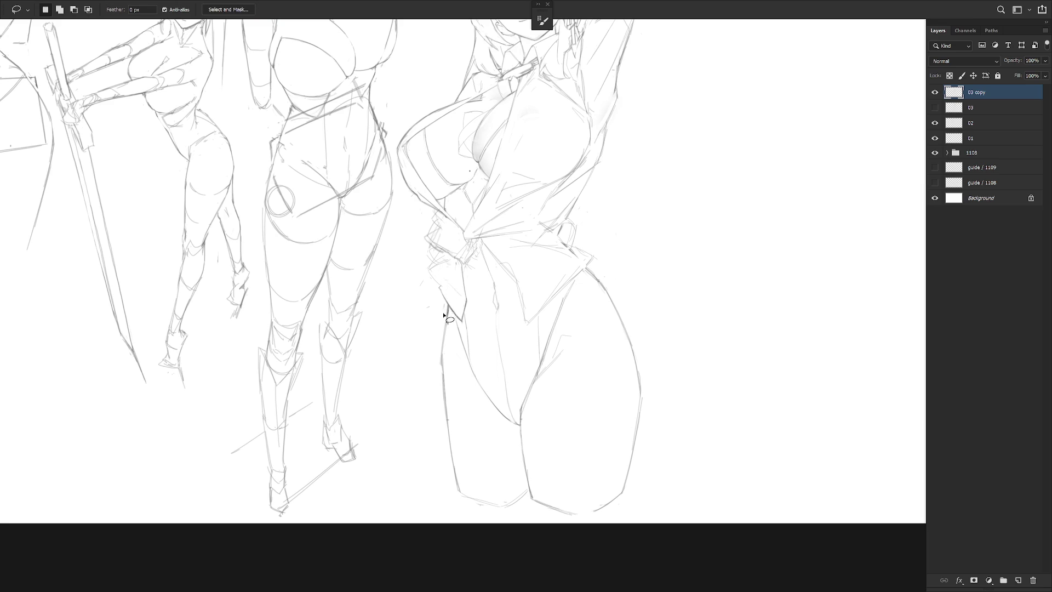
{"action": "left_click_drag", "start_coordinate": [442, 295], "coordinate": [444, 282]}
{"action": "key", "text": "b"}
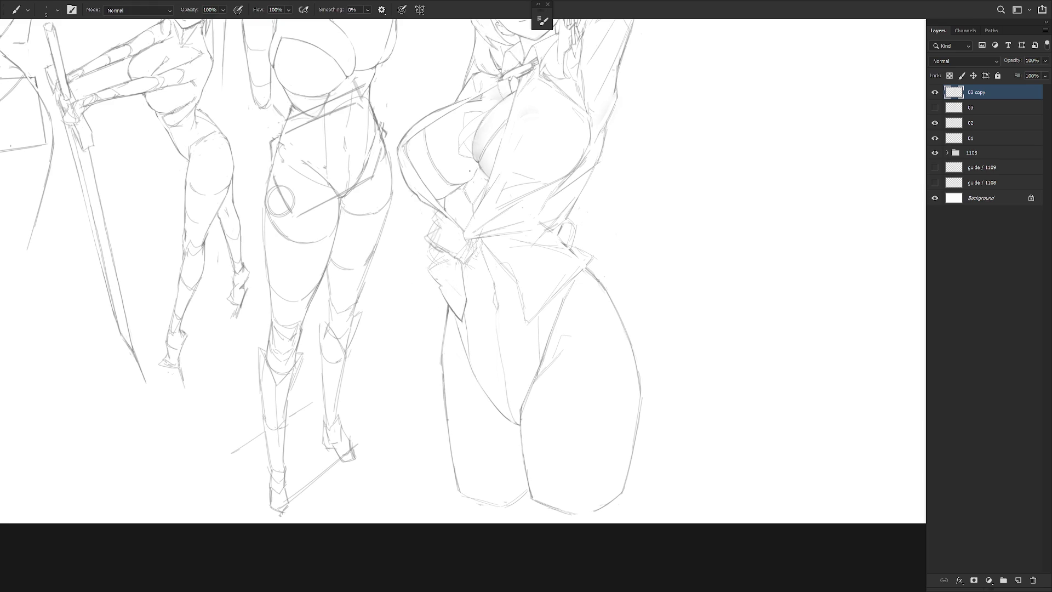
{"action": "mouse_move", "coordinate": [457, 296]}
{"action": "left_mouse_down"}
{"action": "mouse_move", "coordinate": [619, 405]}
{"action": "mouse_move", "coordinate": [635, 428]}
{"action": "left_mouse_up"}
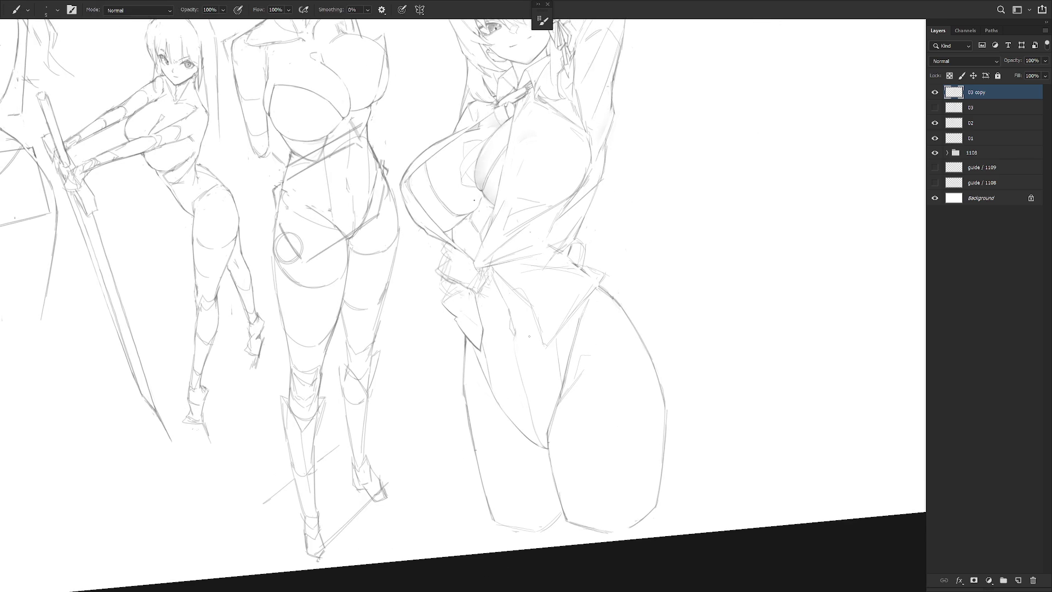
{"action": "left_click_drag", "start_coordinate": [442, 305], "coordinate": [465, 289]}
{"action": "left_click", "coordinate": [941, 110]}
Compare against the 03 layer, reselect 03 copy and hide 03 again.
{"action": "left_click", "coordinate": [935, 108]}
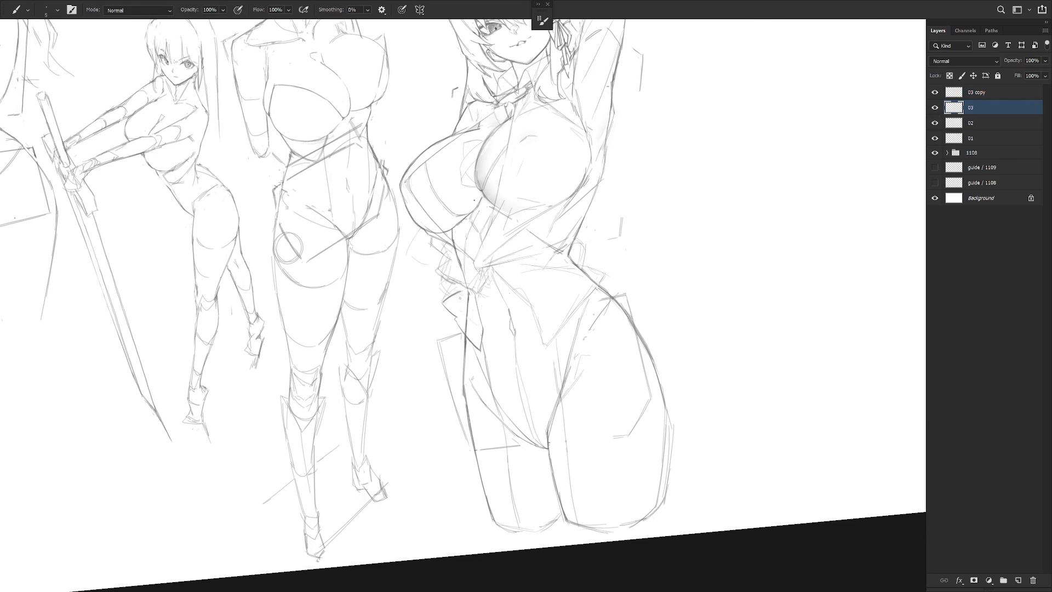
{"action": "left_click", "coordinate": [973, 93]}
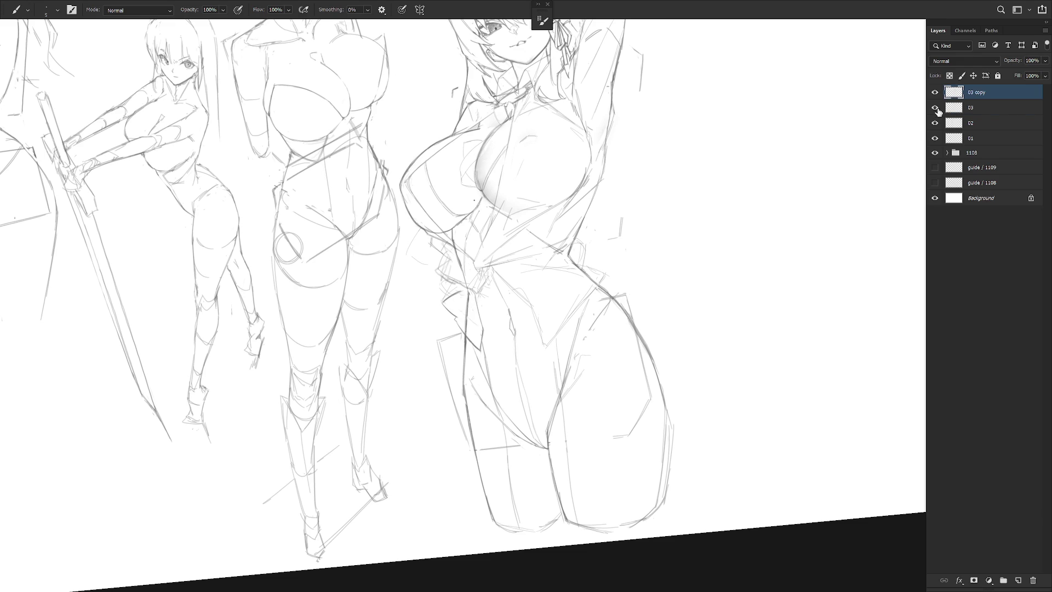
{"action": "left_click", "coordinate": [934, 108]}
Darken the outline of the left leg.
{"action": "mouse_move", "coordinate": [589, 354]}
{"action": "left_mouse_down"}
{"action": "mouse_move", "coordinate": [496, 345]}
{"action": "mouse_move", "coordinate": [534, 307]}
{"action": "left_mouse_up"}
{"action": "key", "text": "e"}
{"action": "mouse_move", "coordinate": [487, 365]}
{"action": "left_mouse_down"}
{"action": "mouse_move", "coordinate": [507, 329]}
{"action": "mouse_move", "coordinate": [475, 380]}
{"action": "mouse_move", "coordinate": [482, 463]}
{"action": "left_mouse_up"}
{"action": "key", "text": "l"}
{"action": "key", "text": "b"}
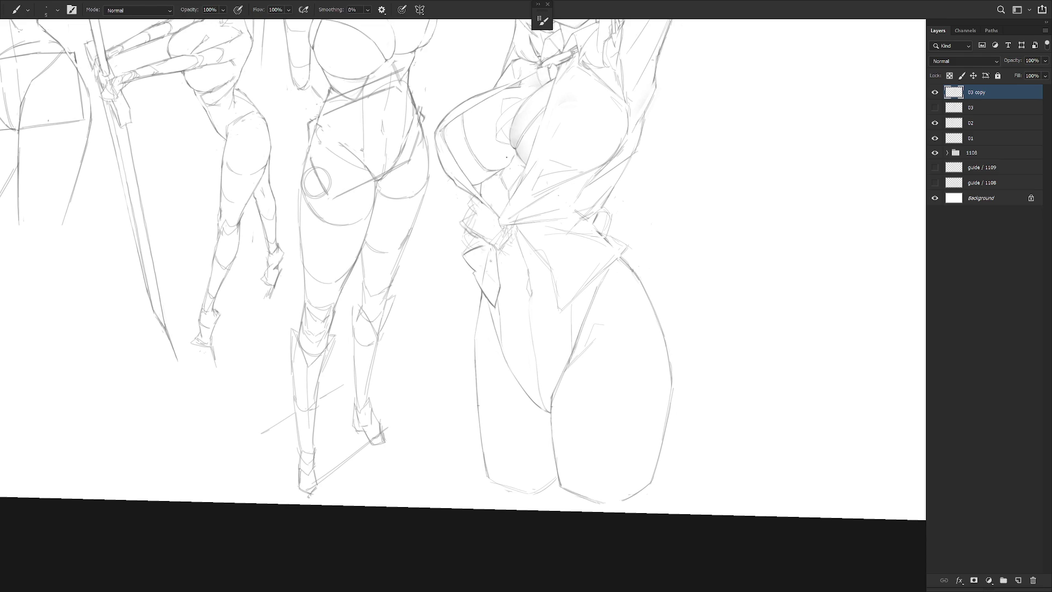
{"action": "left_click_drag", "start_coordinate": [476, 329], "coordinate": [484, 453]}
Darken the left edge of the hair, then fit the whole canvas in view.
{"action": "scroll", "coordinate": [641, 357], "scroll_direction": "up", "scroll_amount": 3}
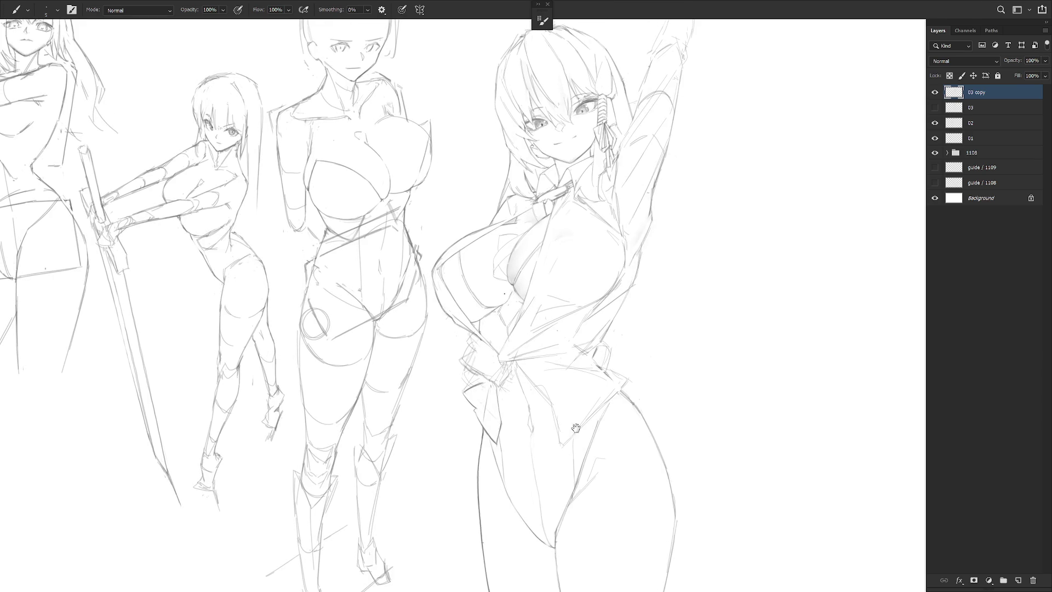
{"action": "scroll", "coordinate": [630, 384], "scroll_direction": "up", "scroll_amount": 2}
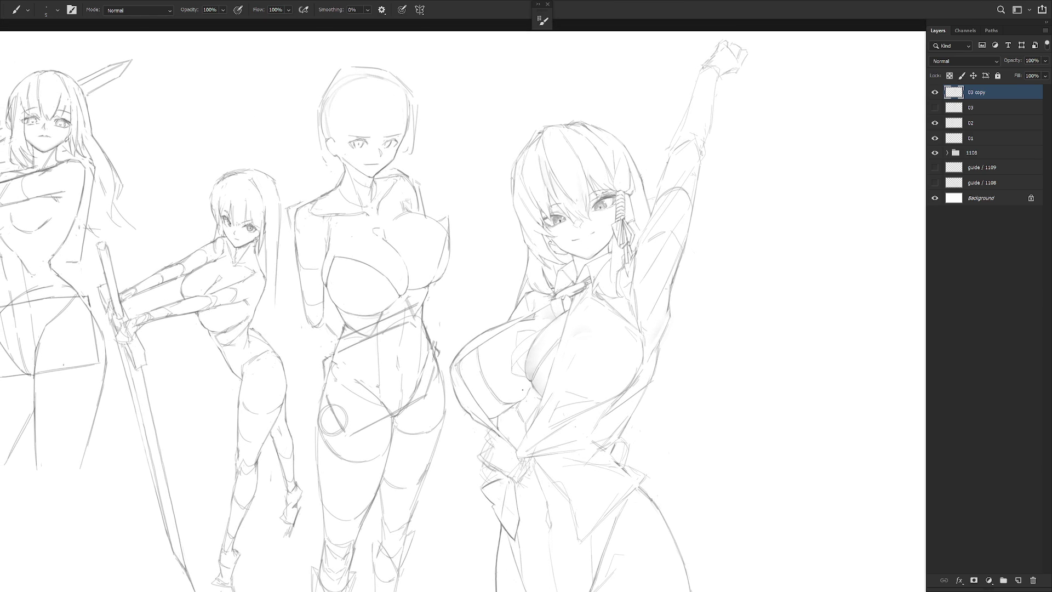
{"action": "key", "text": "e"}
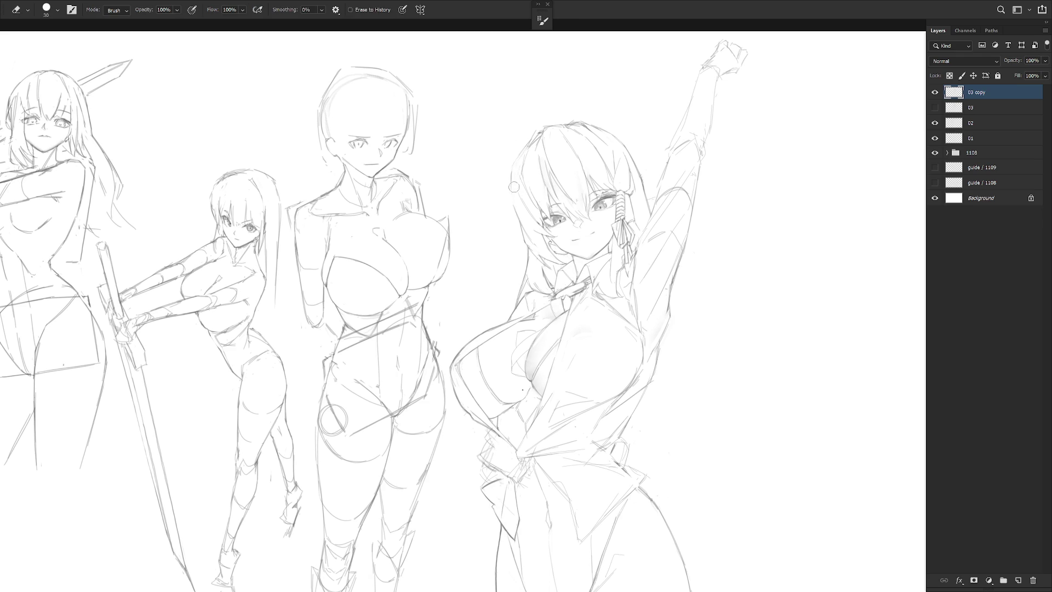
{"action": "key", "text": "b"}
{"action": "left_click_drag", "start_coordinate": [510, 178], "coordinate": [512, 202]}
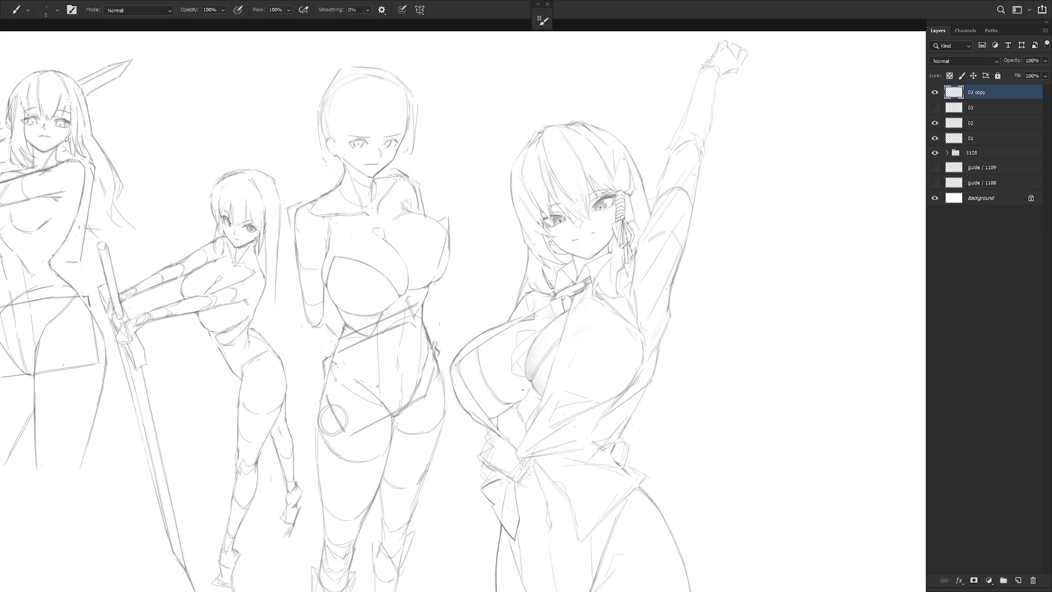
{"action": "key", "text": "ctrl+0"}
{"action": "scroll", "coordinate": [647, 247], "scroll_direction": "up", "scroll_amount": 4}
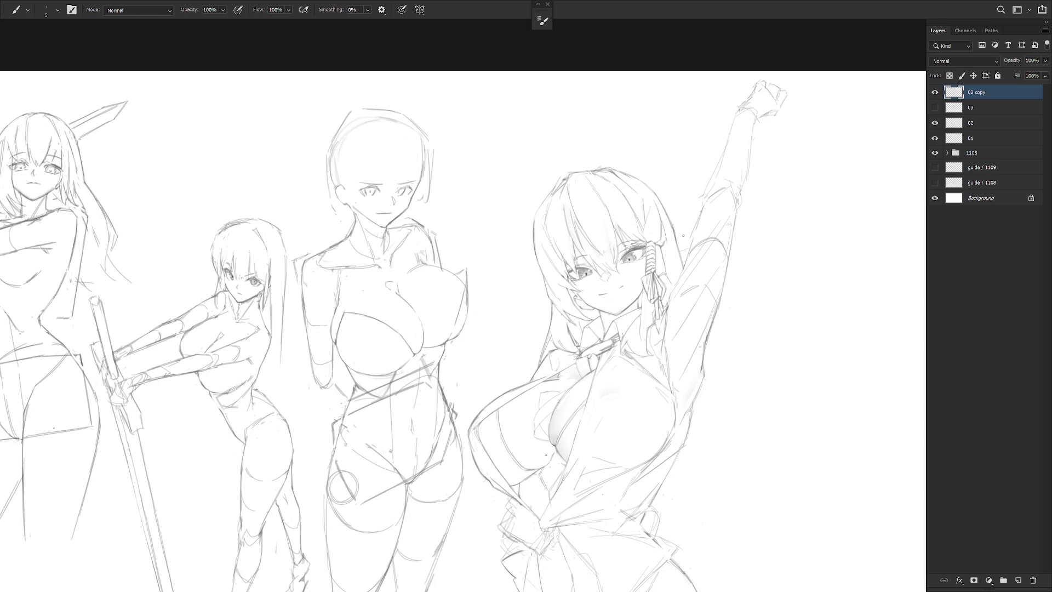
Lasso part of the right-side hair and eye and nudge it a few pixels down-right.
{"action": "key", "text": "l"}
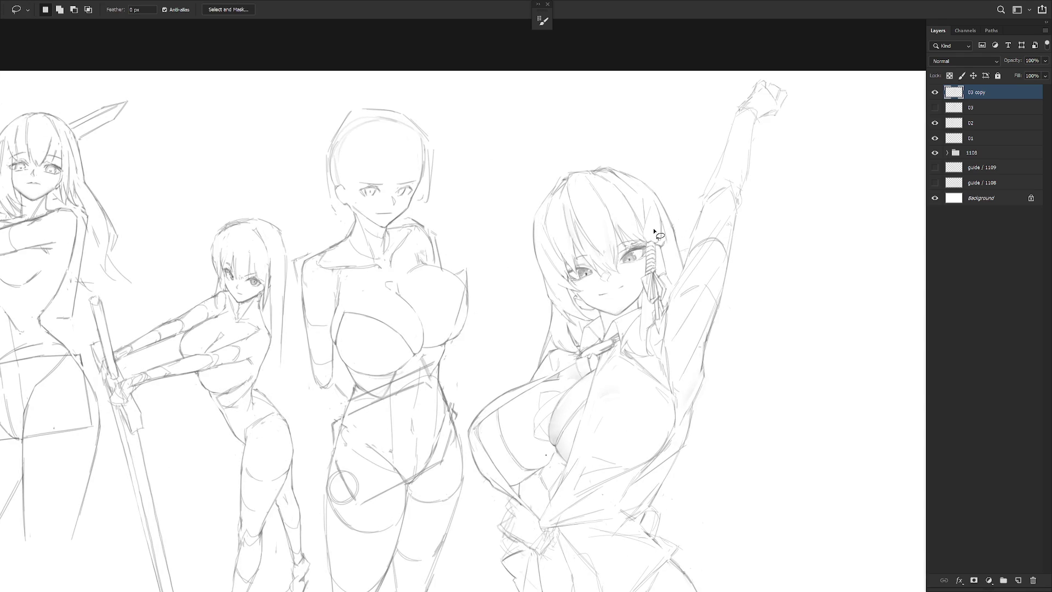
{"action": "key", "text": "e"}
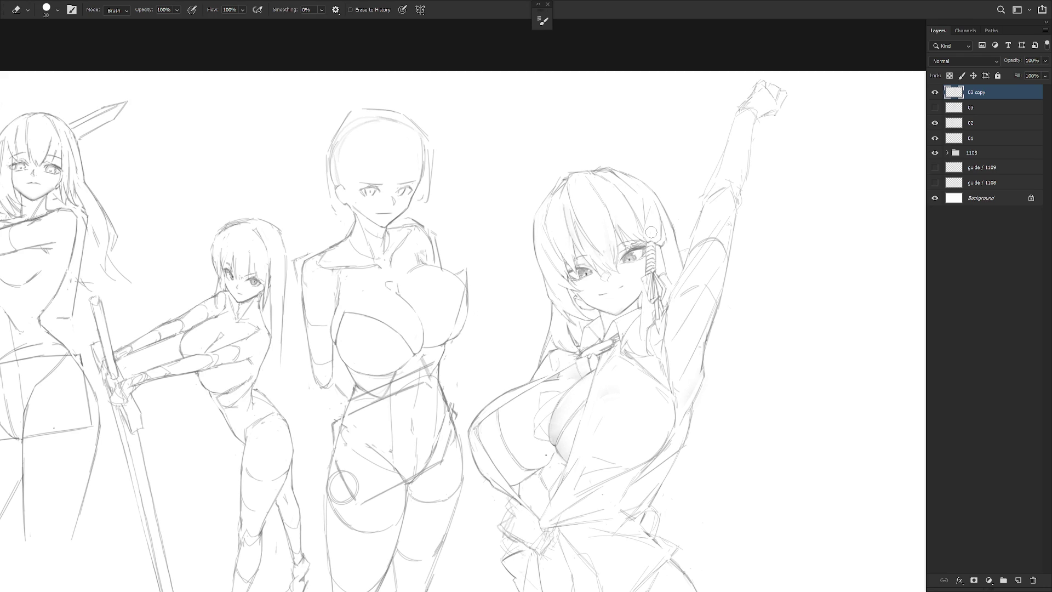
{"action": "key", "text": "l"}
{"action": "mouse_move", "coordinate": [595, 176]}
{"action": "left_mouse_down"}
{"action": "mouse_move", "coordinate": [603, 239]}
{"action": "mouse_move", "coordinate": [647, 311]}
{"action": "mouse_move", "coordinate": [666, 313]}
{"action": "mouse_move", "coordinate": [650, 188]}
{"action": "mouse_move", "coordinate": [587, 175]}
{"action": "left_mouse_up"}
{"action": "key", "text": "ctrl+t"}
{"action": "left_click_drag", "start_coordinate": [629, 236], "coordinate": [632, 241]}
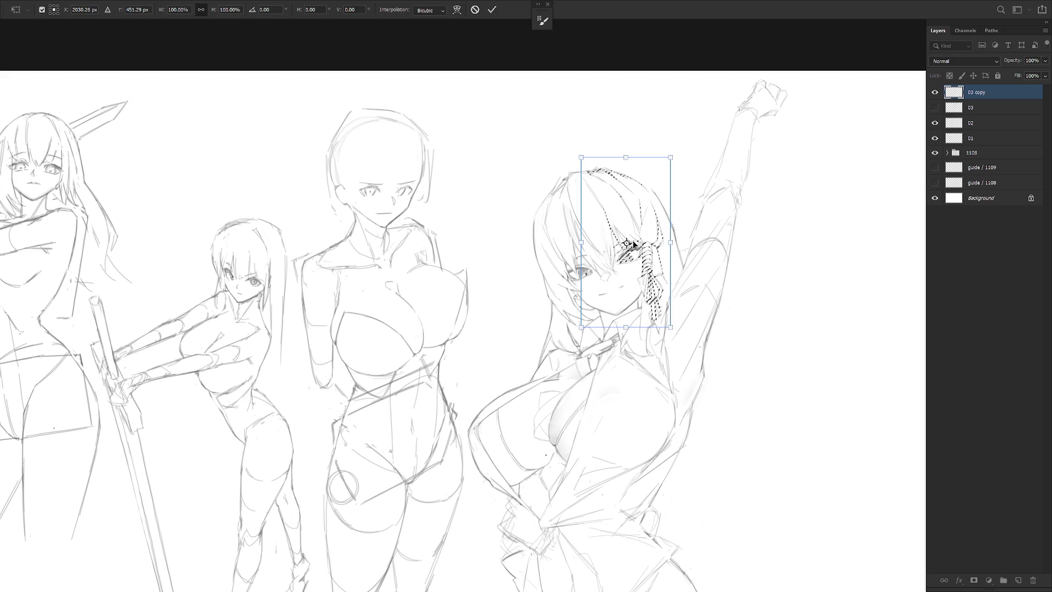
{"action": "key", "text": "Return"}
{"action": "key", "text": "ctrl+d"}
{"action": "scroll", "coordinate": [679, 263], "scroll_direction": "down", "scroll_amount": 3}
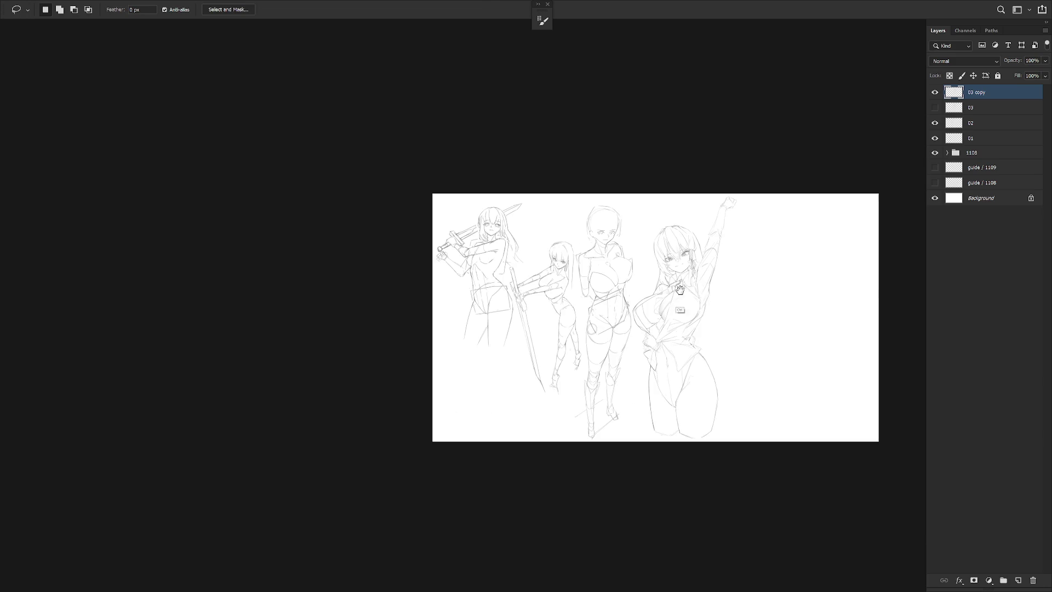
Mirror the view horizontally and nudge the face linework left, then right, checking at several zooms.
{"action": "key", "text": "h"}
{"action": "scroll", "coordinate": [710, 301], "scroll_direction": "up", "scroll_amount": 5}
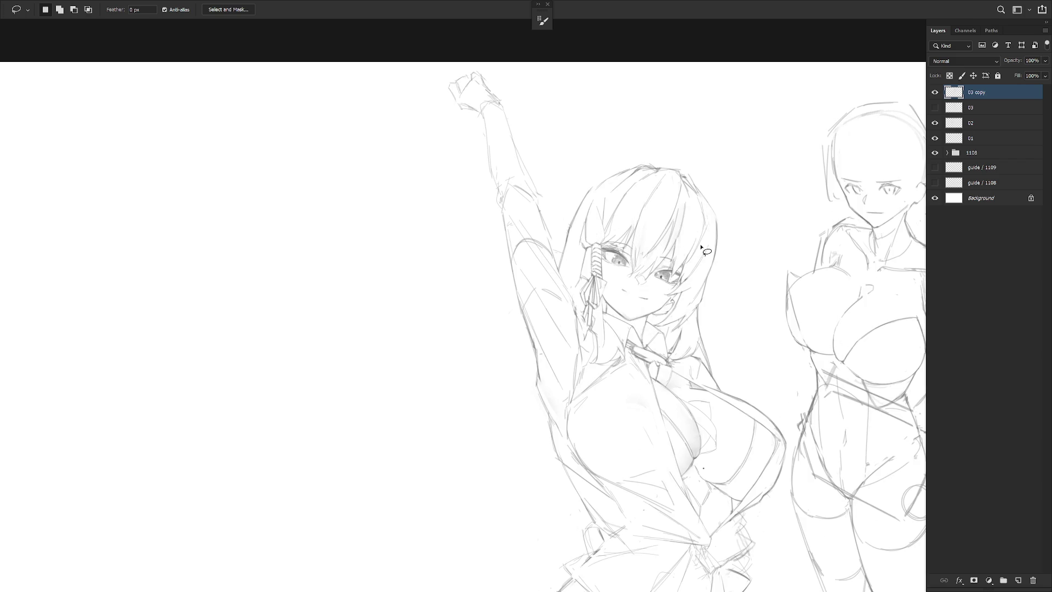
{"action": "key", "text": "ctrl+Left"}
{"action": "key", "text": "ctrl+Left"}
{"action": "key", "text": "ctrl+Left"}
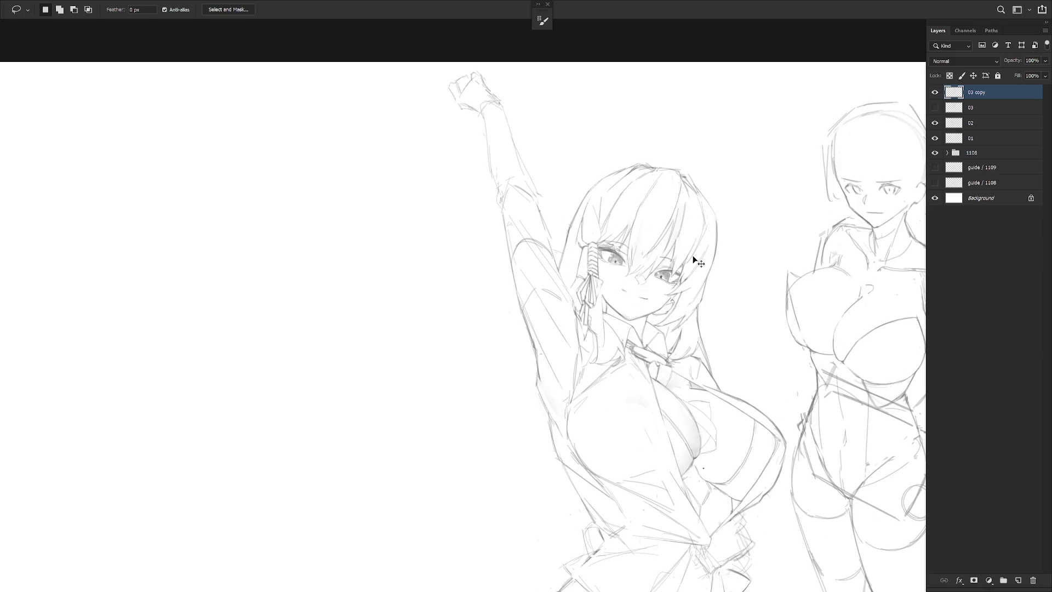
{"action": "key", "text": "ctrl+Right"}
{"action": "key", "text": "ctrl+Right"}
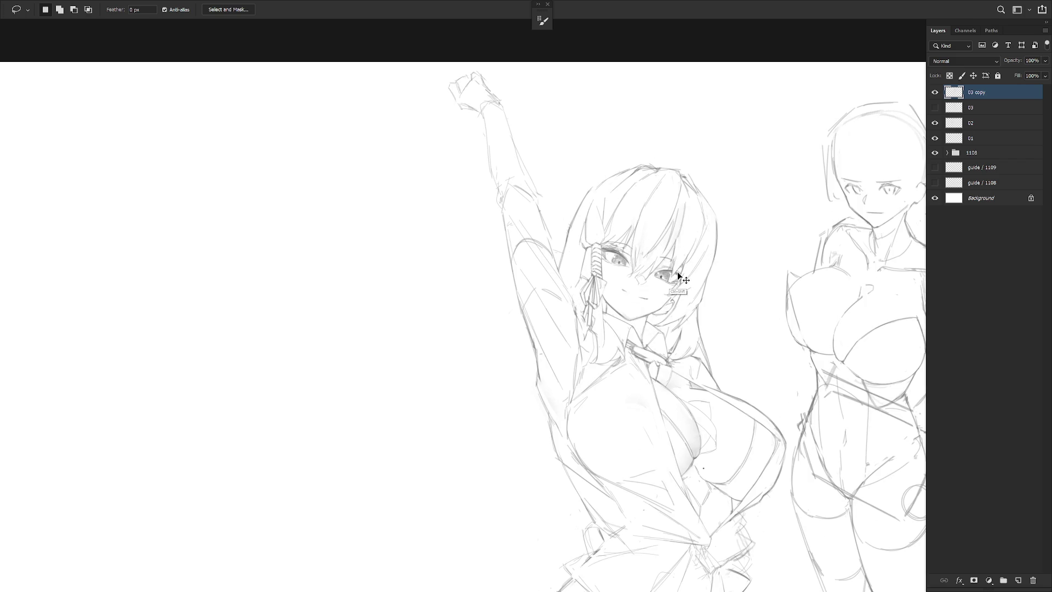
{"action": "scroll", "coordinate": [696, 262], "scroll_direction": "down", "scroll_amount": 5}
{"action": "key", "text": "b"}
{"action": "scroll", "coordinate": [611, 197], "scroll_direction": "up", "scroll_amount": 3}
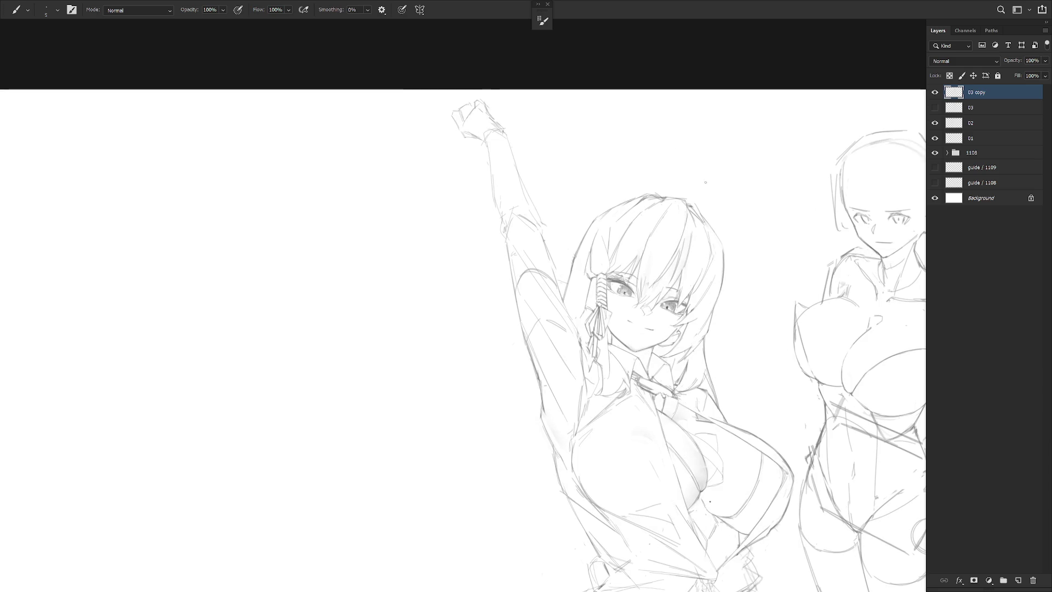
{"action": "scroll", "coordinate": [726, 157], "scroll_direction": "down", "scroll_amount": 3}
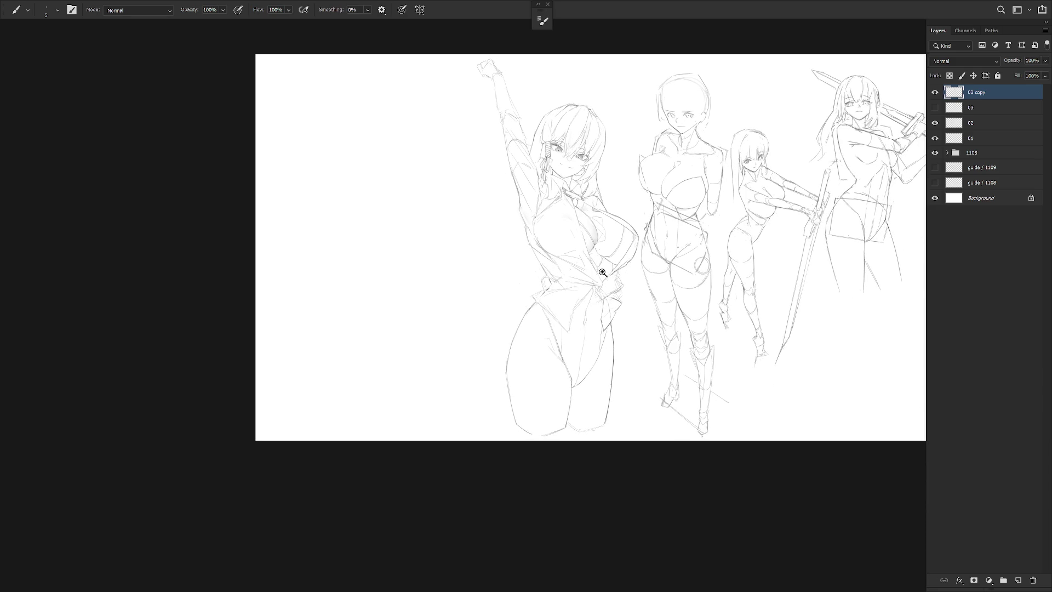
{"action": "scroll", "coordinate": [621, 185], "scroll_direction": "up", "scroll_amount": 3}
{"action": "scroll", "coordinate": [602, 258], "scroll_direction": "up", "scroll_amount": 2}
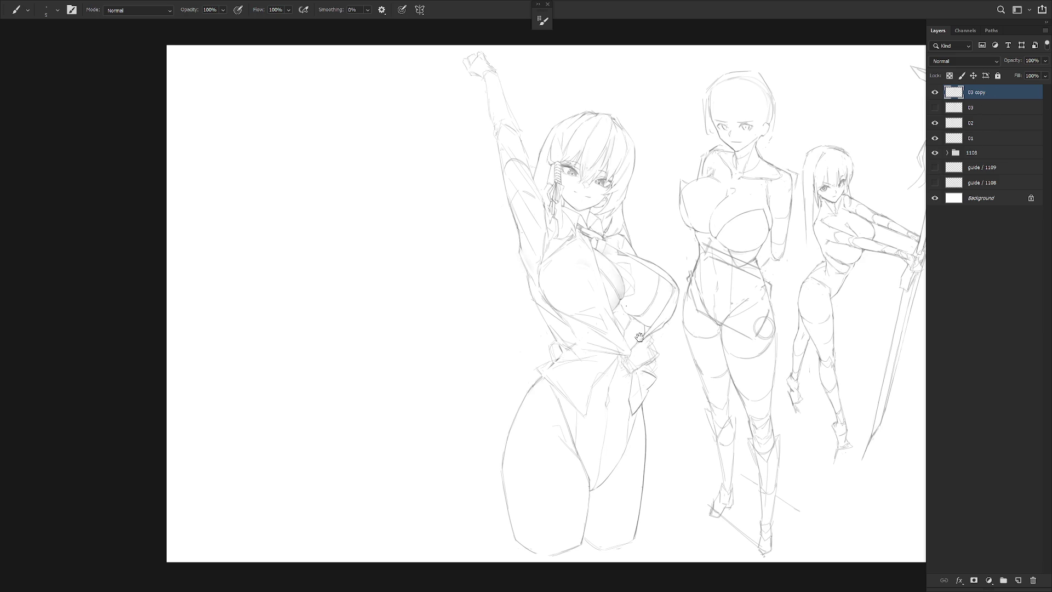
{"action": "scroll", "coordinate": [651, 286], "scroll_direction": "down", "scroll_amount": 1}
{"action": "scroll", "coordinate": [634, 282], "scroll_direction": "up", "scroll_amount": 3}
{"action": "key", "text": "l"}
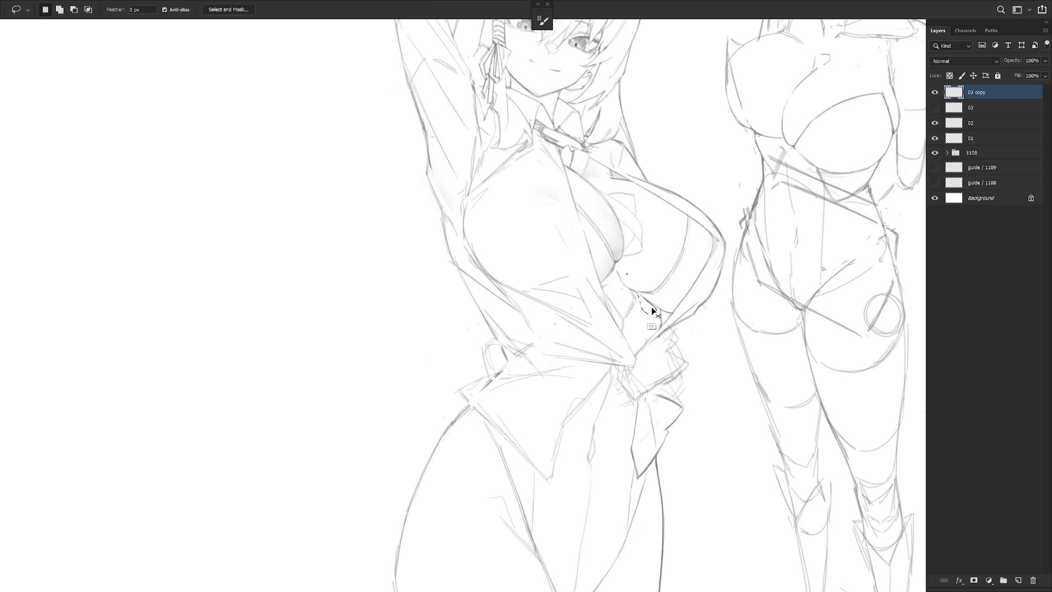
Rotate the canvas view counter-clockwise until the shirt-gripping figure stands upright for waist work.
{"action": "scroll", "coordinate": [652, 296], "scroll_direction": "up", "scroll_amount": 2}
{"action": "left_click_drag", "start_coordinate": [654, 287], "coordinate": [620, 285]}
{"action": "key", "text": "b"}
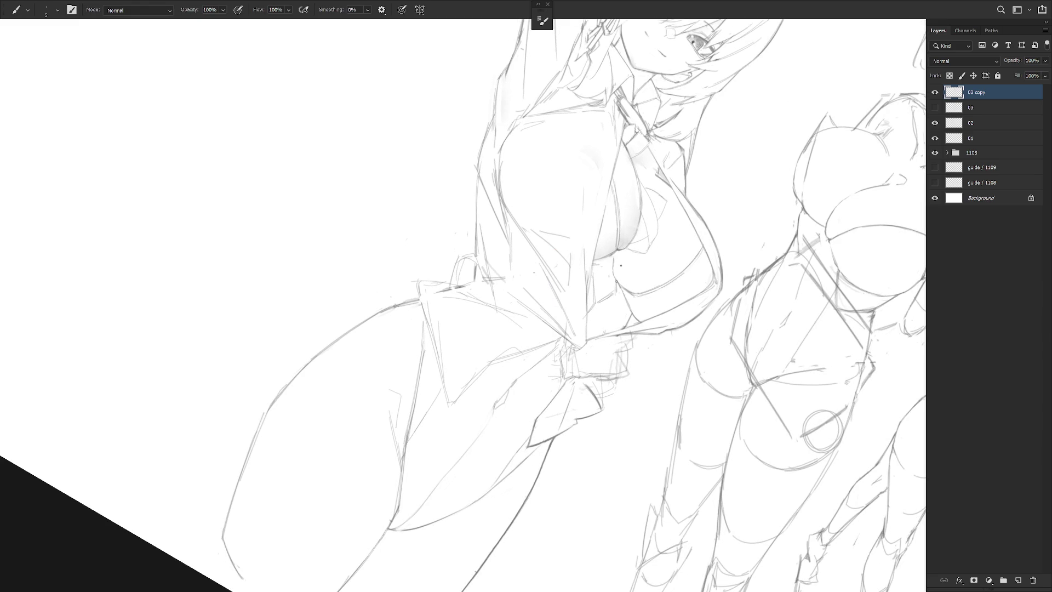
{"action": "key", "text": "e"}
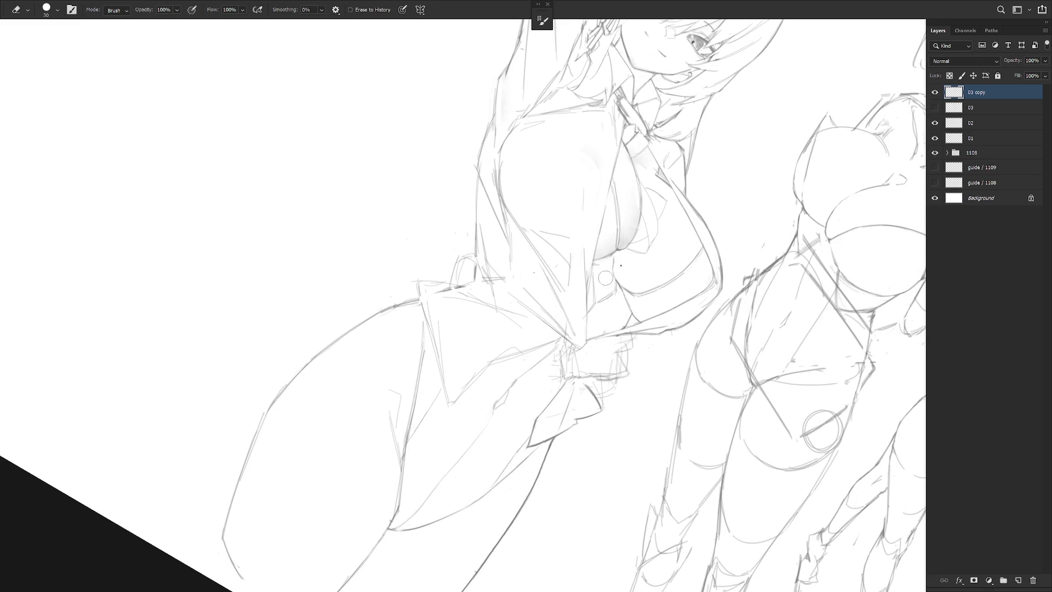
{"action": "key", "text": "r"}
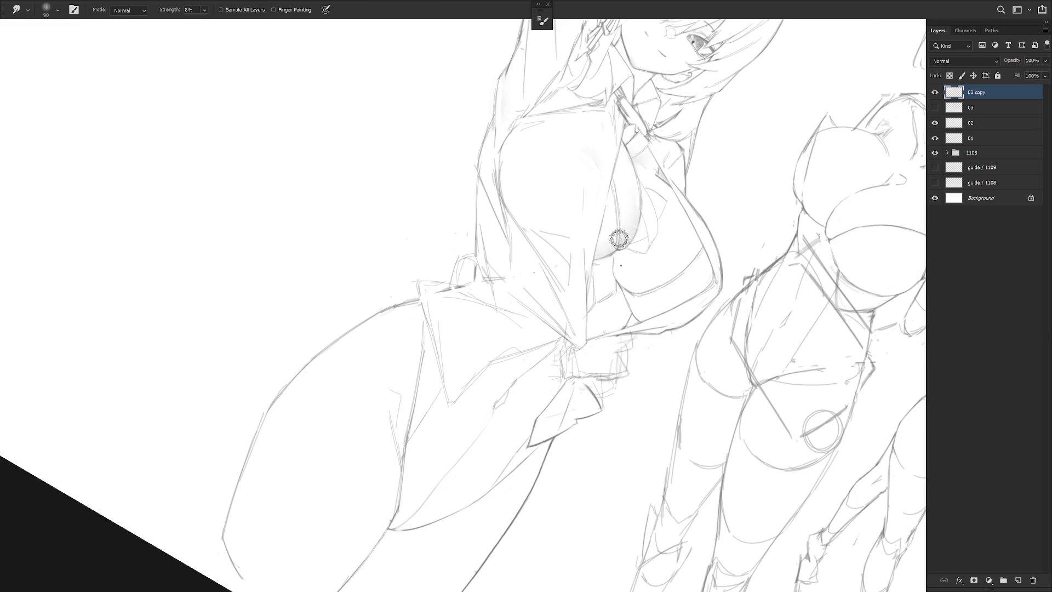
{"action": "key", "text": "e"}
{"action": "key", "text": "l"}
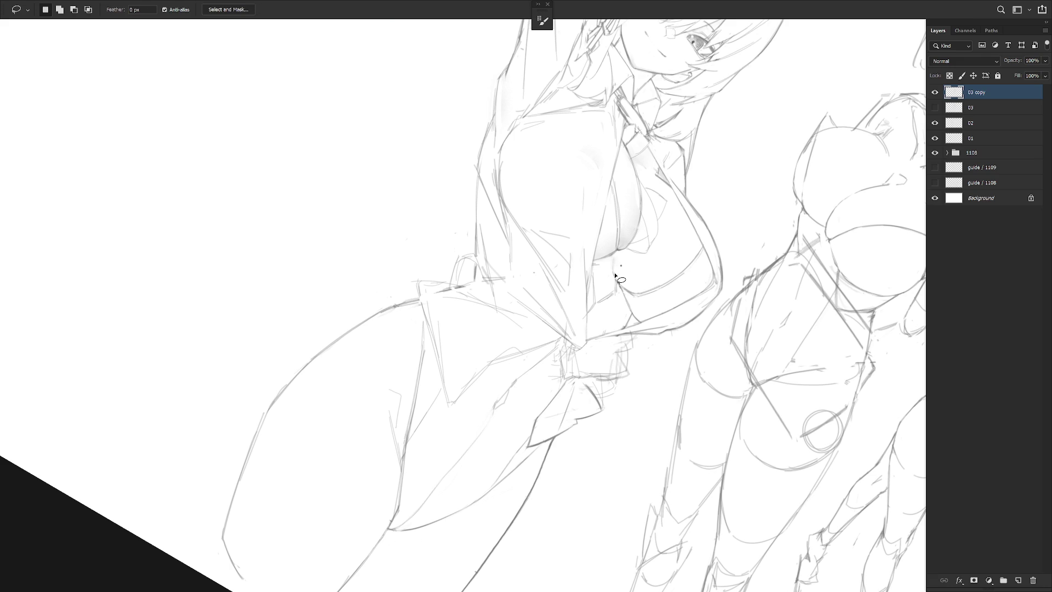
{"action": "key", "text": "b"}
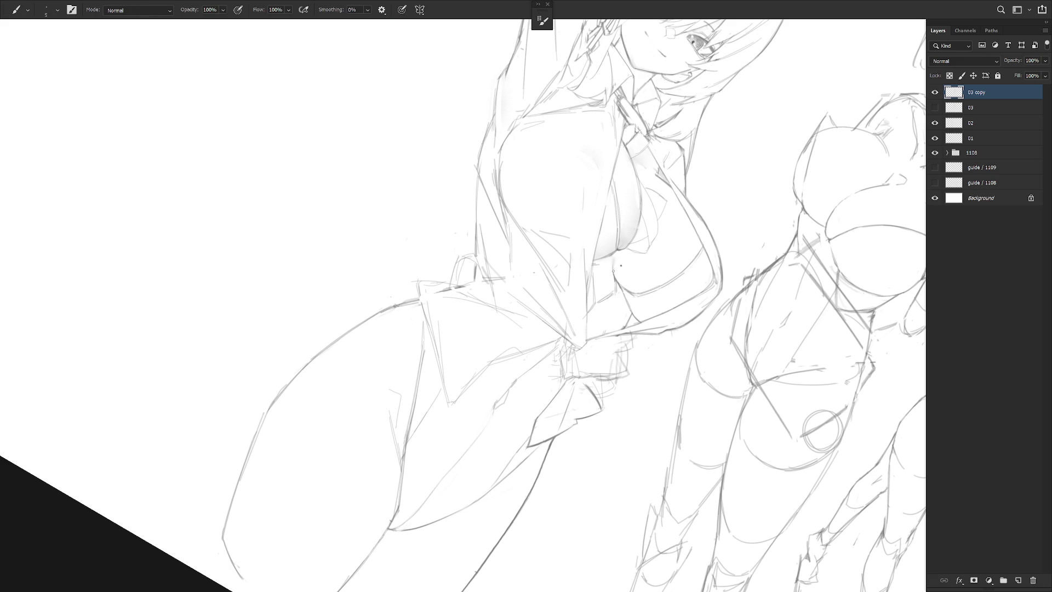
{"action": "key", "text": "l"}
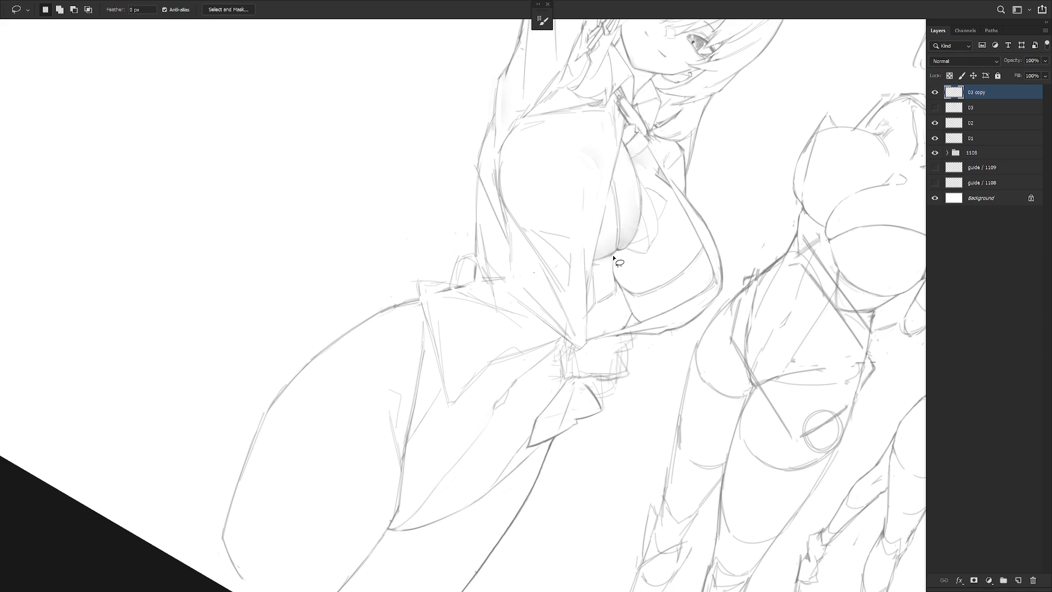
{"action": "key", "text": "b"}
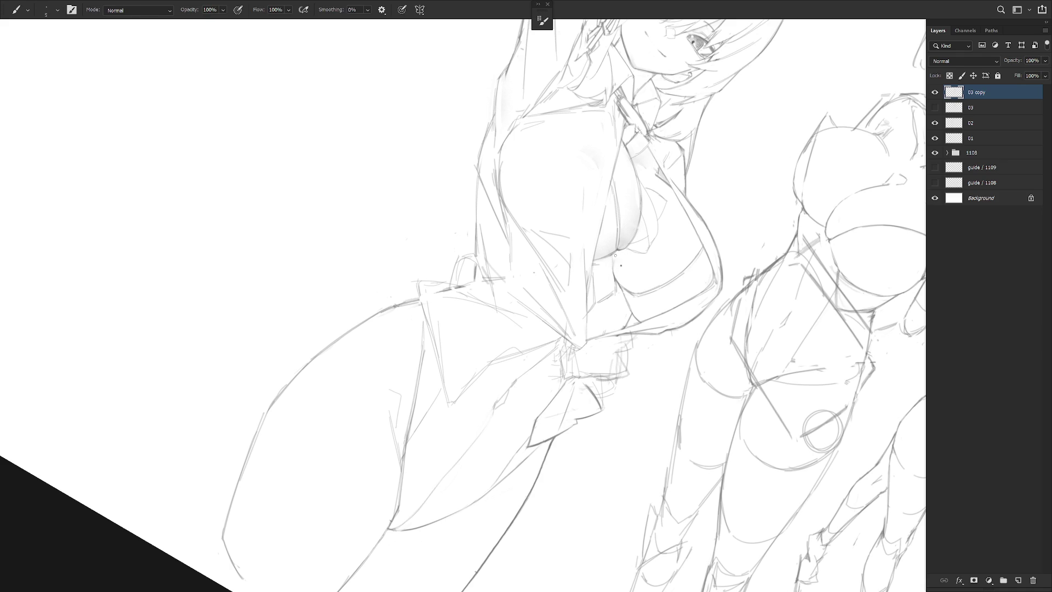
{"action": "key", "text": "r"}
{"action": "mouse_move", "coordinate": [617, 277]}
{"action": "left_mouse_down"}
{"action": "mouse_move", "coordinate": [642, 283]}
{"action": "mouse_move", "coordinate": [594, 297]}
{"action": "left_mouse_up"}
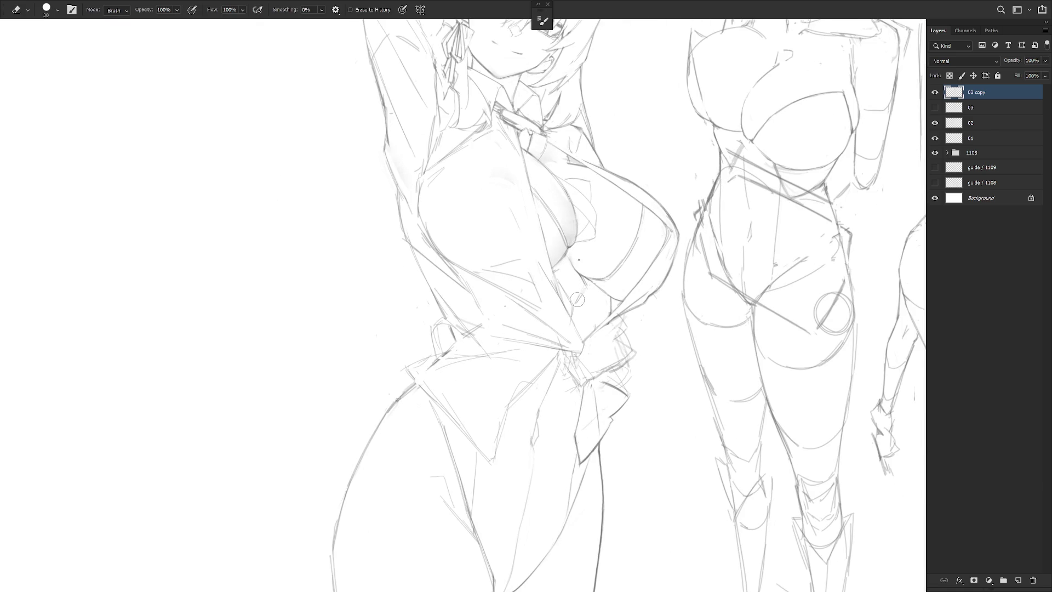
Add a short pencil stroke at the waist and tilt the view to a comfortable drawing angle.
{"action": "left_click_drag", "start_coordinate": [585, 285], "coordinate": [573, 303]}
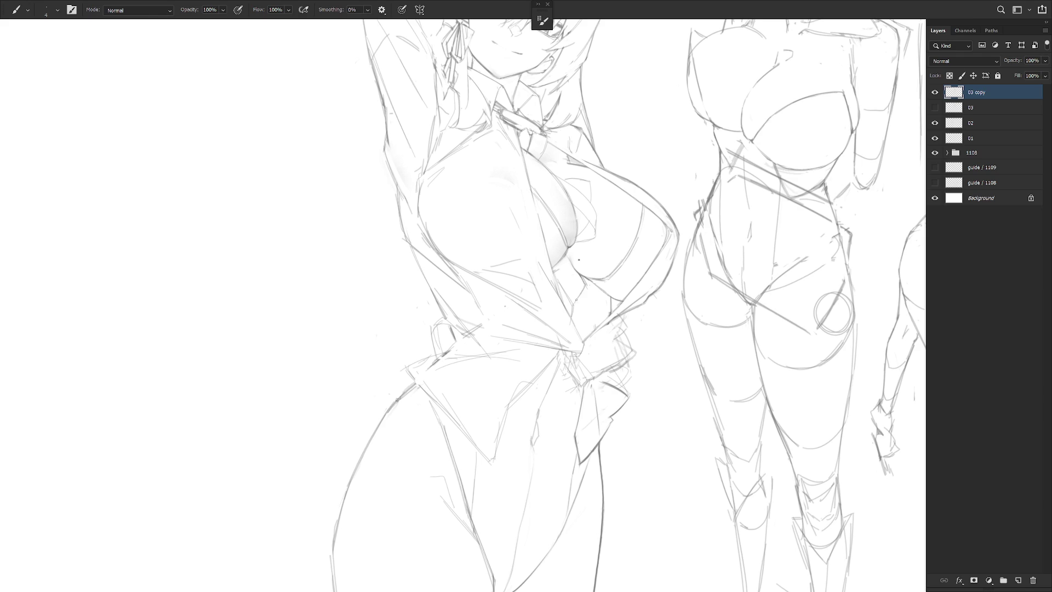
{"action": "left_click_drag", "start_coordinate": [637, 277], "coordinate": [594, 301]}
{"action": "key", "text": "l"}
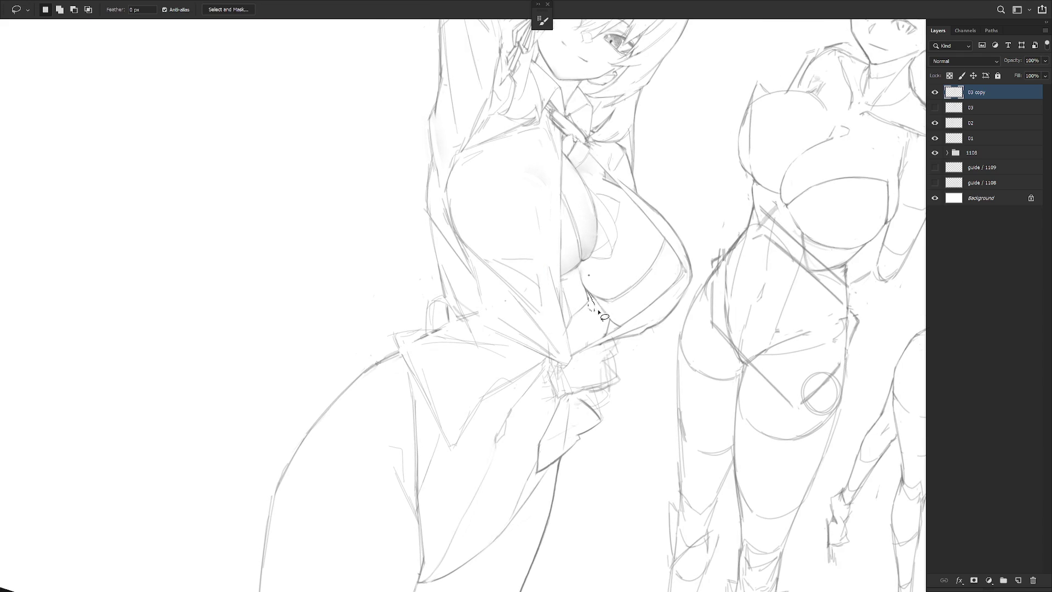
{"action": "key", "text": "b"}
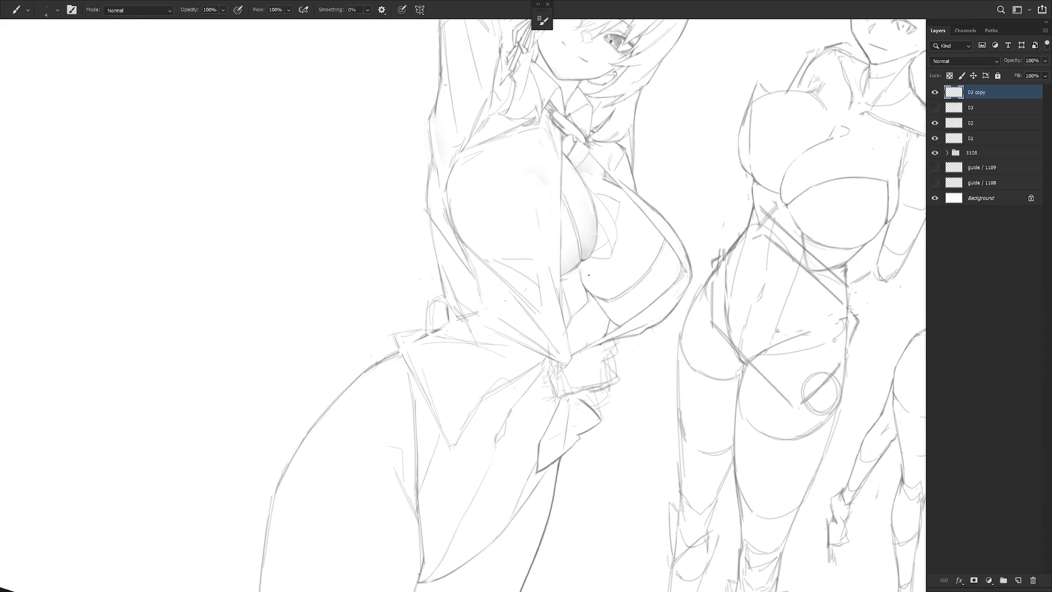
{"action": "left_click_drag", "start_coordinate": [588, 291], "coordinate": [552, 246]}
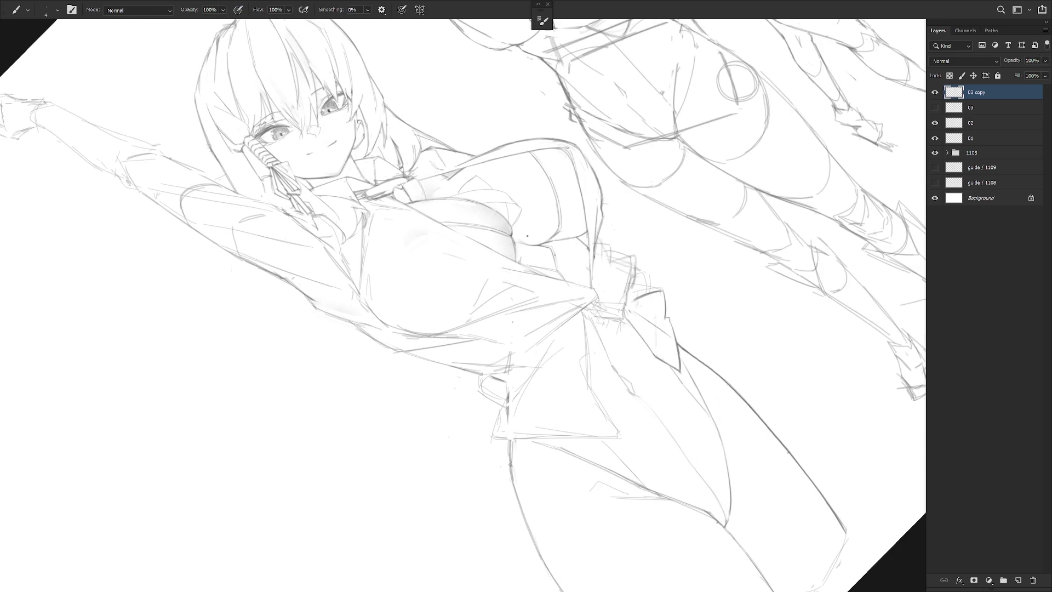
{"action": "left_click_drag", "start_coordinate": [558, 268], "coordinate": [642, 191]}
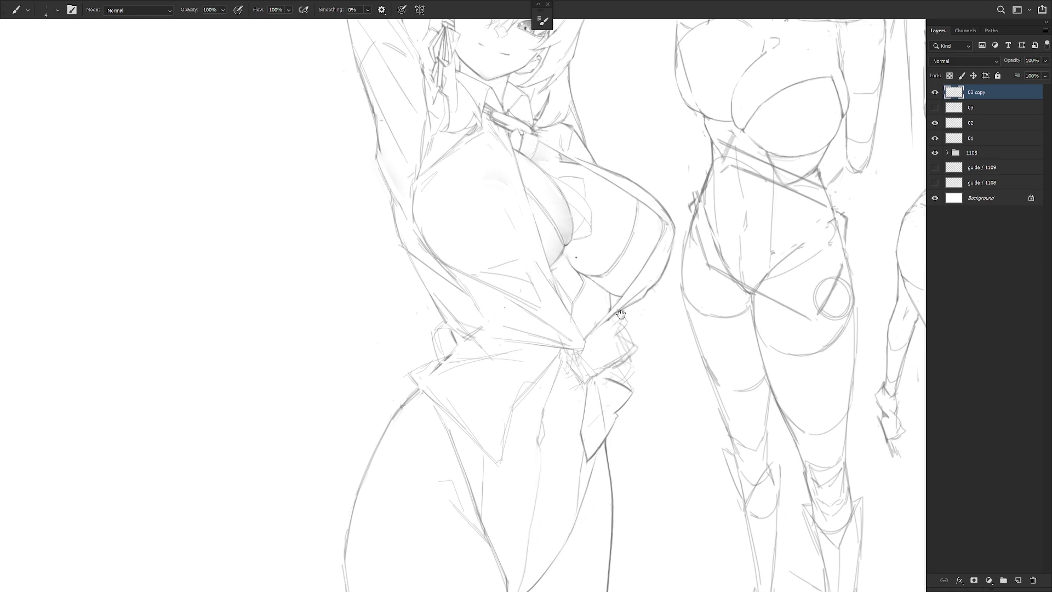
{"action": "left_click_drag", "start_coordinate": [659, 235], "coordinate": [530, 186]}
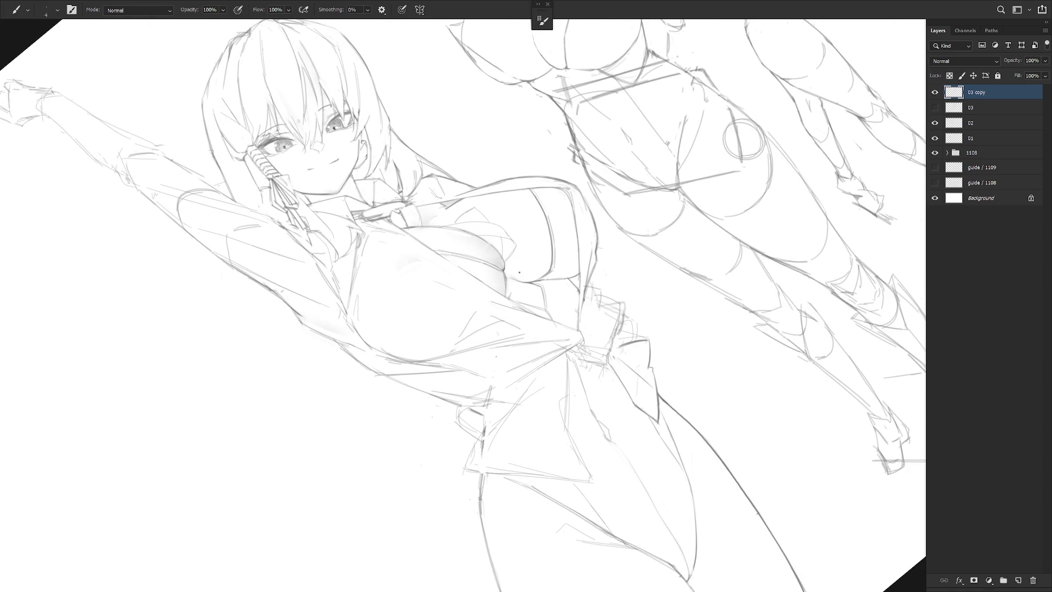
{"action": "left_click_drag", "start_coordinate": [540, 276], "coordinate": [535, 237]}
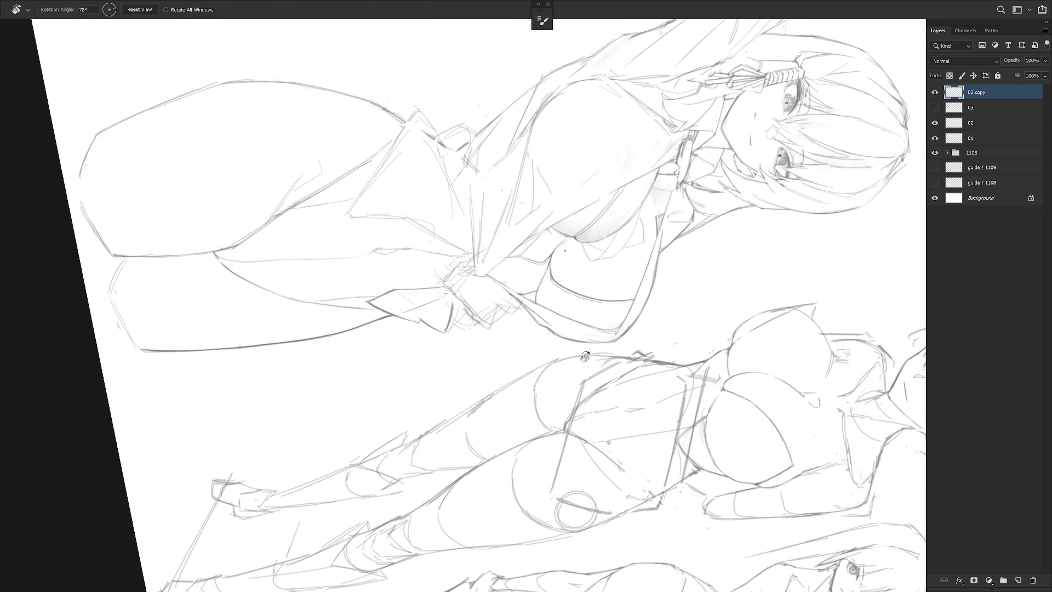
Lasso and clear the stray strokes and the narrow strip of lines beside the torso.
{"action": "key", "text": "l"}
{"action": "left_click_drag", "start_coordinate": [550, 264], "coordinate": [552, 269]}
{"action": "key", "text": "ctrl+d"}
{"action": "key", "text": "b"}
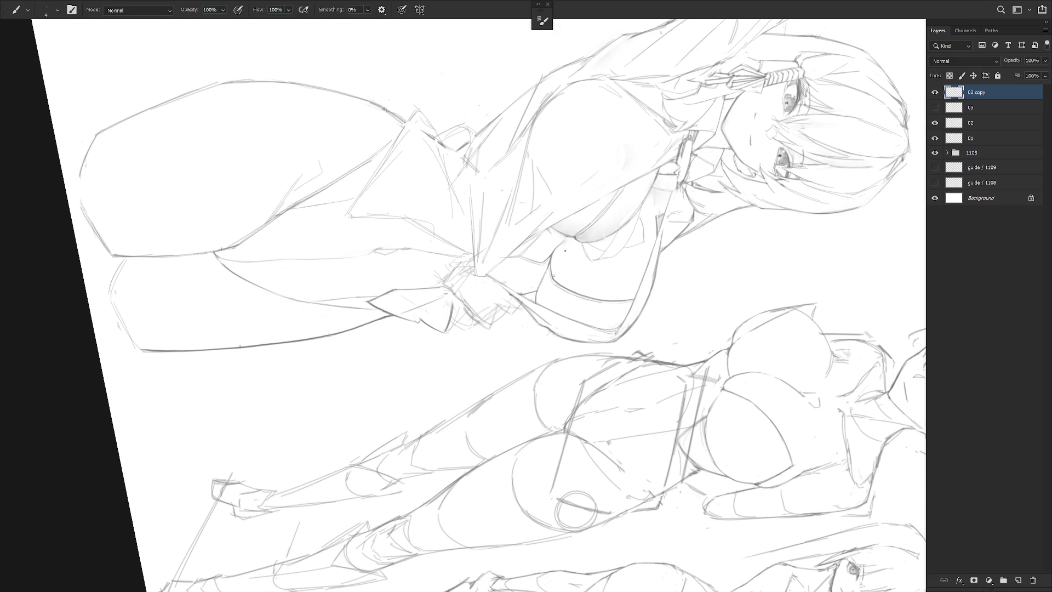
{"action": "left_click_drag", "start_coordinate": [533, 393], "coordinate": [535, 241]}
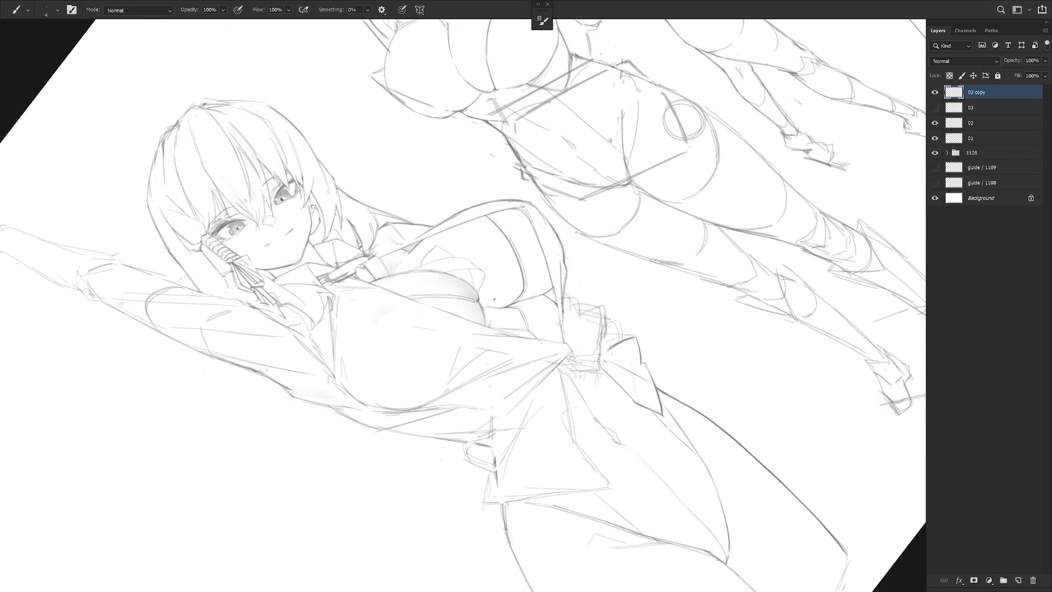
{"action": "key", "text": "l"}
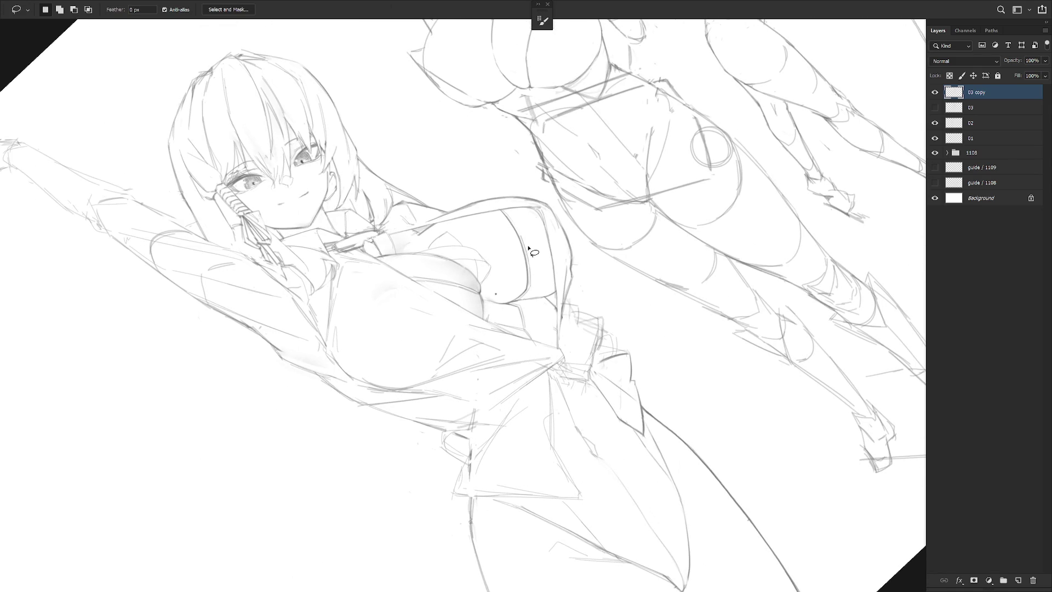
{"action": "left_click_drag", "start_coordinate": [525, 250], "coordinate": [532, 263]}
{"action": "key", "text": "ctrl+d"}
{"action": "key", "text": "b"}
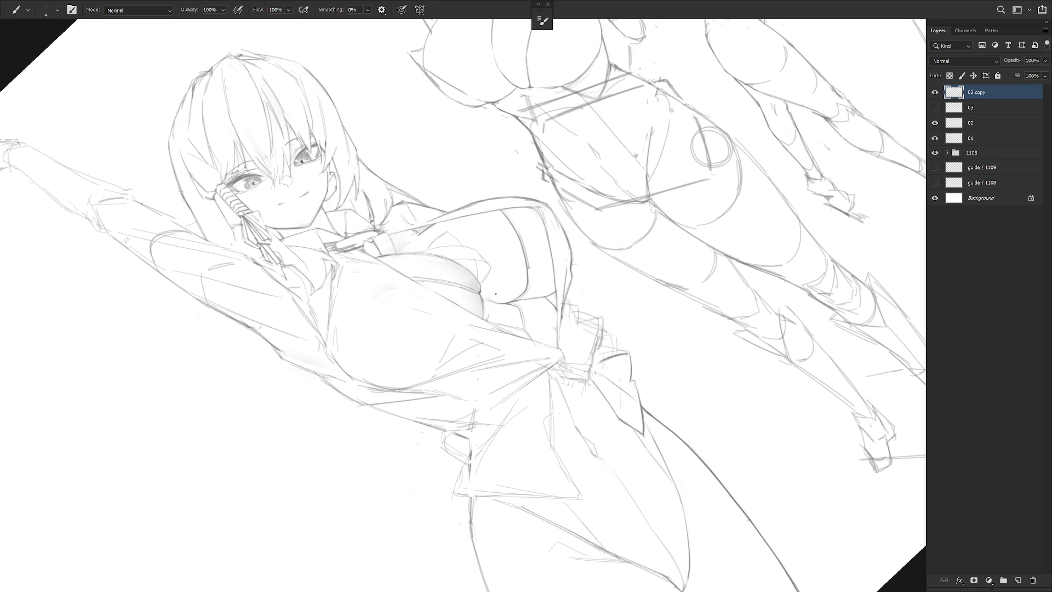
Level the rotation, zoom out and mirror the canvas to check proportions, then return to the torso.
{"action": "key", "text": "e"}
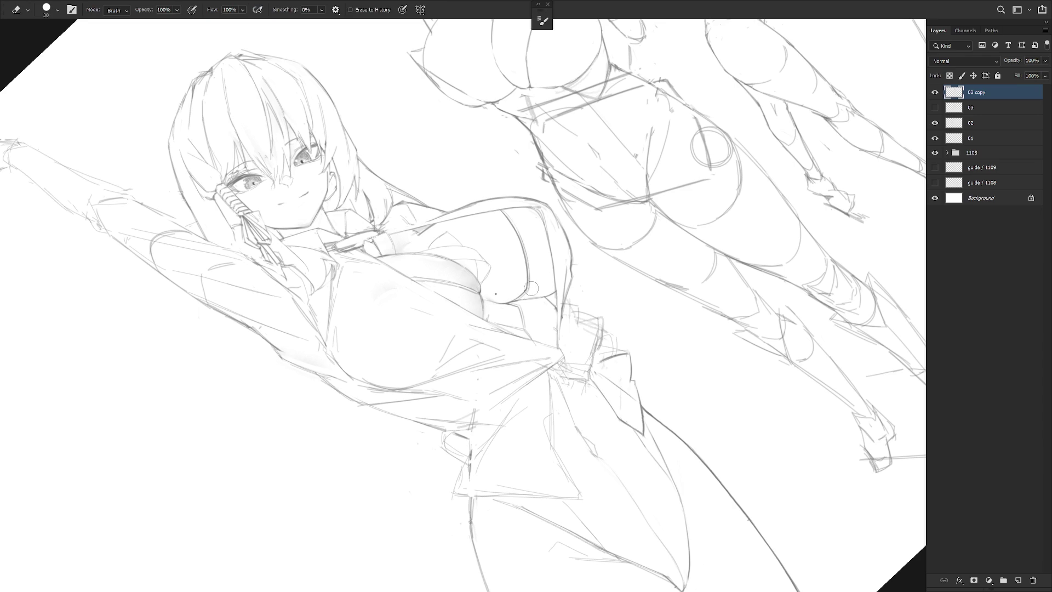
{"action": "key", "text": "r"}
{"action": "key", "text": "Escape"}
{"action": "key", "text": "ctrl+0"}
{"action": "key", "text": "ctrl+shift+h"}
{"action": "key", "text": "b"}
{"action": "key", "text": "ctrl+plus"}
{"action": "left_click_drag", "start_coordinate": [710, 327], "coordinate": [618, 248]}
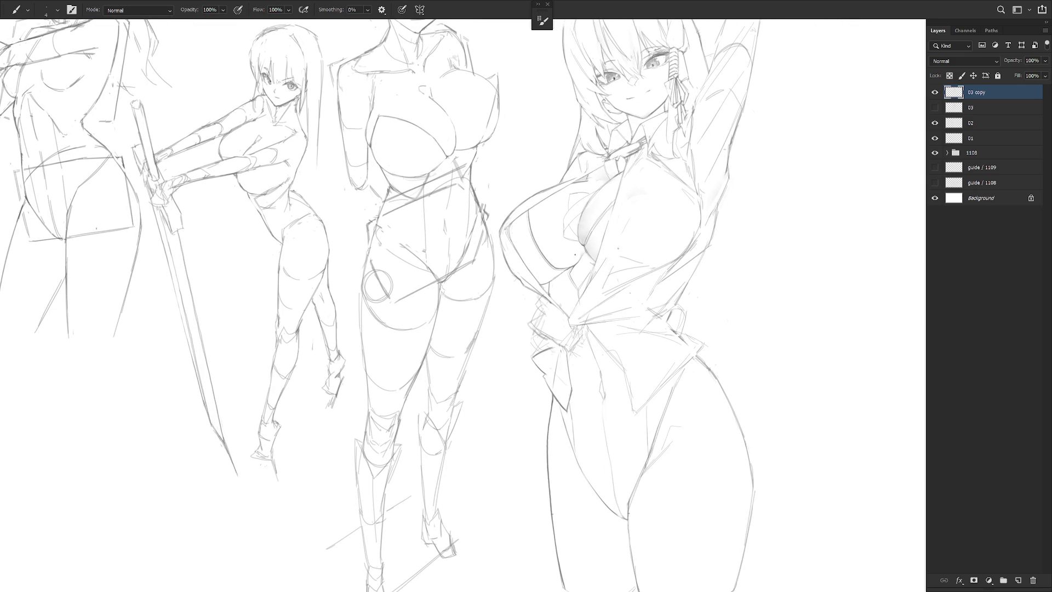
{"action": "key", "text": "r"}
{"action": "left_click_drag", "start_coordinate": [603, 164], "coordinate": [555, 277]}
{"action": "key", "text": "l"}
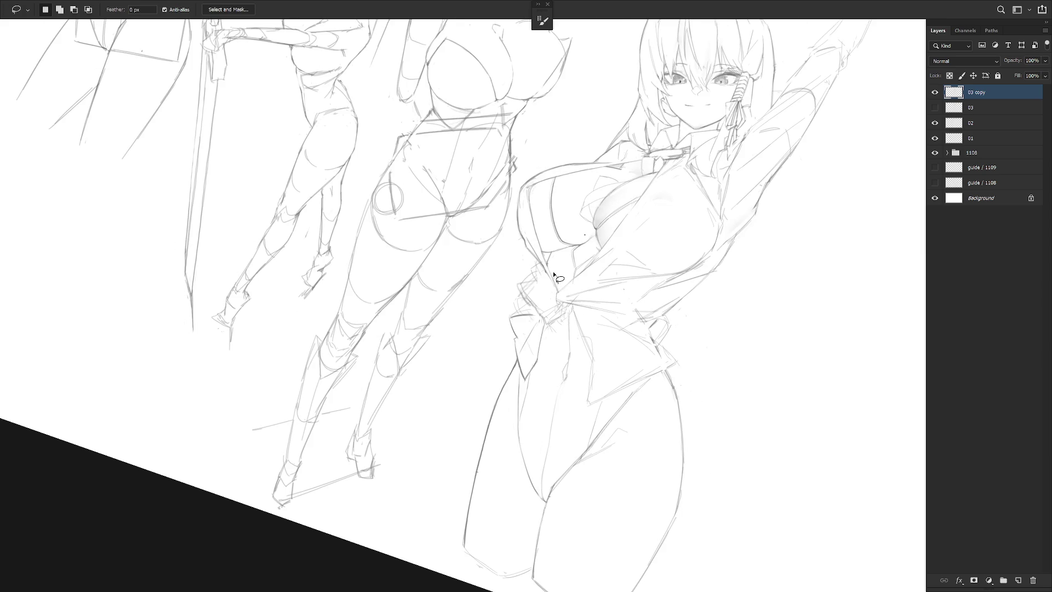
Reset the canvas rotation and sketch the hand gripping the shirt knot with the Brush.
{"action": "key", "text": "Escape"}
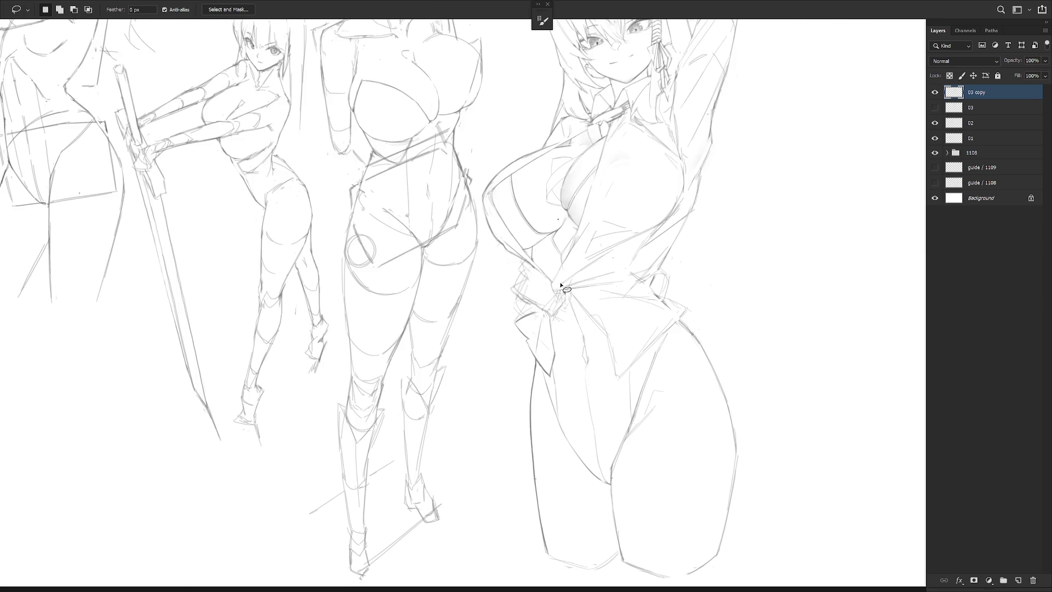
{"action": "key", "text": "b"}
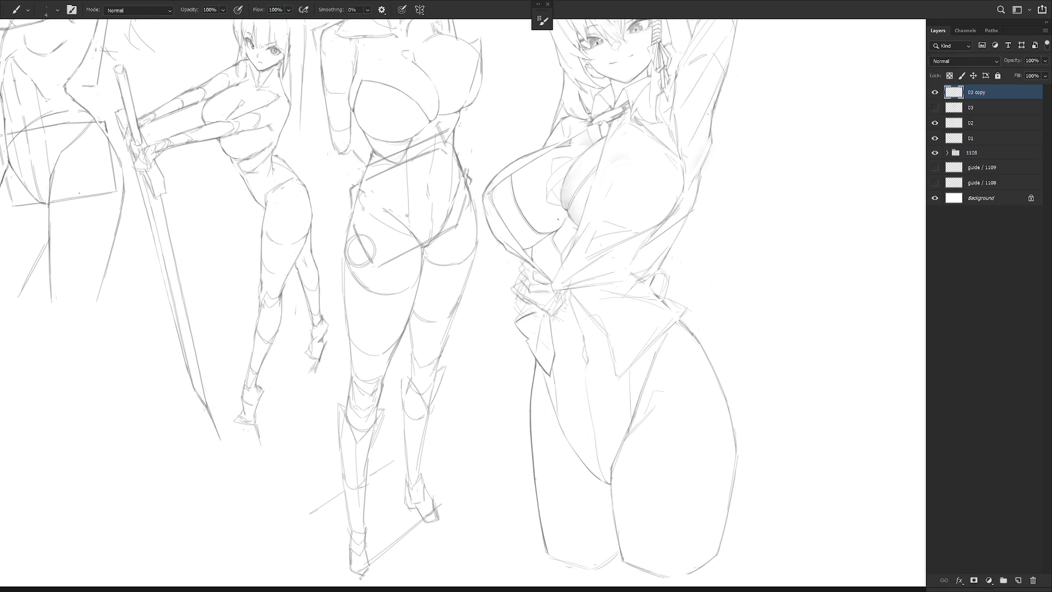
Add a faint stroke along the waist knot and delete the strokes inside a waist selection.
{"action": "key", "text": "e"}
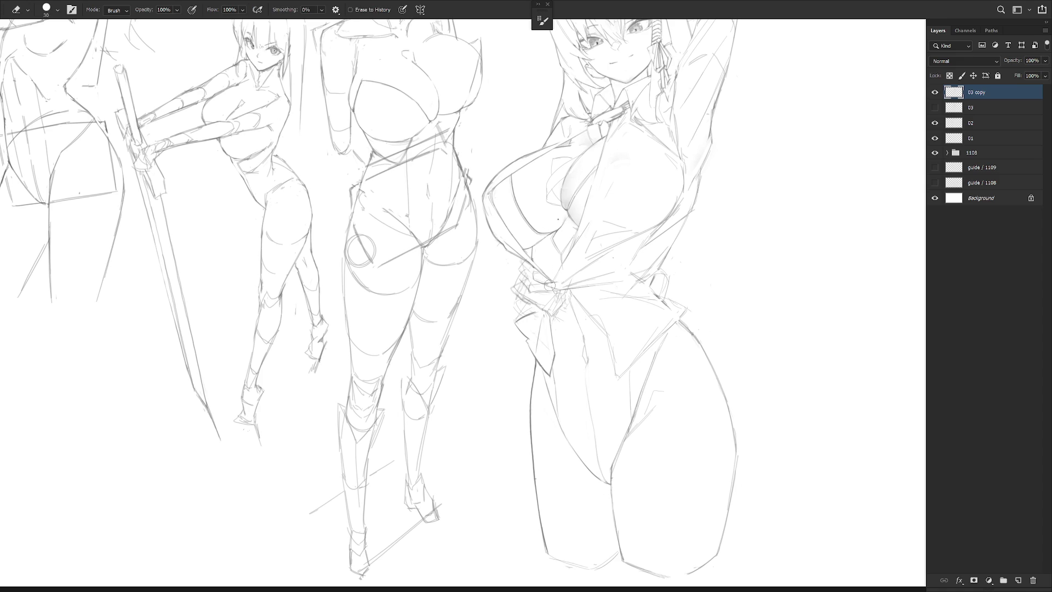
{"action": "key", "text": "b"}
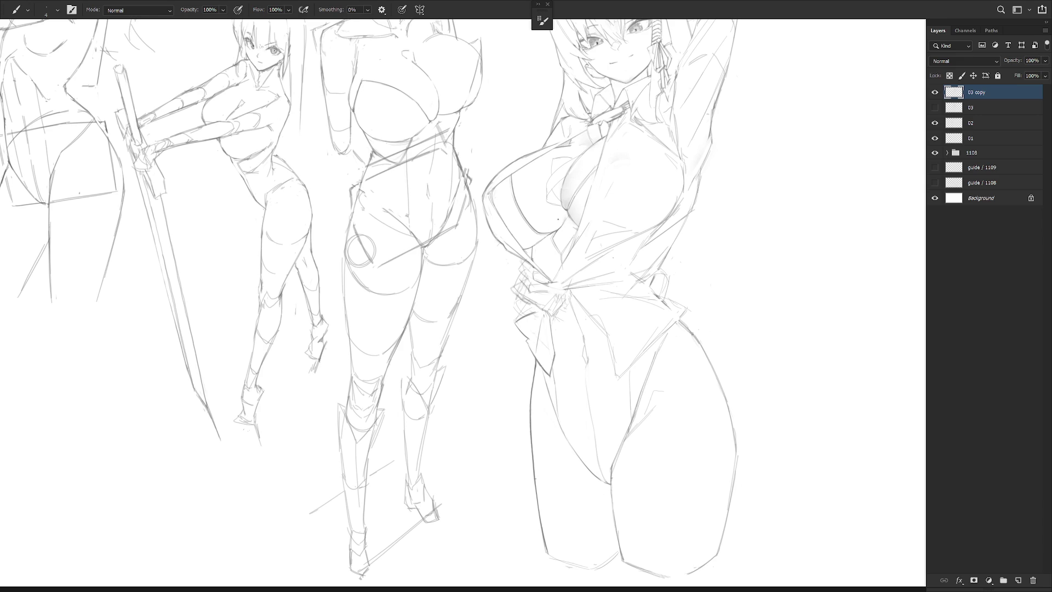
{"action": "mouse_move", "coordinate": [584, 289]}
{"action": "left_mouse_down"}
{"action": "mouse_move", "coordinate": [550, 287]}
{"action": "mouse_move", "coordinate": [596, 289]}
{"action": "left_mouse_up"}
{"action": "key", "text": "l"}
{"action": "key", "text": "Delete"}
{"action": "key", "text": "ctrl+d"}
{"action": "key", "text": "b"}
Lasso and delete the strokes down to the waist, then tilt the view about 30 degrees.
{"action": "key", "text": "l"}
{"action": "mouse_move", "coordinate": [618, 248]}
{"action": "left_mouse_down"}
{"action": "mouse_move", "coordinate": [577, 286]}
{"action": "mouse_move", "coordinate": [581, 274]}
{"action": "left_mouse_up"}
{"action": "key", "text": "Delete"}
{"action": "key", "text": "ctrl+d"}
{"action": "key", "text": "b"}
{"action": "mouse_move", "coordinate": [673, 388]}
{"action": "left_mouse_down"}
{"action": "mouse_move", "coordinate": [630, 369]}
{"action": "mouse_move", "coordinate": [530, 433]}
{"action": "left_mouse_up"}
{"action": "key", "text": "e"}
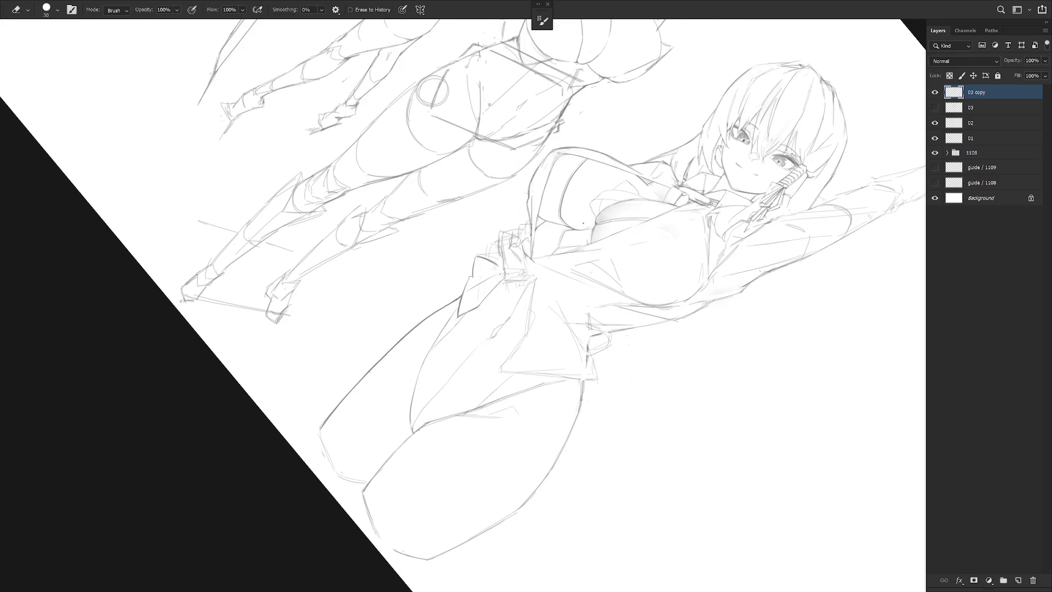
{"action": "key", "text": "b"}
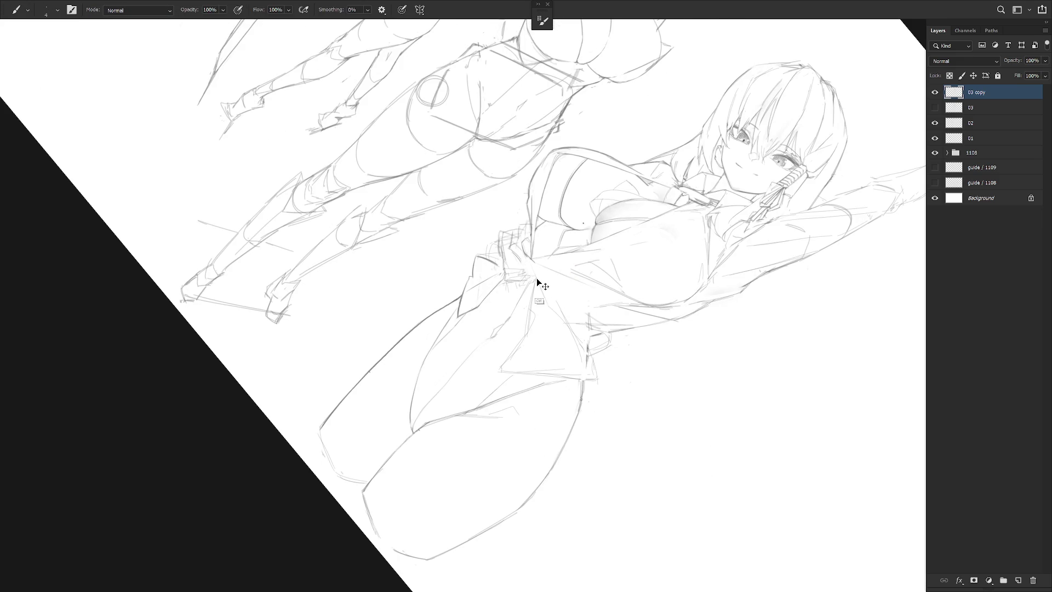
{"action": "left_click_drag", "start_coordinate": [529, 307], "coordinate": [542, 267]}
Redraw a faint waistline stroke, select a small area along it, and reset the rotation.
{"action": "key", "text": "l"}
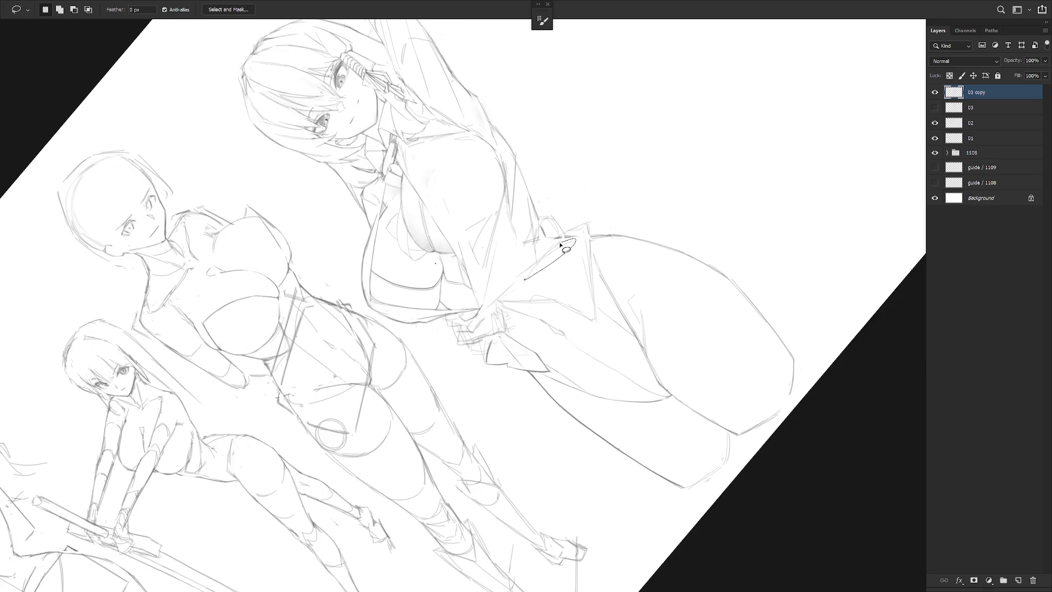
{"action": "key", "text": "b"}
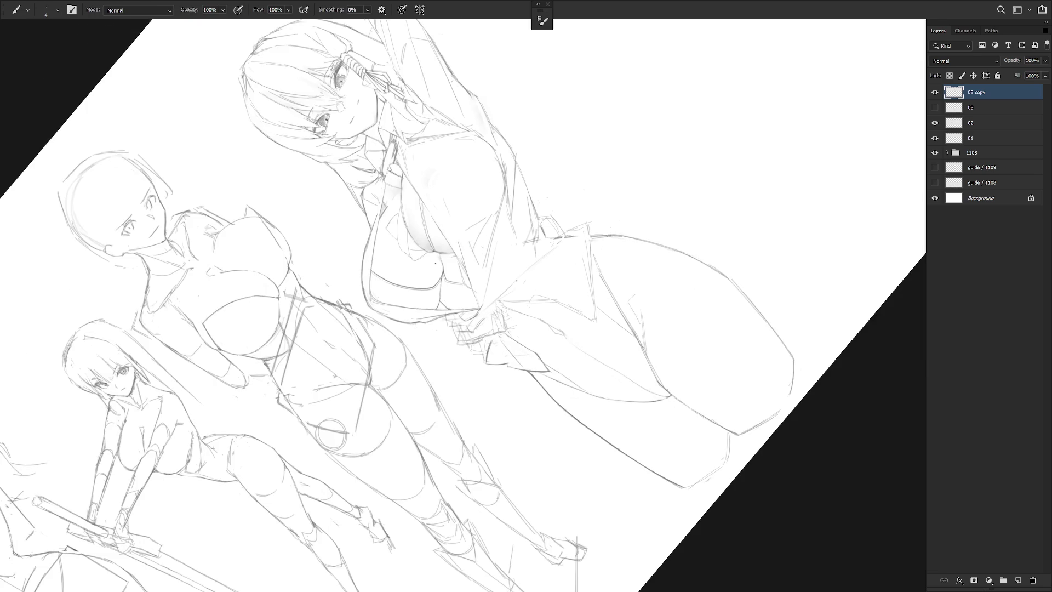
{"action": "key", "text": "e"}
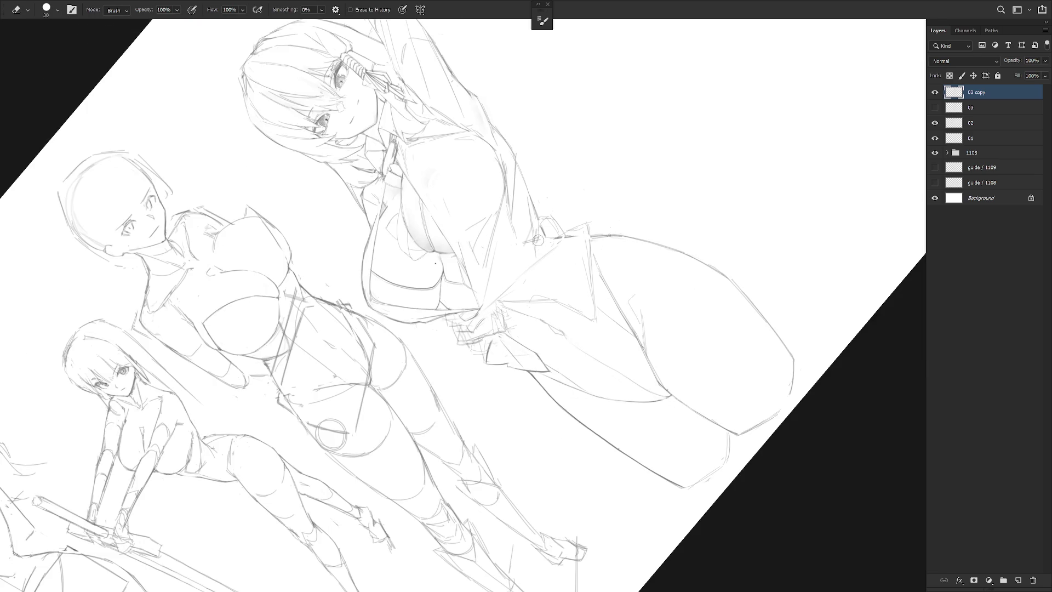
{"action": "mouse_move", "coordinate": [587, 218]}
{"action": "left_mouse_down"}
{"action": "mouse_move", "coordinate": [608, 274]}
{"action": "mouse_move", "coordinate": [570, 257]}
{"action": "left_mouse_up"}
{"action": "key", "text": "b"}
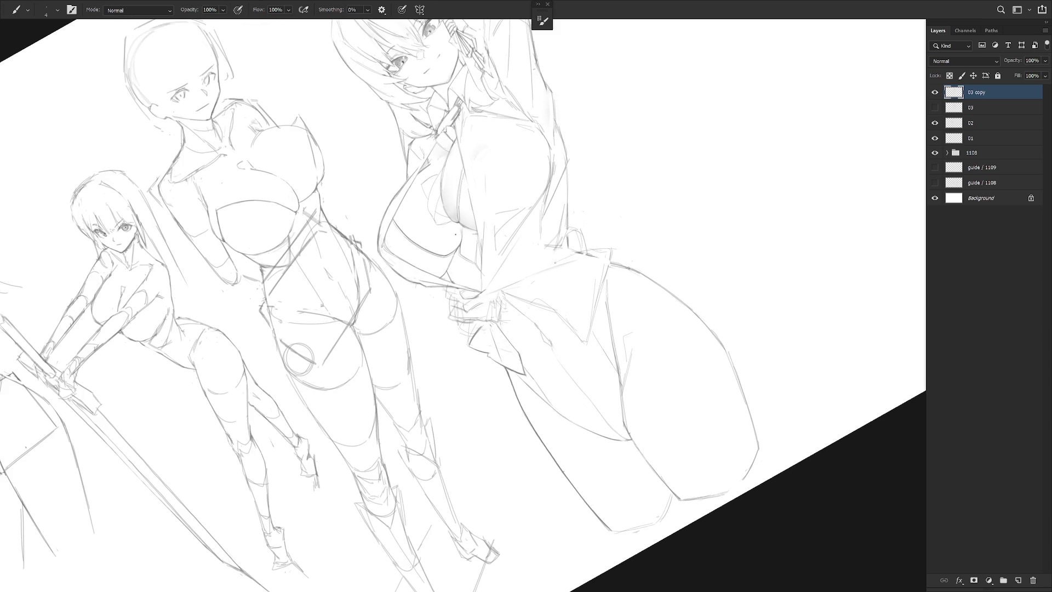
{"action": "left_click_drag", "start_coordinate": [558, 262], "coordinate": [578, 254]}
{"action": "key", "text": "l"}
{"action": "mouse_move", "coordinate": [559, 262]}
{"action": "left_mouse_down"}
{"action": "mouse_move", "coordinate": [613, 251]}
{"action": "mouse_move", "coordinate": [598, 249]}
{"action": "left_mouse_up"}
{"action": "key", "text": "b"}
{"action": "key", "text": "Escape"}
{"action": "left_click_drag", "start_coordinate": [622, 388], "coordinate": [636, 450]}
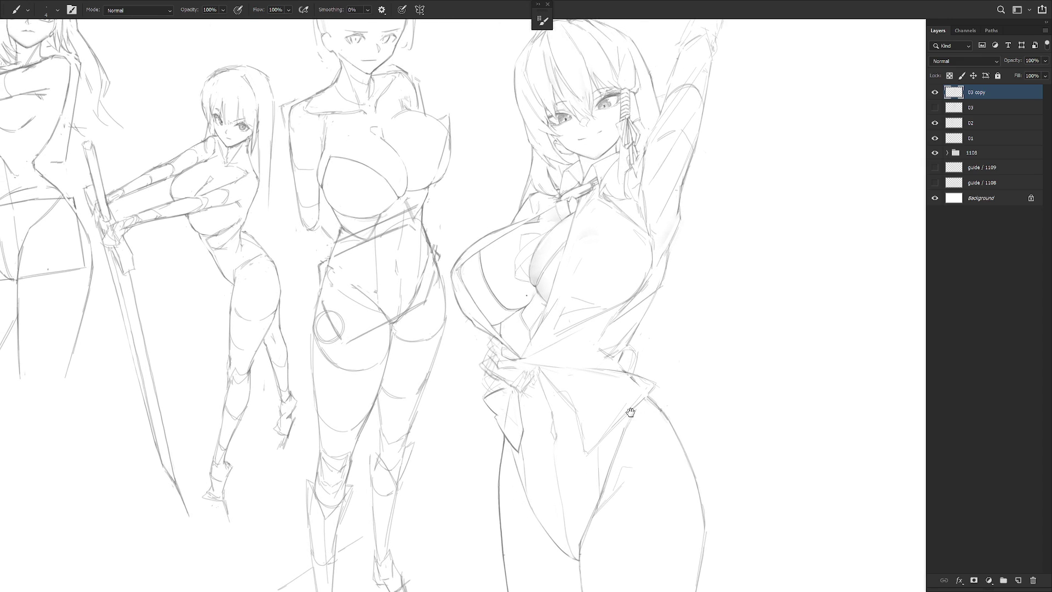
Toggle visibility of layers 03 and 03 copy to compare the old and new linework.
{"action": "scroll", "coordinate": [630, 413], "scroll_direction": "up", "scroll_amount": 3}
{"action": "scroll", "coordinate": [641, 383], "scroll_direction": "up", "scroll_amount": 3}
{"action": "left_click", "coordinate": [935, 107]}
{"action": "left_click", "coordinate": [935, 92]}
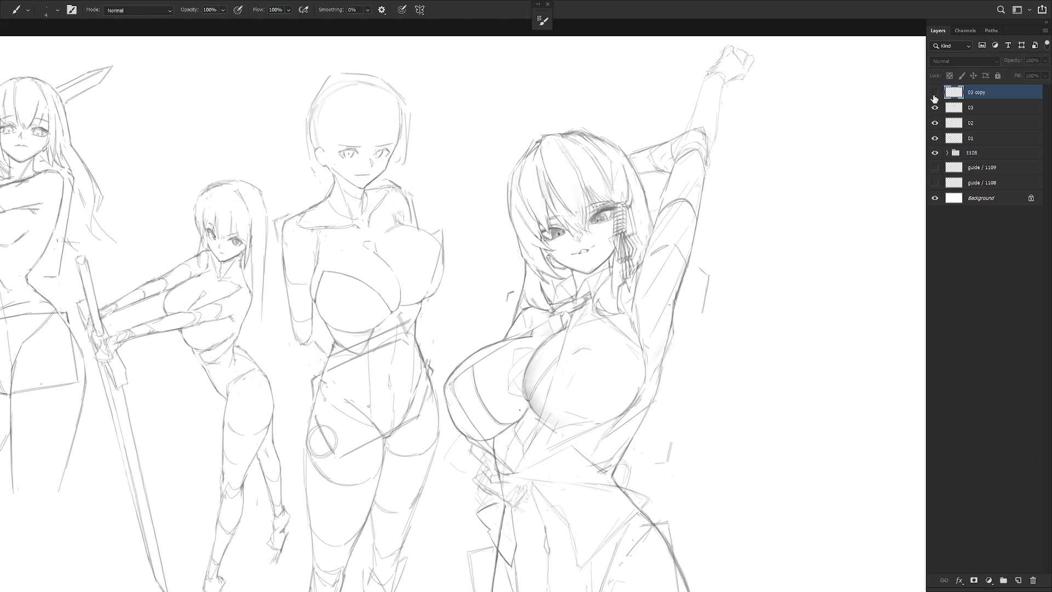
{"action": "left_click", "coordinate": [935, 92]}
{"action": "left_click", "coordinate": [935, 107]}
{"action": "scroll", "coordinate": [589, 241], "scroll_direction": "up", "scroll_amount": 3}
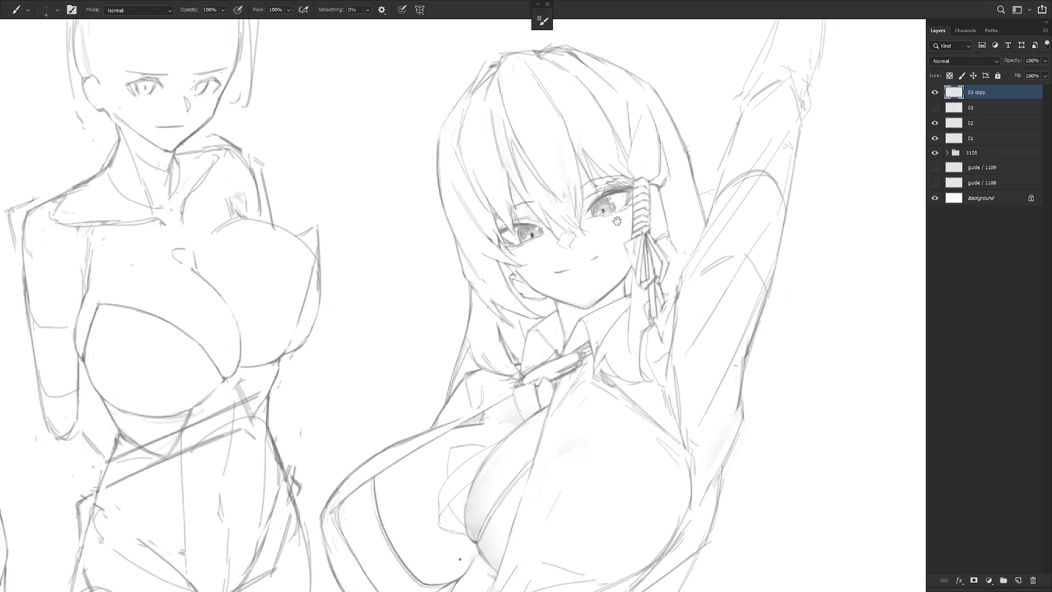
{"action": "scroll", "coordinate": [617, 263], "scroll_direction": "down", "scroll_amount": 2}
{"action": "scroll", "coordinate": [618, 263], "scroll_direction": "down", "scroll_amount": 2}
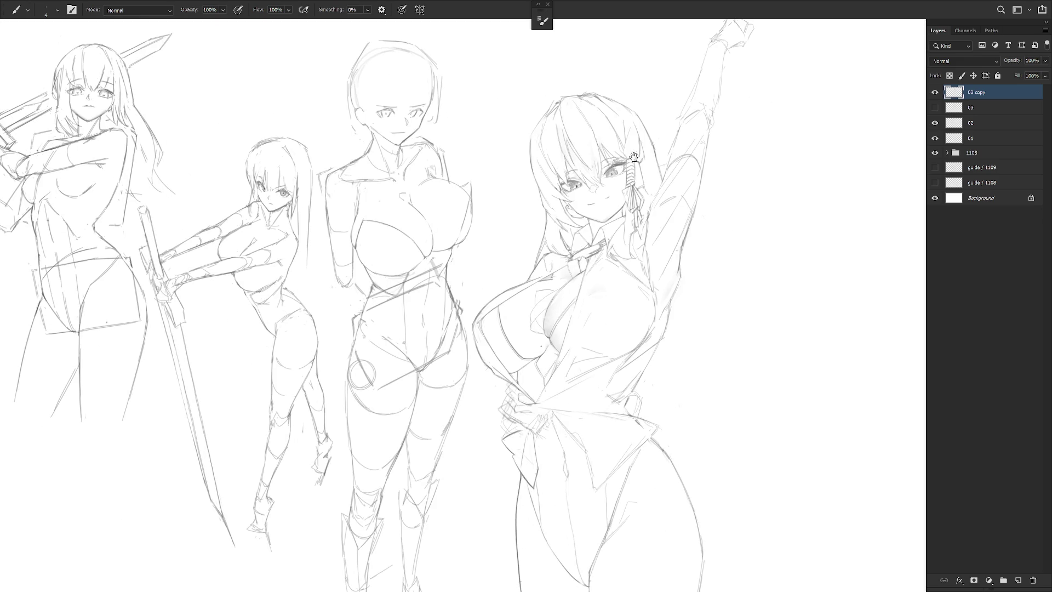
{"action": "scroll", "coordinate": [616, 168], "scroll_direction": "up", "scroll_amount": 3}
Lasso the mouth and free-transform it twice, rotating it into a flatter smile.
{"action": "key", "text": "l"}
{"action": "mouse_move", "coordinate": [579, 251]}
{"action": "left_mouse_down"}
{"action": "mouse_move", "coordinate": [597, 225]}
{"action": "mouse_move", "coordinate": [550, 241]}
{"action": "left_mouse_up"}
{"action": "key", "text": "ctrl+t"}
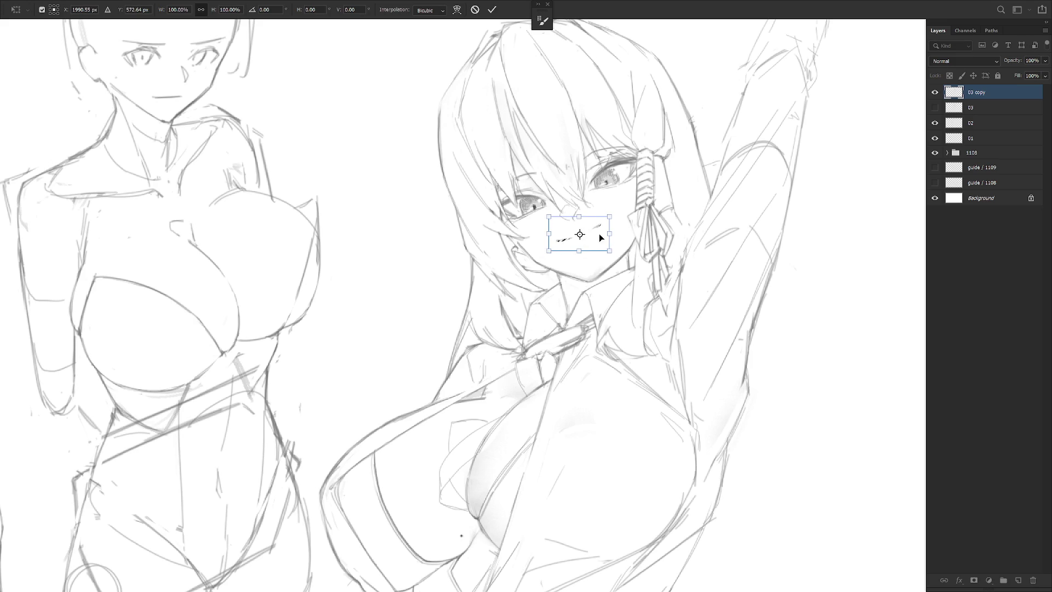
{"action": "key", "text": "Return"}
{"action": "scroll", "coordinate": [666, 282], "scroll_direction": "down", "scroll_amount": 3}
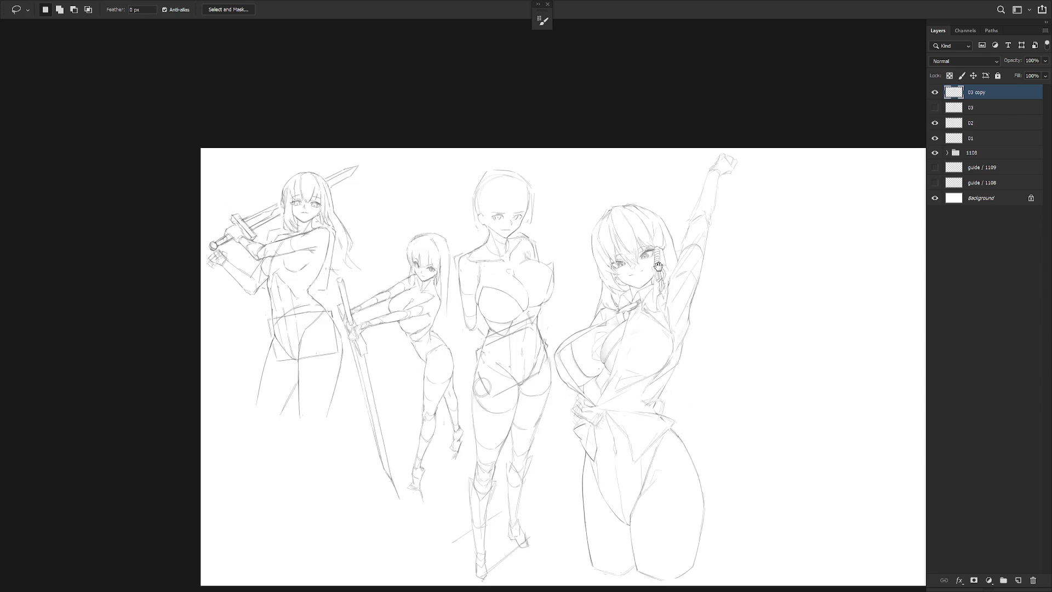
{"action": "scroll", "coordinate": [656, 169], "scroll_direction": "up", "scroll_amount": 3}
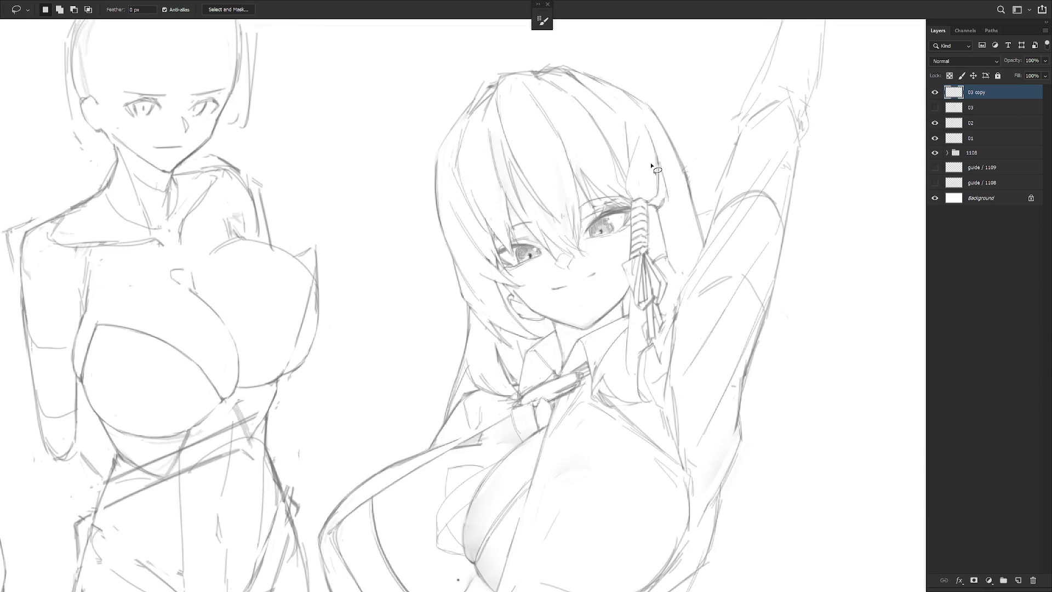
{"action": "mouse_move", "coordinate": [575, 277]}
{"action": "left_mouse_down"}
{"action": "mouse_move", "coordinate": [581, 299]}
{"action": "mouse_move", "coordinate": [593, 284]}
{"action": "left_mouse_up"}
{"action": "key", "text": "ctrl+t"}
{"action": "key", "text": "Return"}
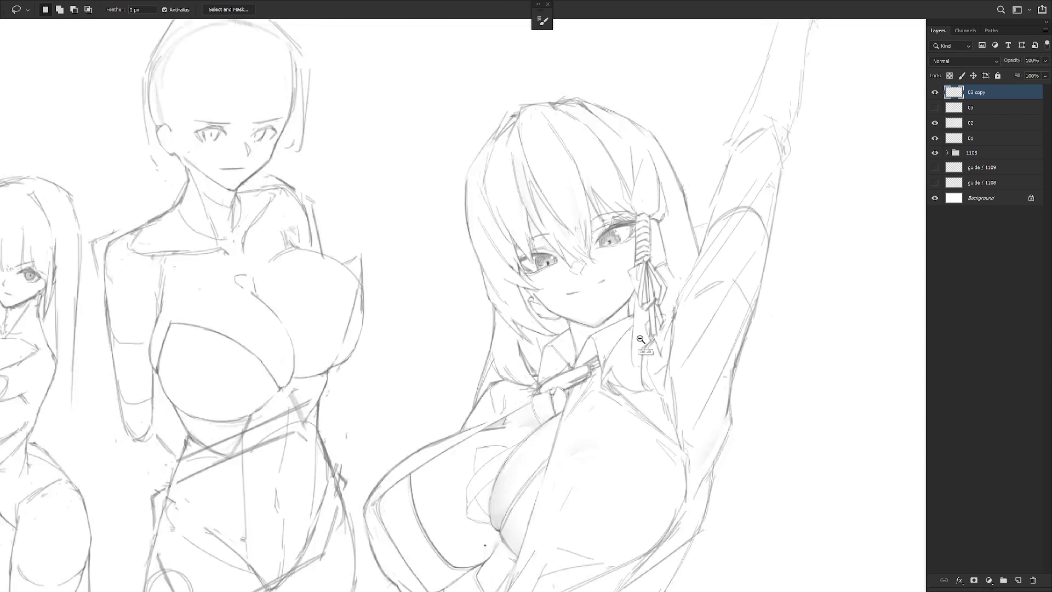
{"action": "scroll", "coordinate": [667, 314], "scroll_direction": "down", "scroll_amount": 5}
{"action": "scroll", "coordinate": [675, 430], "scroll_direction": "up", "scroll_amount": 1}
{"action": "scroll", "coordinate": [674, 430], "scroll_direction": "up", "scroll_amount": 1}
{"action": "scroll", "coordinate": [645, 247], "scroll_direction": "up", "scroll_amount": 3}
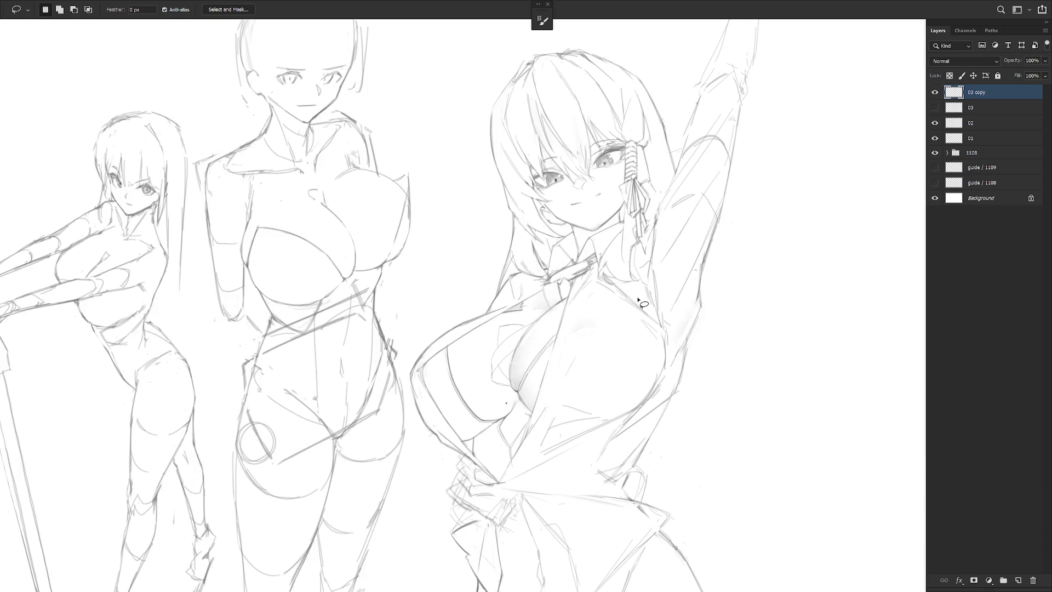
{"action": "scroll", "coordinate": [643, 281], "scroll_direction": "down", "scroll_amount": 1}
Pan to the torso and lasso a small area at the collar before resuming drawing.
{"action": "left_click_drag", "start_coordinate": [643, 280], "coordinate": [616, 206]}
{"action": "key", "text": "b"}
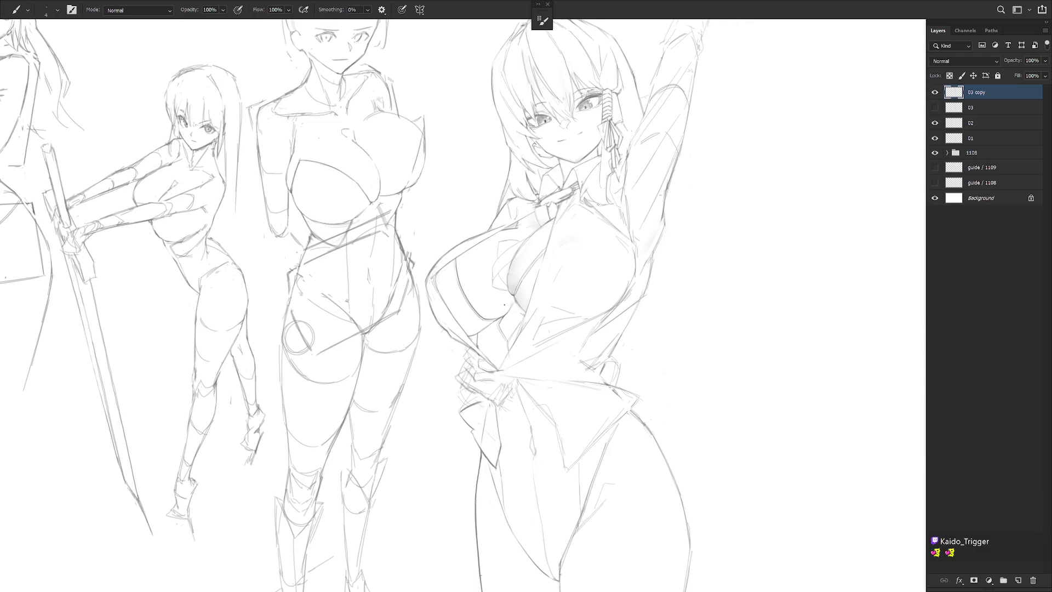
{"action": "scroll", "coordinate": [539, 204], "scroll_direction": "up", "scroll_amount": 2}
{"action": "key", "text": "l"}
{"action": "left_click_drag", "start_coordinate": [537, 210], "coordinate": [543, 217]}
{"action": "key", "text": "b"}
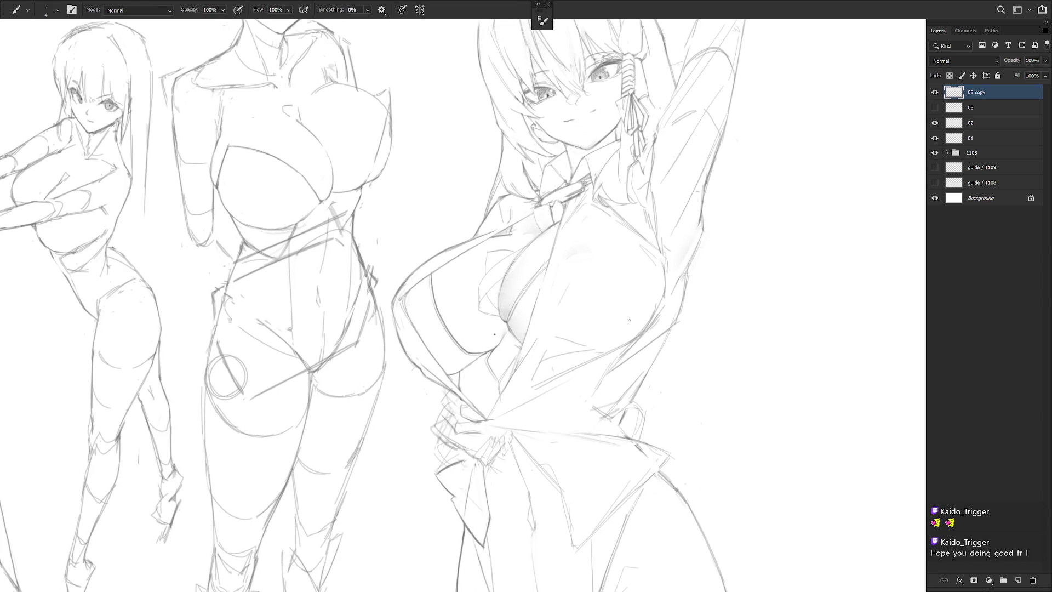
{"action": "scroll", "coordinate": [617, 306], "scroll_direction": "down", "scroll_amount": 3}
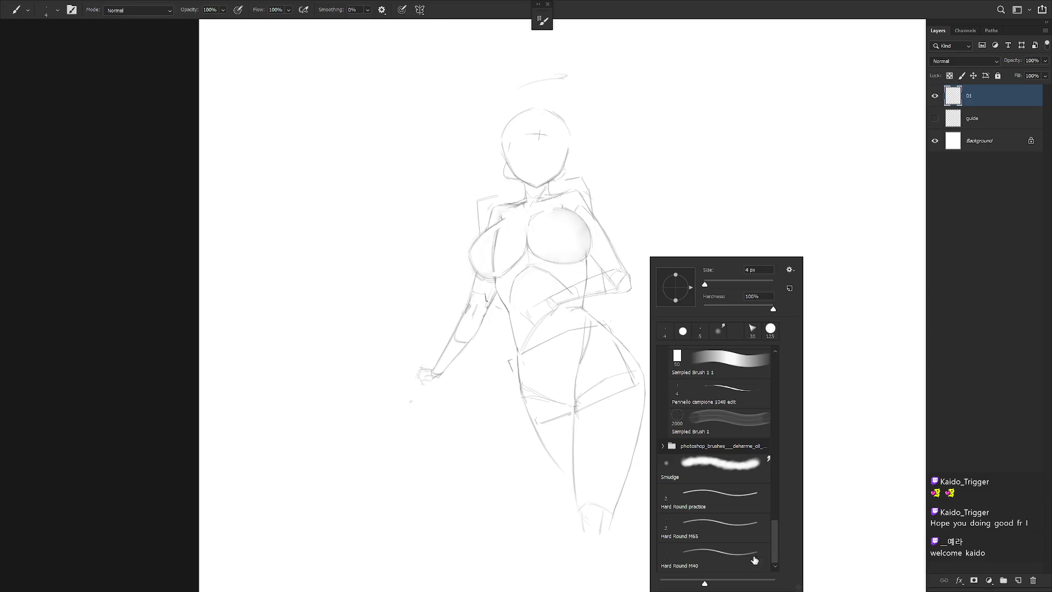
Close the brush presets and step through undo and redo to compare the head strokes.
{"action": "left_click", "coordinate": [982, 101]}
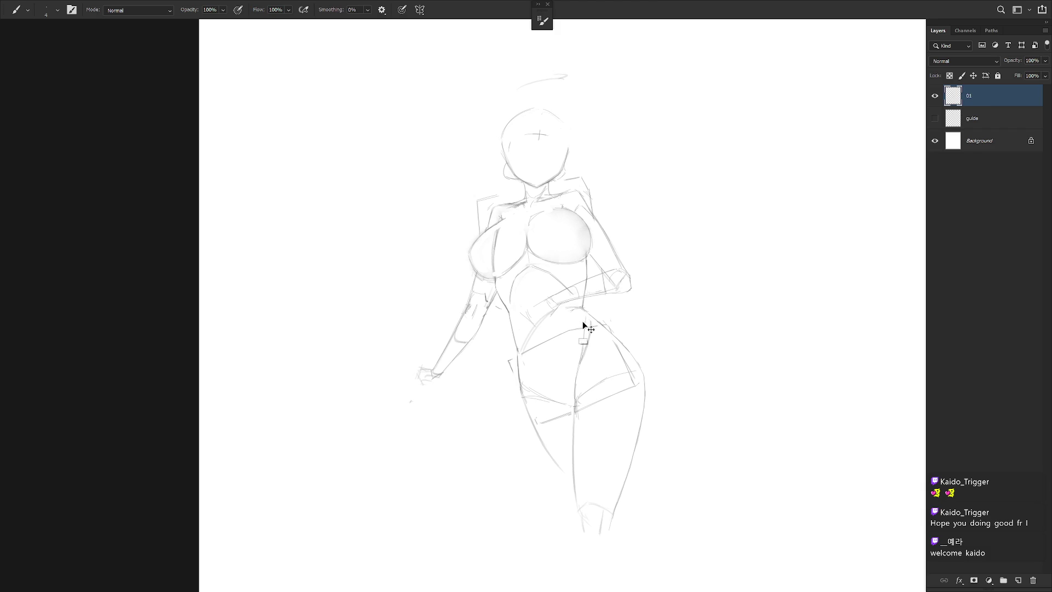
{"action": "key", "text": "ctrl+z"}
{"action": "key", "text": "ctrl+z"}
{"action": "key", "text": "ctrl+shift+z"}
{"action": "key", "text": "ctrl+z"}
{"action": "key", "text": "ctrl+shift+z"}
{"action": "key", "text": "ctrl+z"}
Leave full-screen mode, delete the lassoed stray mark beside the hip, and collapse the History panel.
{"action": "key", "text": "f"}
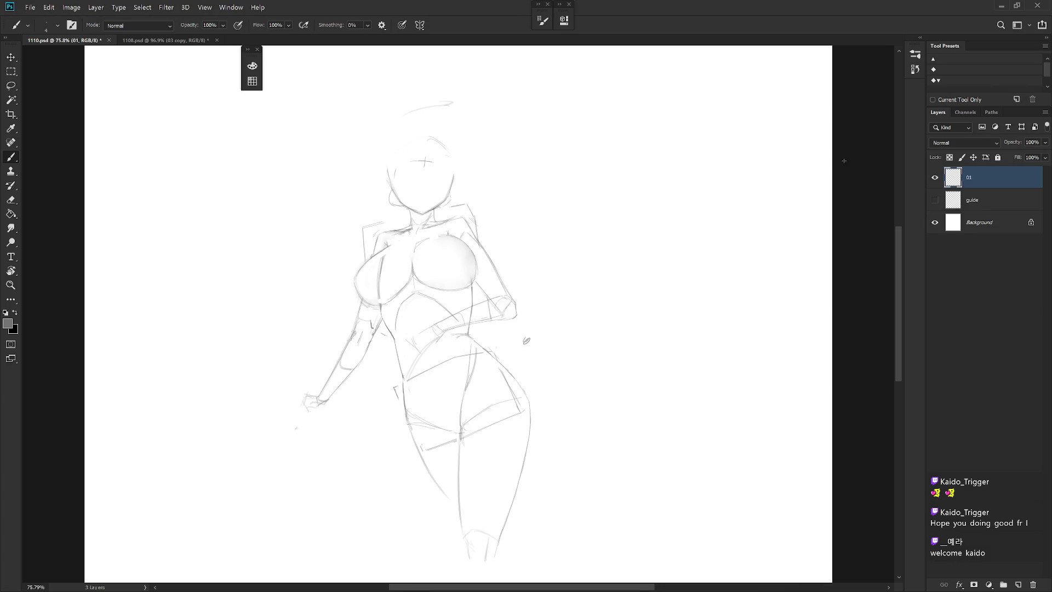
{"action": "left_click", "coordinate": [915, 68]}
{"action": "key", "text": "l"}
{"action": "left_click_drag", "start_coordinate": [507, 342], "coordinate": [496, 344]}
{"action": "key", "text": "Delete"}
{"action": "key", "text": "ctrl+d"}
{"action": "left_click_drag", "start_coordinate": [497, 432], "coordinate": [610, 438]}
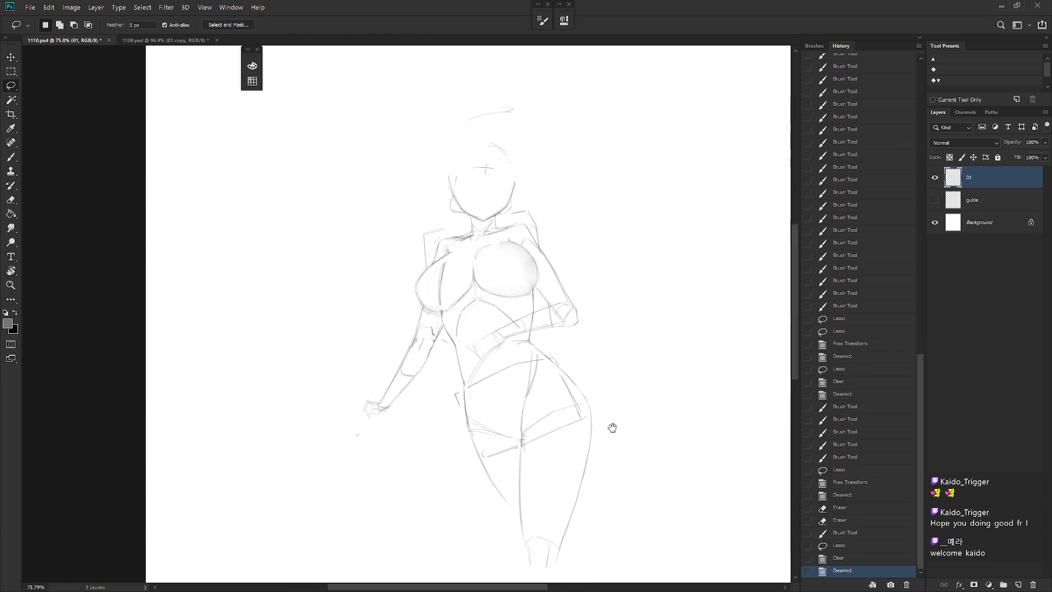
{"action": "key", "text": "b"}
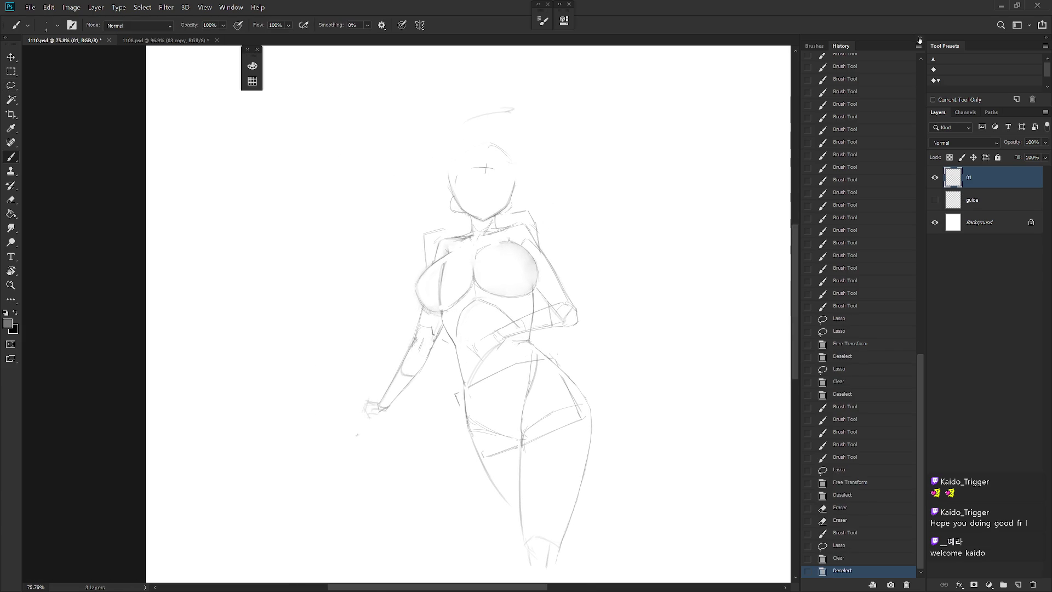
{"action": "left_click", "coordinate": [919, 38]}
{"action": "left_click_drag", "start_coordinate": [547, 331], "coordinate": [627, 348]}
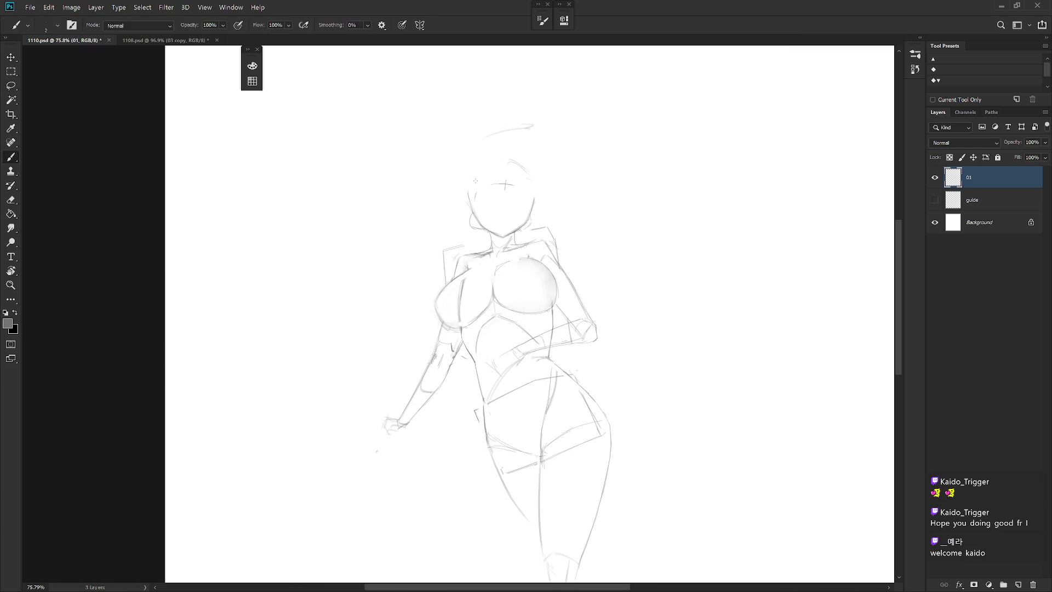
Draw a horizontal guide line across the head, redrawing it after an undo.
{"action": "mouse_move", "coordinate": [469, 186]}
{"action": "left_mouse_down"}
{"action": "mouse_move", "coordinate": [509, 157]}
{"action": "mouse_move", "coordinate": [531, 194]}
{"action": "left_mouse_up"}
{"action": "key", "text": "ctrl+z"}
{"action": "key", "text": "e"}
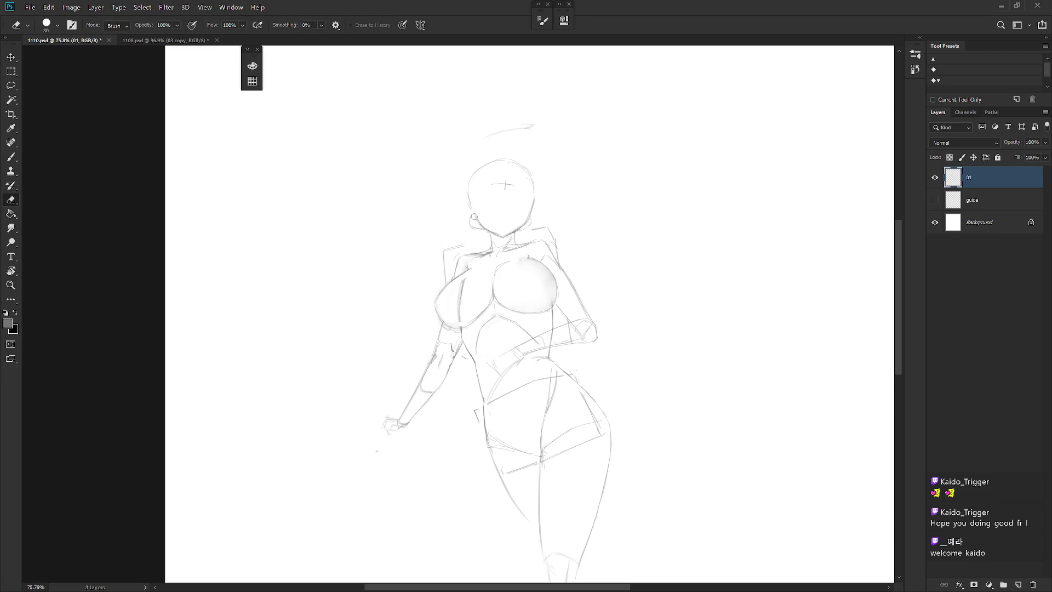
{"action": "key", "text": "b"}
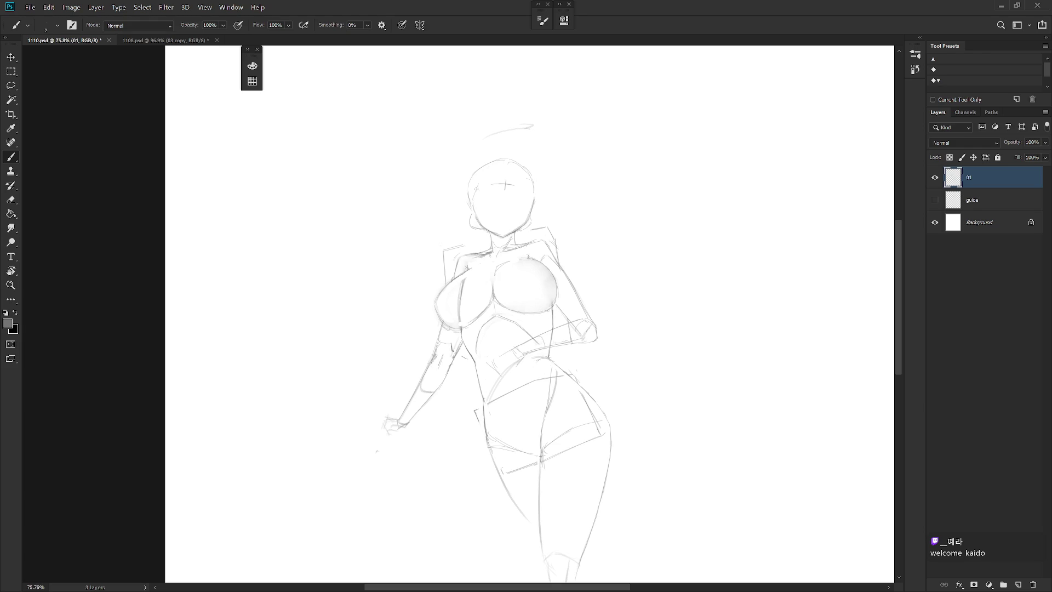
{"action": "left_click_drag", "start_coordinate": [480, 182], "coordinate": [513, 180]}
Erase the mouth stroke and try a small mark at the chin, then undo it.
{"action": "key", "text": "e"}
{"action": "left_click_drag", "start_coordinate": [515, 218], "coordinate": [489, 218]}
{"action": "key", "text": "b"}
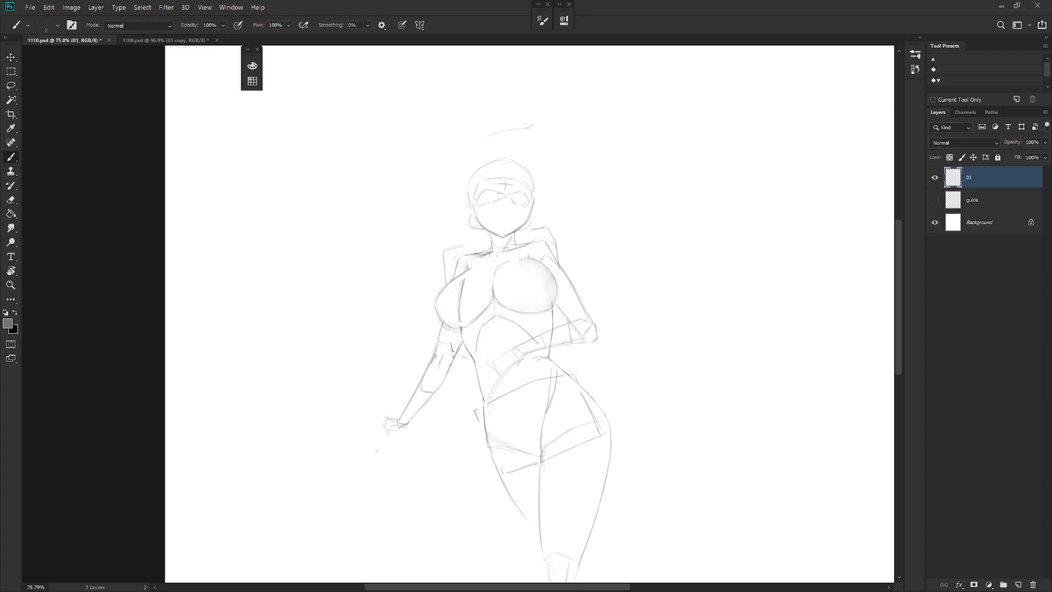
{"action": "left_click_drag", "start_coordinate": [512, 221], "coordinate": [516, 222]}
{"action": "key", "text": "ctrl+z"}
{"action": "key", "text": "e"}
{"action": "key", "text": "b"}
Alternate eraser and brush to refine the closed eyes and small mouth.
{"action": "key", "text": "e"}
{"action": "key", "text": "b"}
{"action": "key", "text": "e"}
{"action": "key", "text": "b"}
{"action": "key", "text": "e"}
{"action": "key", "text": "b"}
{"action": "key", "text": "e"}
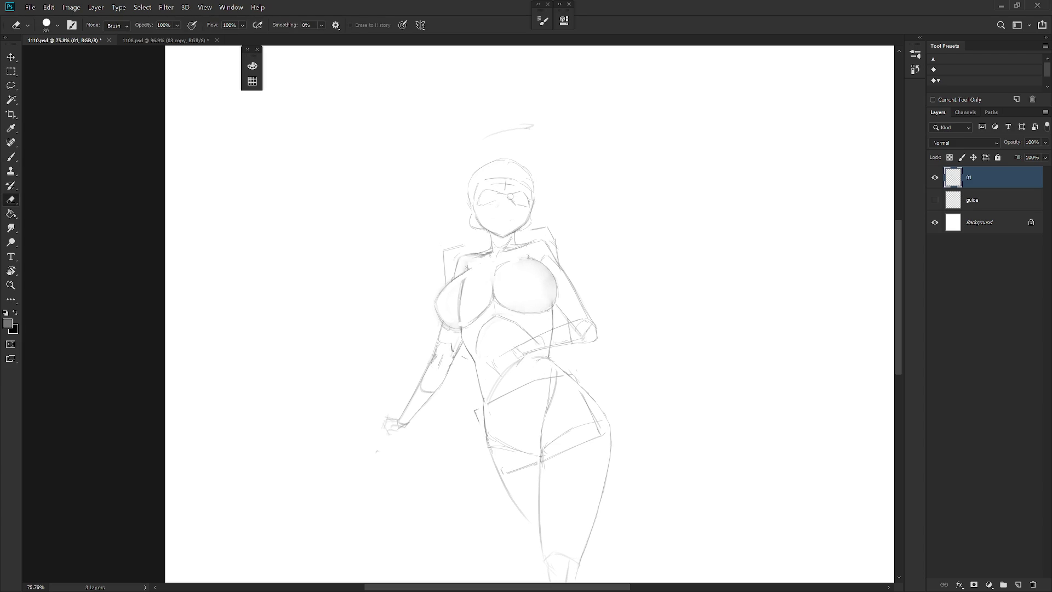
{"action": "key", "text": "b"}
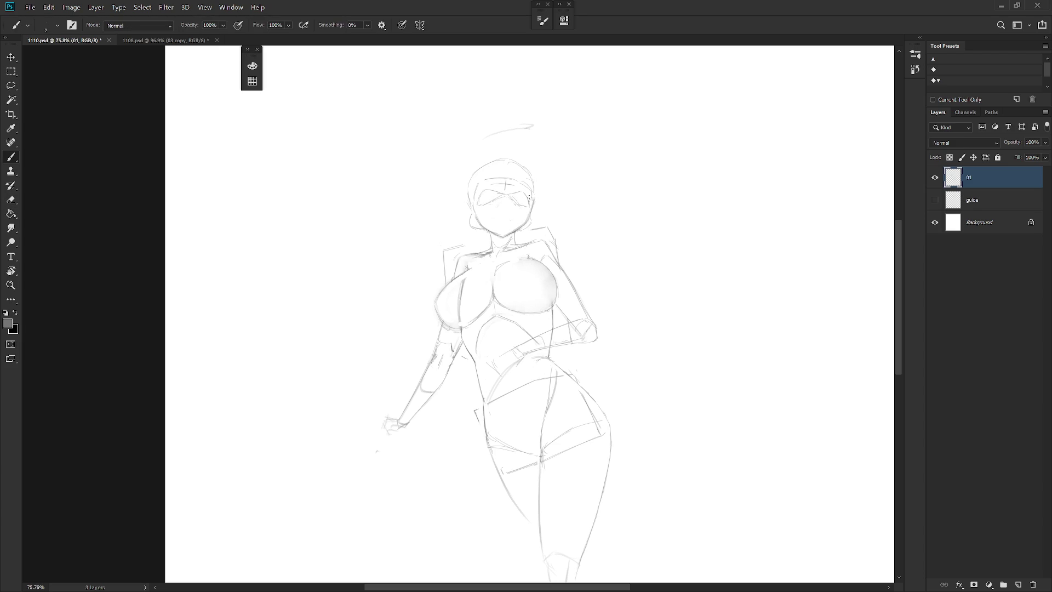
{"action": "key", "text": "e"}
{"action": "key", "text": "b"}
Lasso and delete strokes around the face, undo the small mouth stroke, and widen the view.
{"action": "key", "text": "l"}
{"action": "left_click_drag", "start_coordinate": [523, 209], "coordinate": [495, 220]}
{"action": "key", "text": "Delete"}
{"action": "key", "text": "ctrl+d"}
{"action": "key", "text": "b"}
{"action": "key", "text": "ctrl+z"}
{"action": "key", "text": "e"}
{"action": "key", "text": "b"}
{"action": "left_click_drag", "start_coordinate": [552, 224], "coordinate": [593, 227]}
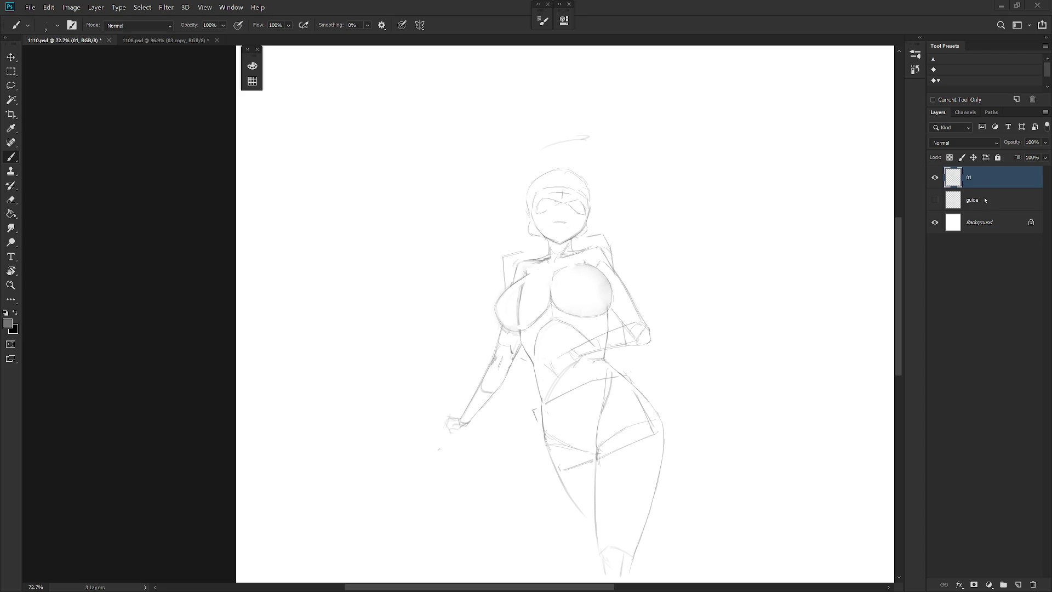
Brush a short nose stroke in the centre of the face.
{"action": "scroll", "coordinate": [559, 225], "scroll_direction": "up", "scroll_amount": 3}
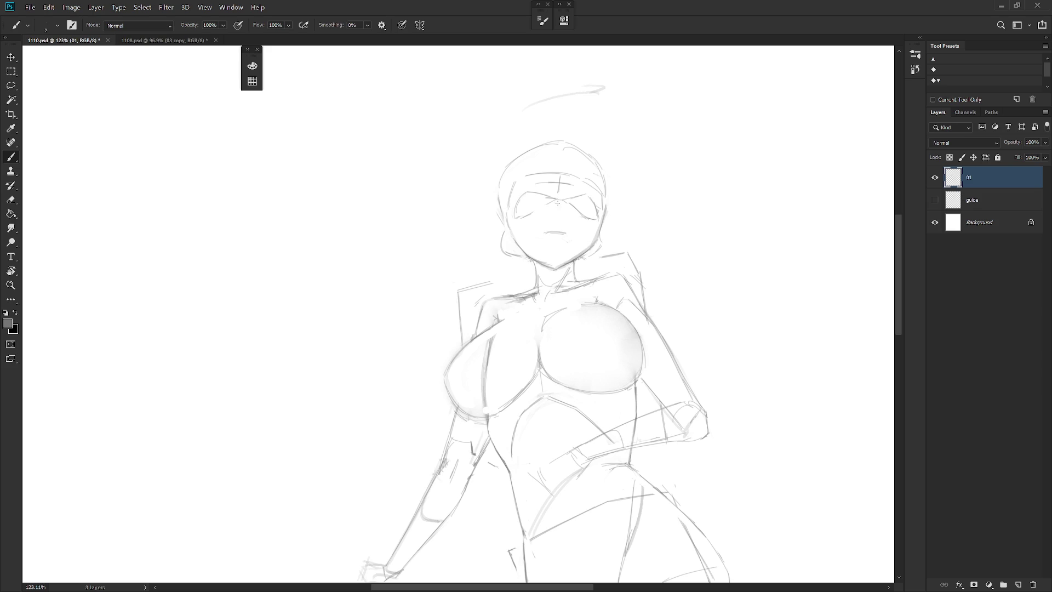
{"action": "left_click_drag", "start_coordinate": [558, 201], "coordinate": [562, 215]}
{"action": "left_click_drag", "start_coordinate": [558, 202], "coordinate": [564, 211]}
Erase the stray dots beside the mouth, with the canvas view briefly tilted.
{"action": "key", "text": "w"}
{"action": "key", "text": "r"}
{"action": "left_click_drag", "start_coordinate": [632, 291], "coordinate": [557, 316]}
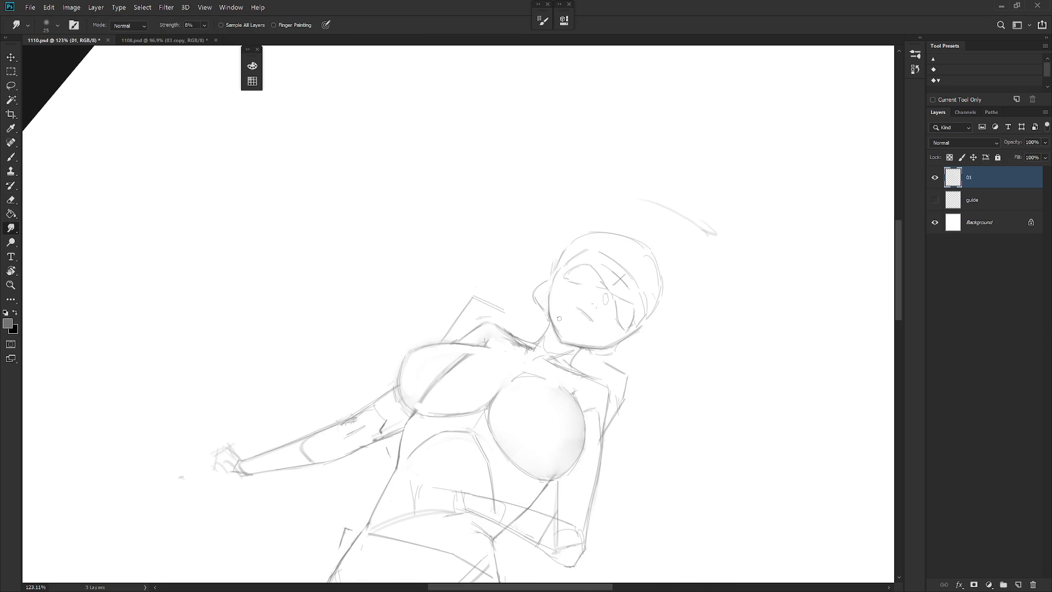
{"action": "key", "text": "e"}
{"action": "key", "text": "b"}
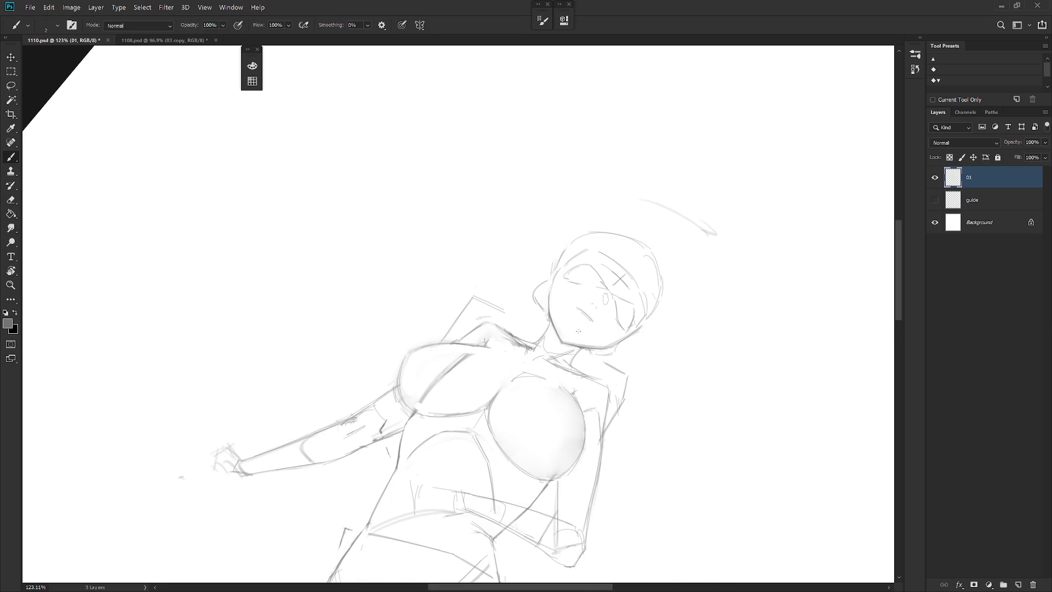
{"action": "left_click_drag", "start_coordinate": [575, 333], "coordinate": [611, 317]}
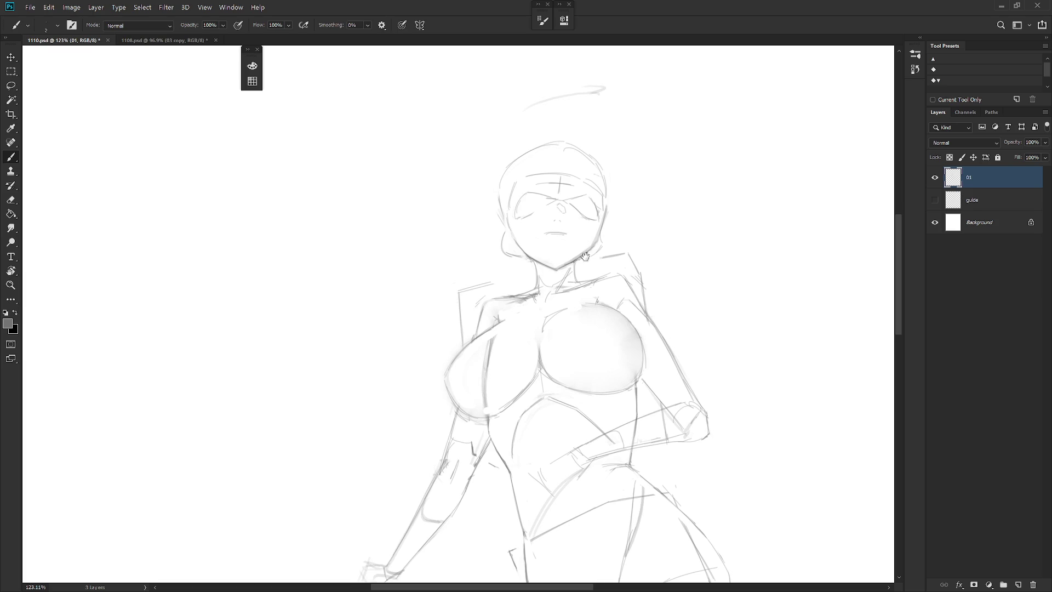
{"action": "left_click_drag", "start_coordinate": [575, 262], "coordinate": [561, 286]}
{"action": "key", "text": "e"}
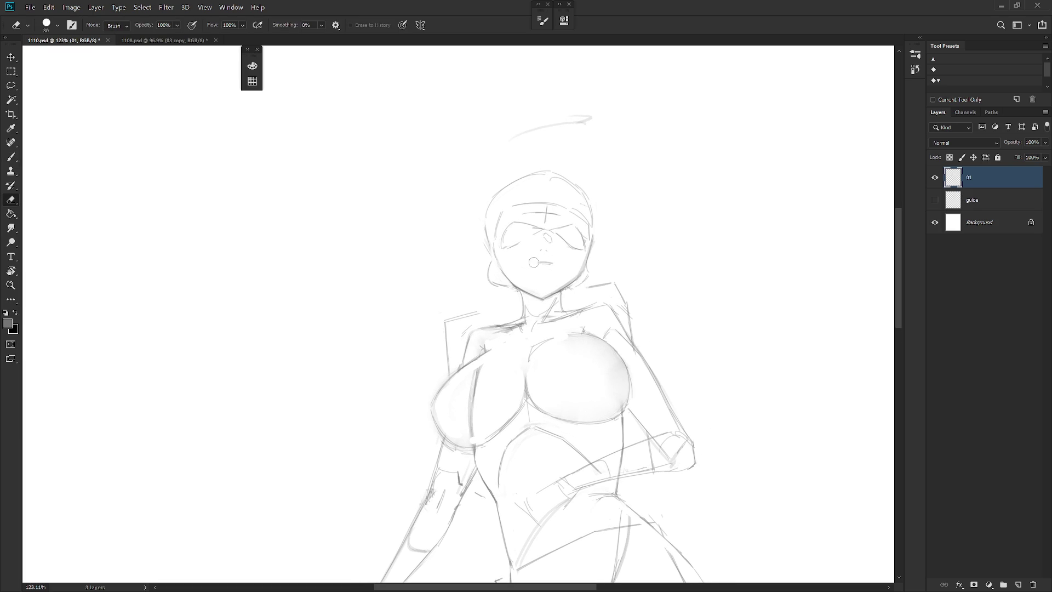
{"action": "key", "text": "b"}
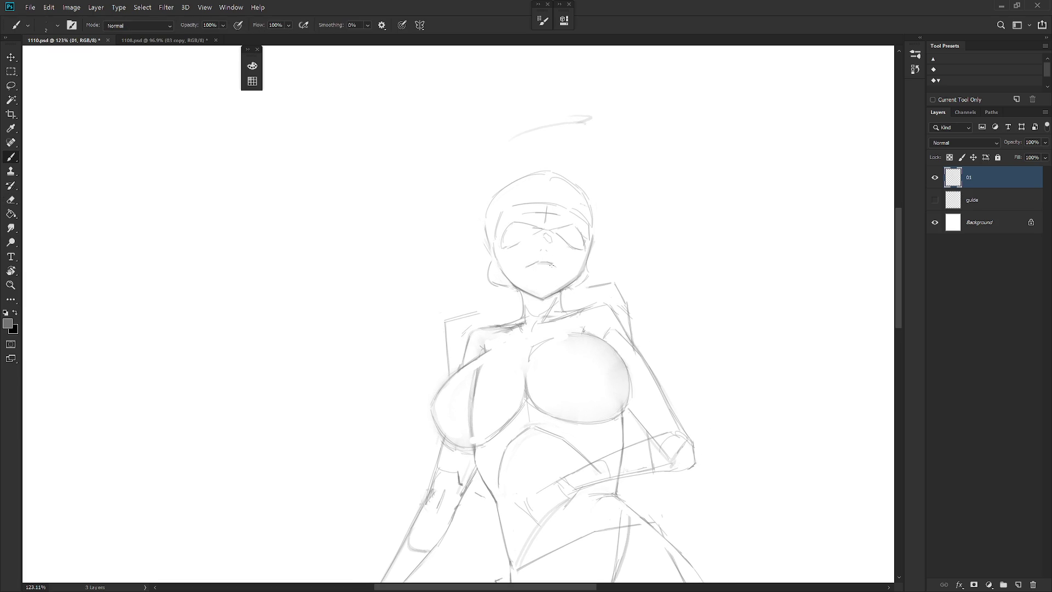
{"action": "key", "text": "e"}
{"action": "left_click_drag", "start_coordinate": [555, 264], "coordinate": [564, 270]}
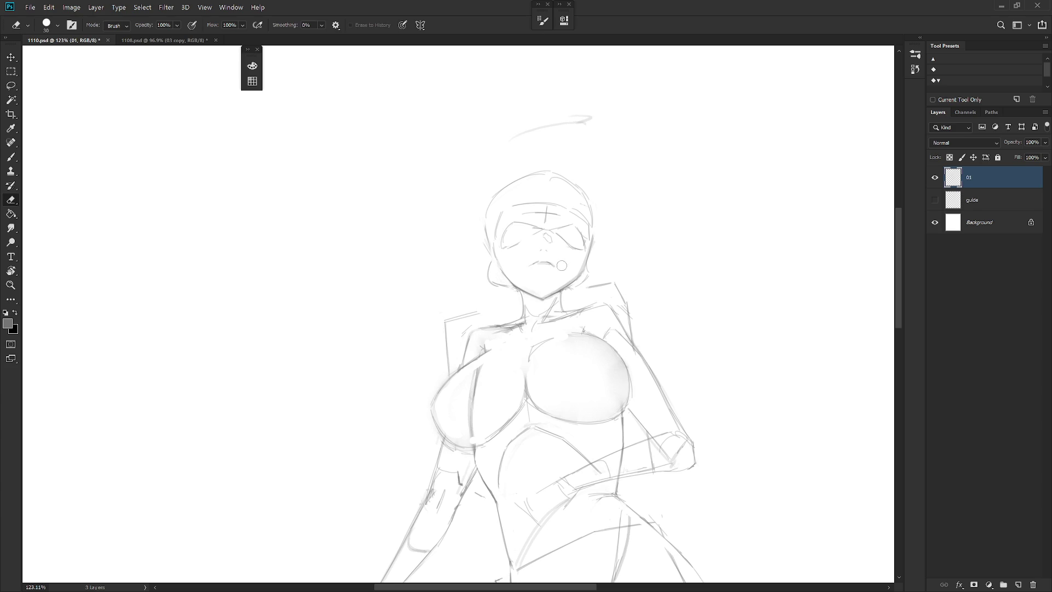
{"action": "key", "text": "b"}
{"action": "scroll", "coordinate": [575, 174], "scroll_direction": "down", "scroll_amount": 2}
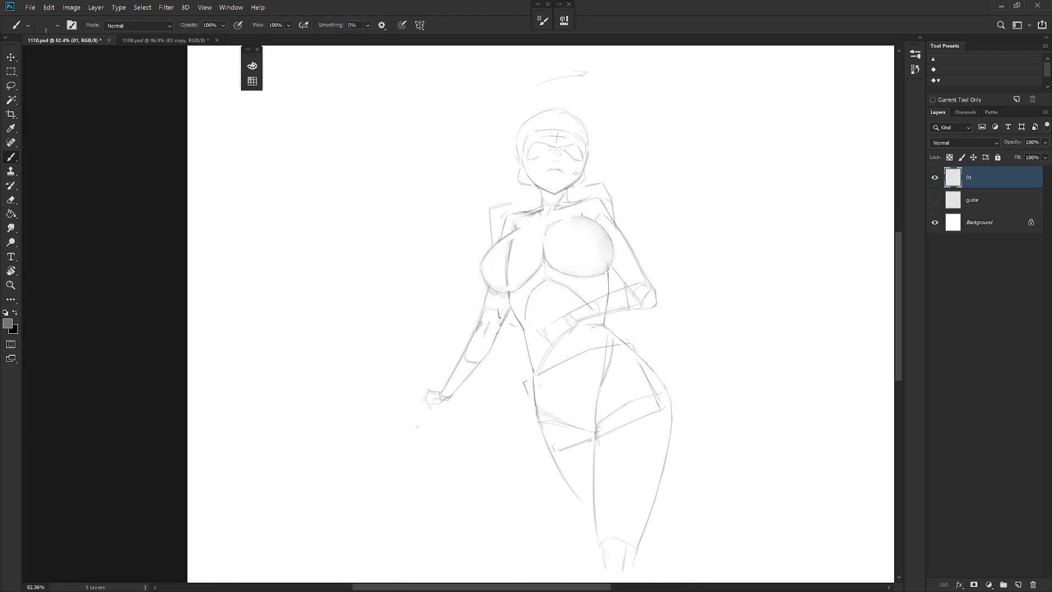
Redraw the left eye's upper edge, discarding trial strokes on the right eye.
{"action": "scroll", "coordinate": [576, 174], "scroll_direction": "up", "scroll_amount": 1}
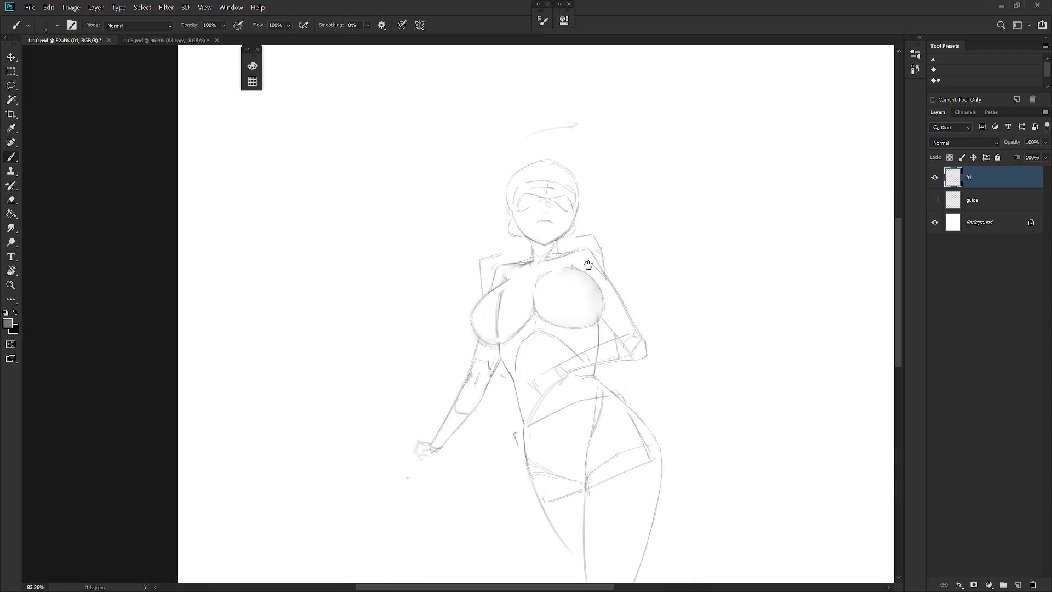
{"action": "scroll", "coordinate": [576, 174], "scroll_direction": "up", "scroll_amount": 1}
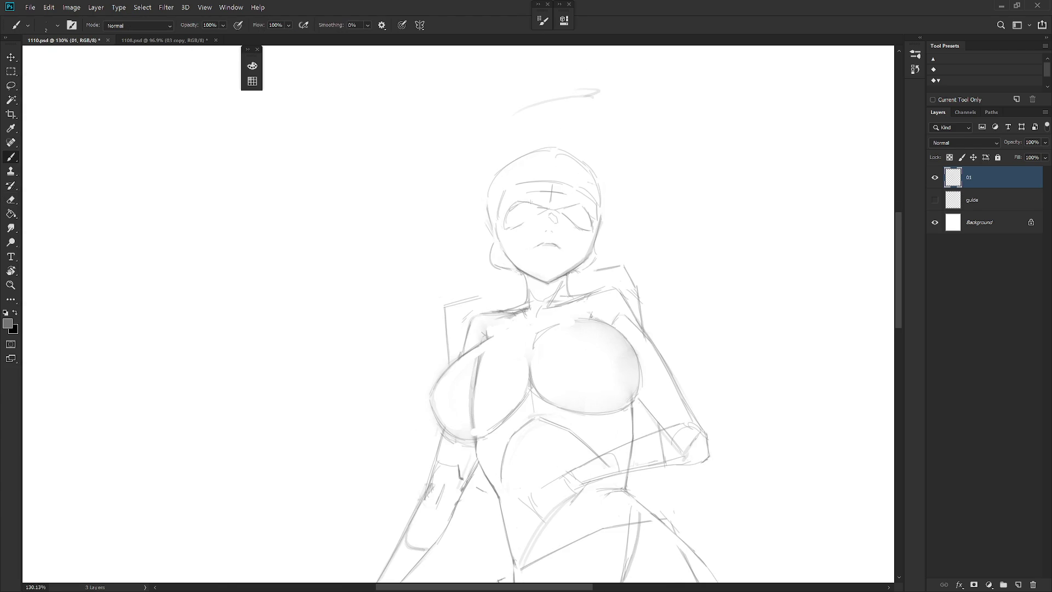
{"action": "left_click_drag", "start_coordinate": [520, 199], "coordinate": [589, 215]}
{"action": "key", "text": "e"}
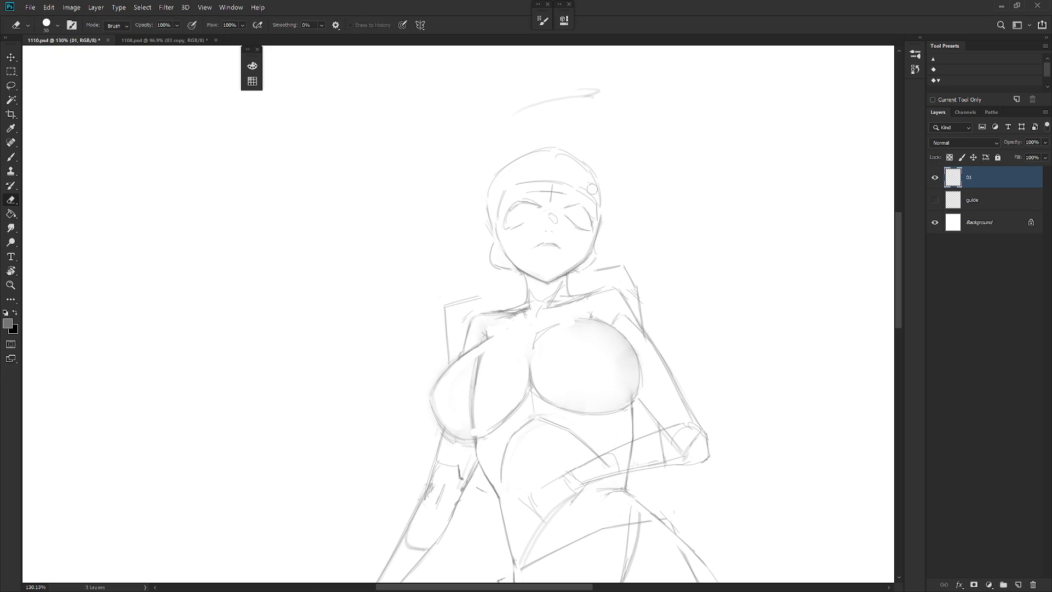
{"action": "key", "text": "b"}
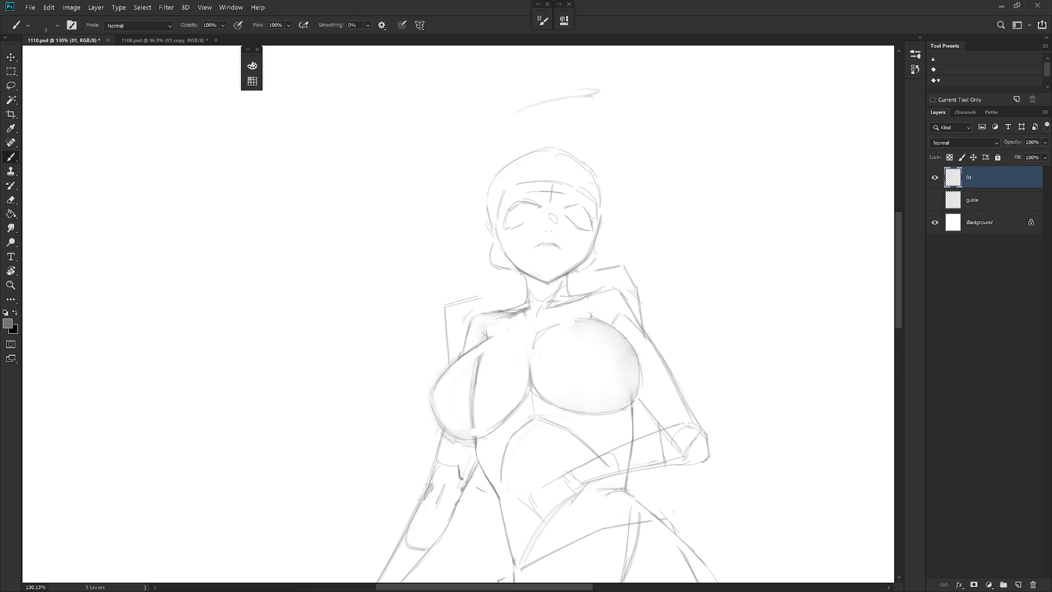
{"action": "left_click_drag", "start_coordinate": [508, 210], "coordinate": [589, 219]}
{"action": "key", "text": "ctrl+z"}
{"action": "left_click_drag", "start_coordinate": [572, 223], "coordinate": [576, 246]}
{"action": "key", "text": "ctrl+z"}
{"action": "scroll", "coordinate": [654, 364], "scroll_direction": "down", "scroll_amount": 5}
{"action": "scroll", "coordinate": [629, 225], "scroll_direction": "up", "scroll_amount": 5}
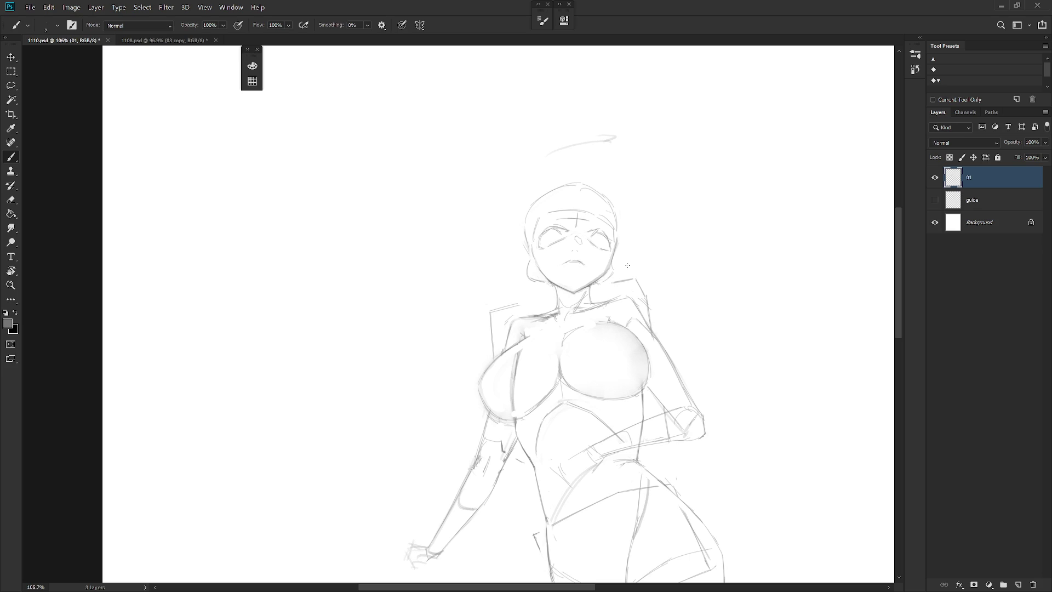
Lasso the left eye and scale it down to about 95%.
{"action": "key", "text": "l"}
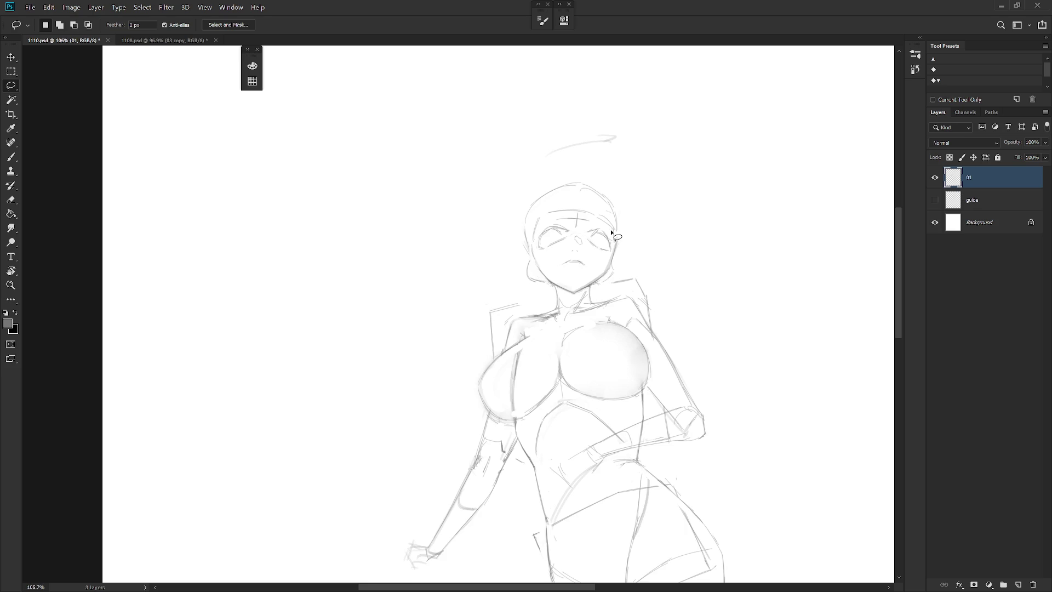
{"action": "scroll", "coordinate": [614, 236], "scroll_direction": "up", "scroll_amount": 1}
{"action": "left_click_drag", "start_coordinate": [568, 240], "coordinate": [551, 256]}
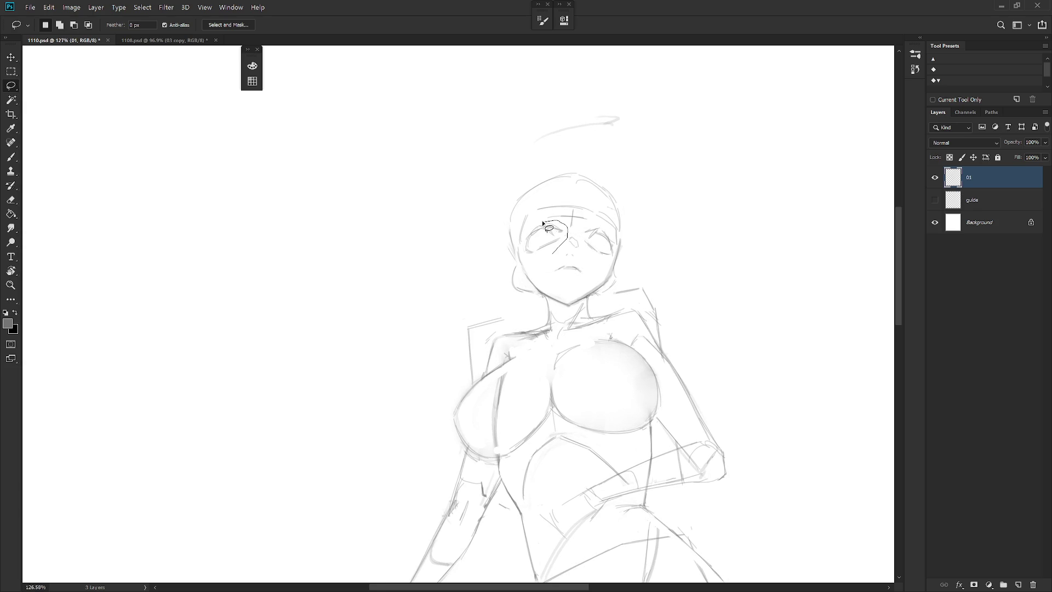
{"action": "key", "text": "ctrl+t"}
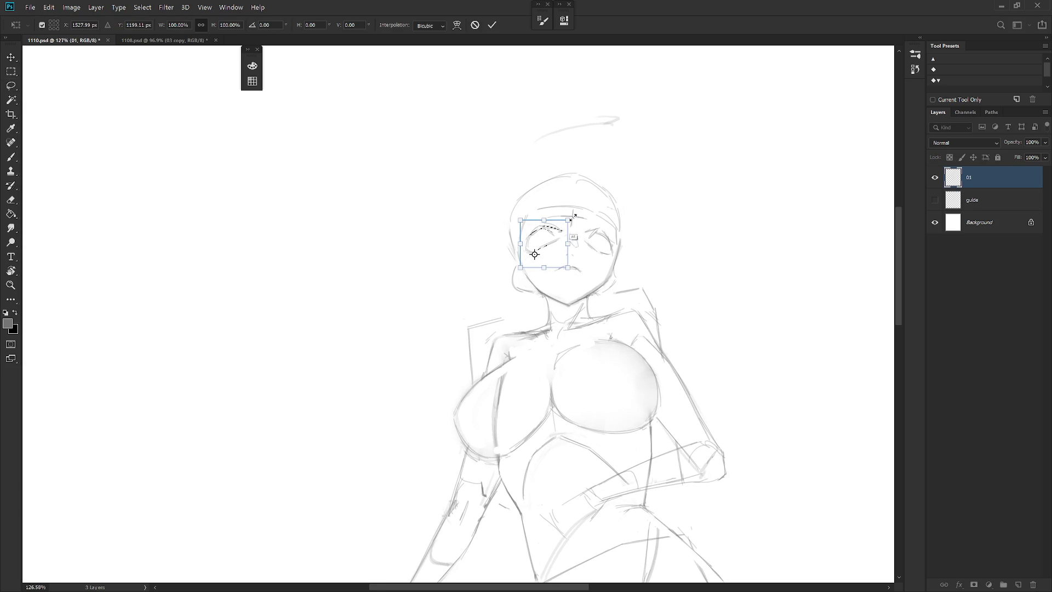
{"action": "left_click_drag", "start_coordinate": [569, 220], "coordinate": [568, 221]}
{"action": "key", "text": "Return"}
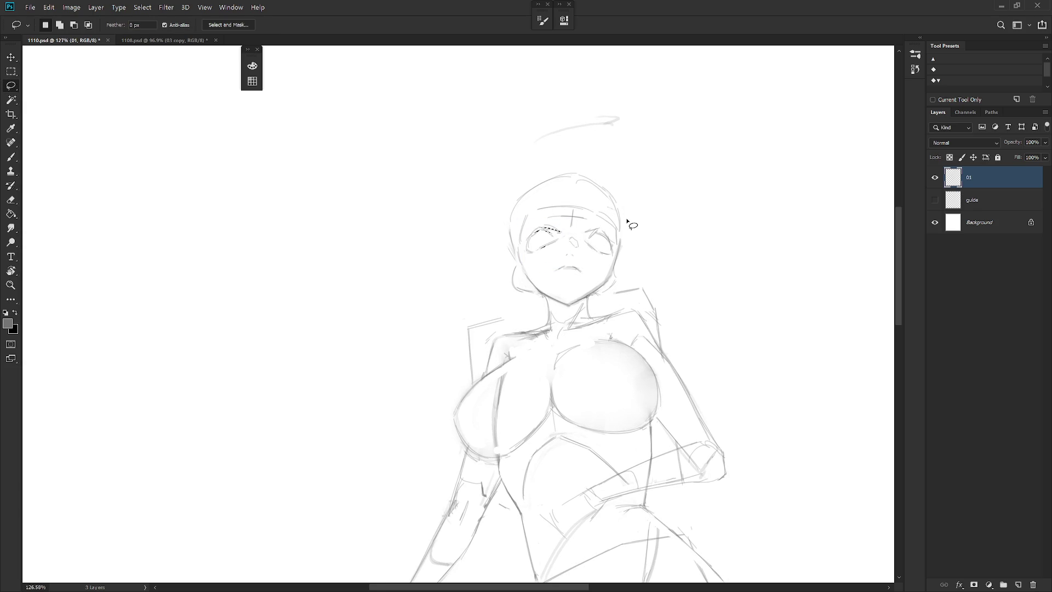
Erase stray lines beside both eyes and add a short line beside the right eye.
{"action": "key", "text": "e"}
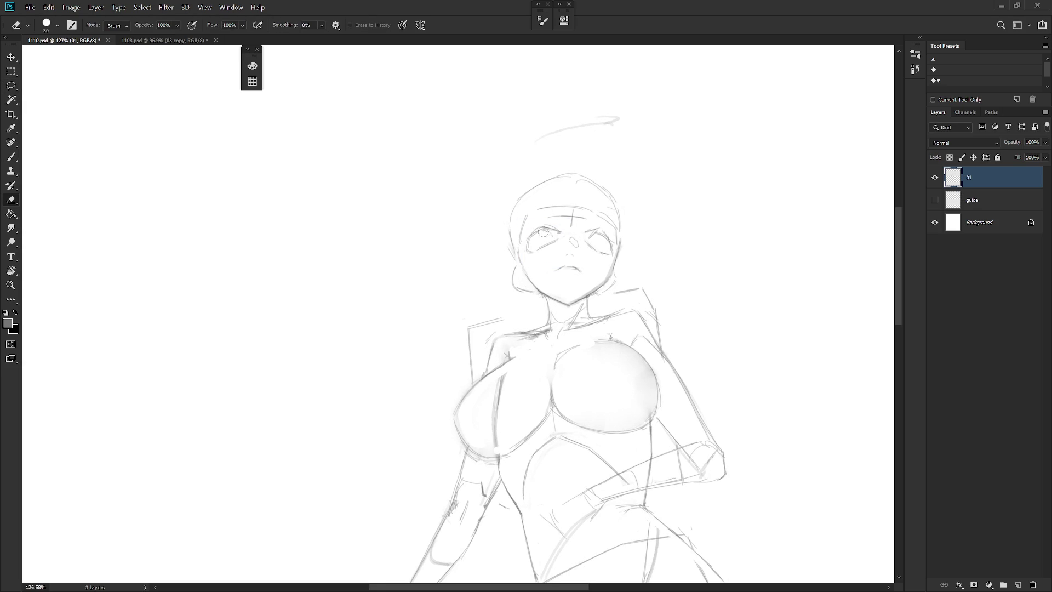
{"action": "key", "text": "b"}
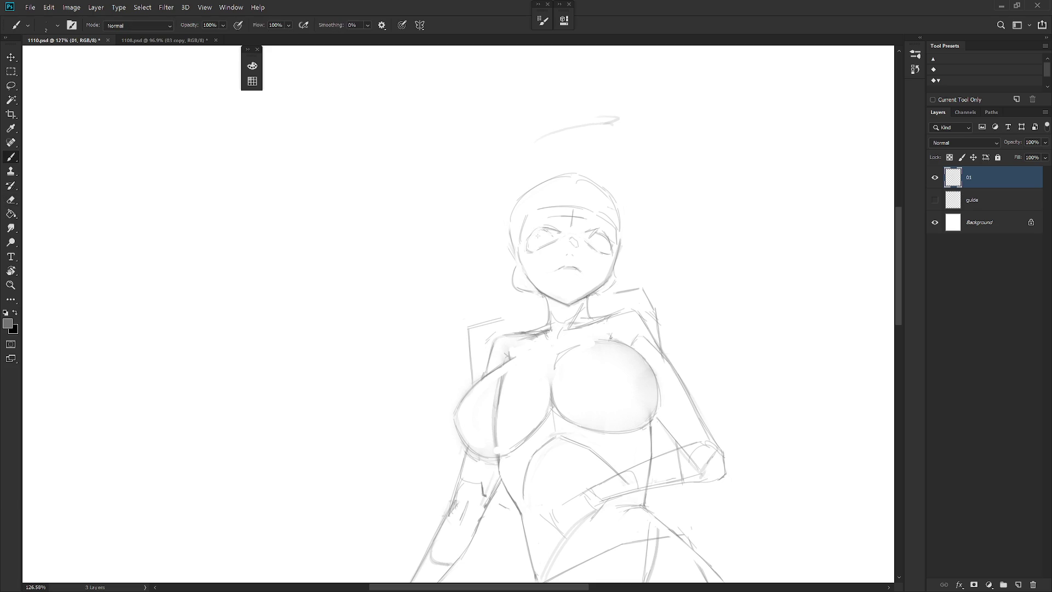
{"action": "mouse_move", "coordinate": [537, 233]}
{"action": "left_mouse_down"}
{"action": "mouse_move", "coordinate": [560, 236]}
{"action": "mouse_move", "coordinate": [542, 253]}
{"action": "mouse_move", "coordinate": [530, 242]}
{"action": "mouse_move", "coordinate": [550, 232]}
{"action": "mouse_move", "coordinate": [608, 244]}
{"action": "left_mouse_up"}
{"action": "key", "text": "ctrl+z"}
{"action": "key", "text": "e"}
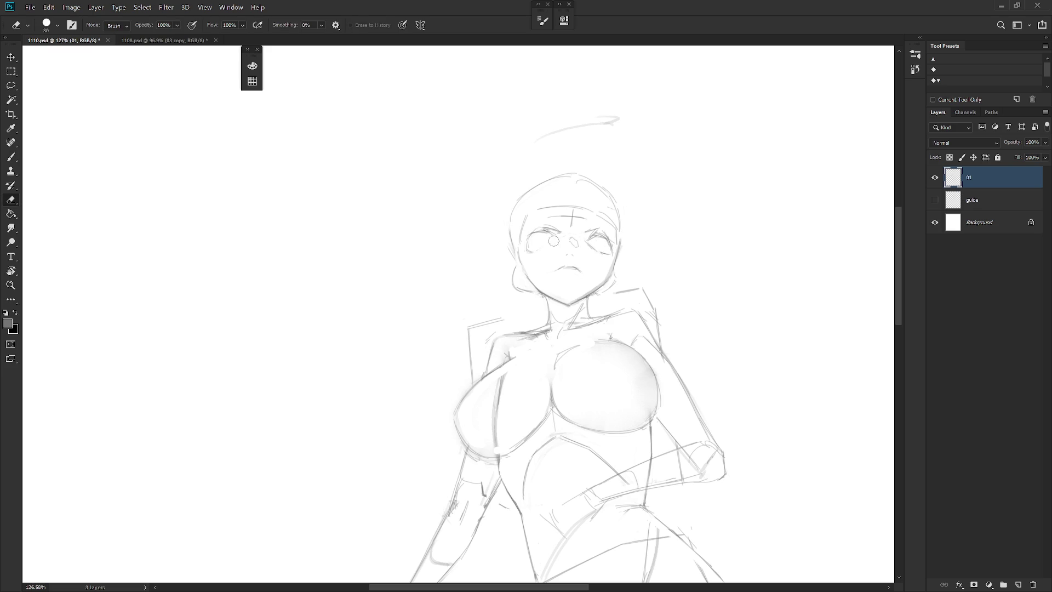
{"action": "left_click_drag", "start_coordinate": [597, 249], "coordinate": [615, 249]}
{"action": "left_click_drag", "start_coordinate": [534, 245], "coordinate": [527, 257]}
{"action": "key", "text": "b"}
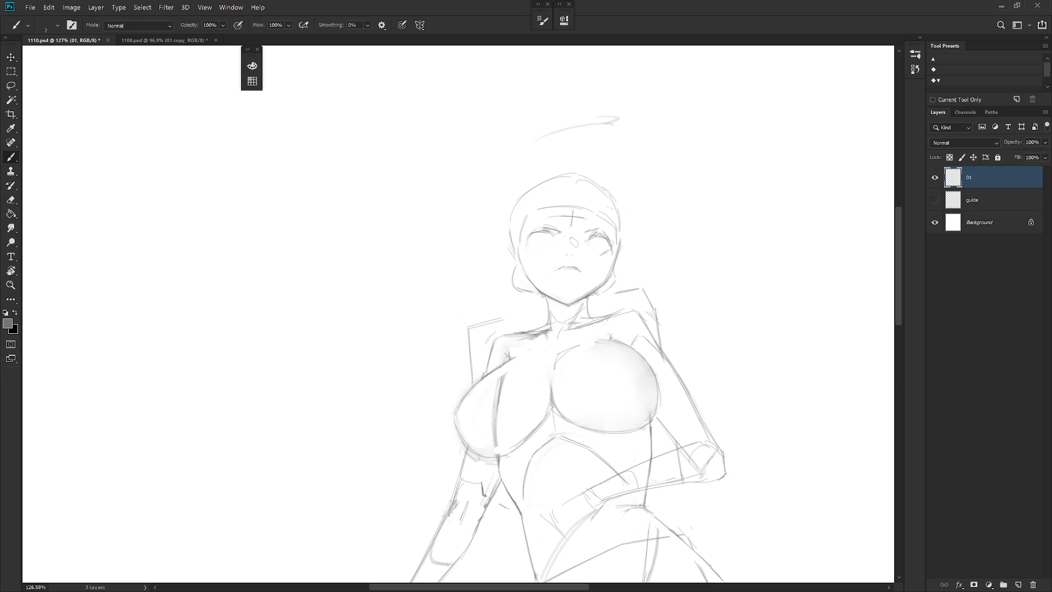
{"action": "left_click_drag", "start_coordinate": [593, 250], "coordinate": [601, 256]}
{"action": "left_click_drag", "start_coordinate": [530, 249], "coordinate": [545, 260]}
{"action": "key", "text": "ctrl+z"}
Redraw the lines along the left and right sides of the face.
{"action": "left_click_drag", "start_coordinate": [513, 268], "coordinate": [519, 290]}
{"action": "mouse_move", "coordinate": [507, 229]}
{"action": "left_mouse_down"}
{"action": "mouse_move", "coordinate": [509, 260]}
{"action": "mouse_move", "coordinate": [522, 239]}
{"action": "left_mouse_up"}
{"action": "key", "text": "ctrl+z"}
{"action": "key", "text": "ctrl+z"}
{"action": "key", "text": "ctrl+z"}
{"action": "key", "text": "ctrl+z"}
{"action": "key", "text": "e"}
{"action": "key", "text": "b"}
{"action": "left_click_drag", "start_coordinate": [524, 265], "coordinate": [520, 245]}
{"action": "left_click_drag", "start_coordinate": [509, 212], "coordinate": [511, 253]}
{"action": "left_click_drag", "start_coordinate": [620, 224], "coordinate": [622, 257]}
{"action": "scroll", "coordinate": [661, 306], "scroll_direction": "down", "scroll_amount": 5}
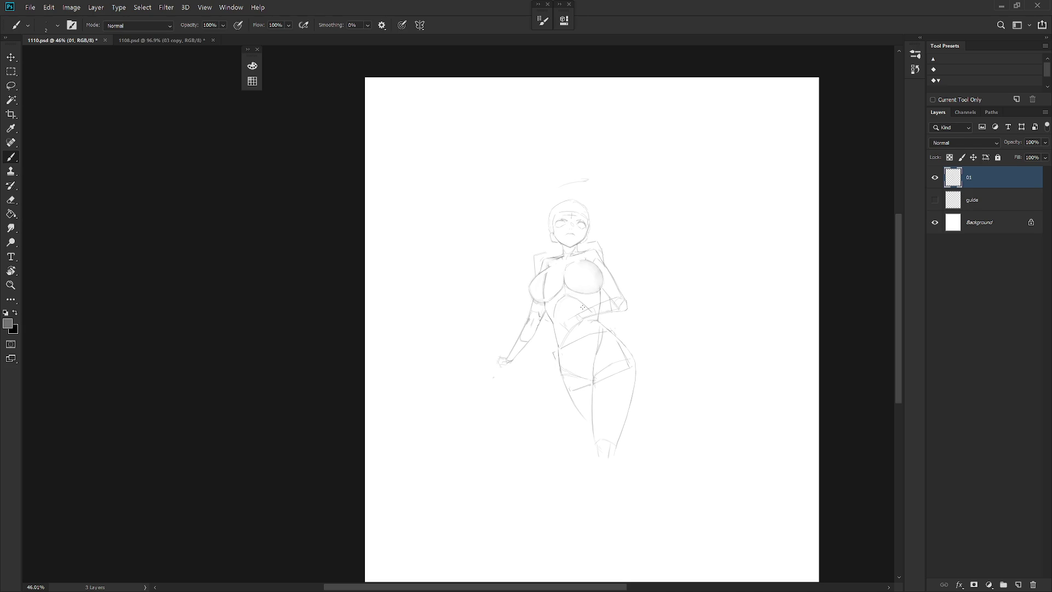
Erase and redraw the lower lines of the left eye.
{"action": "scroll", "coordinate": [564, 211], "scroll_direction": "up", "scroll_amount": 5}
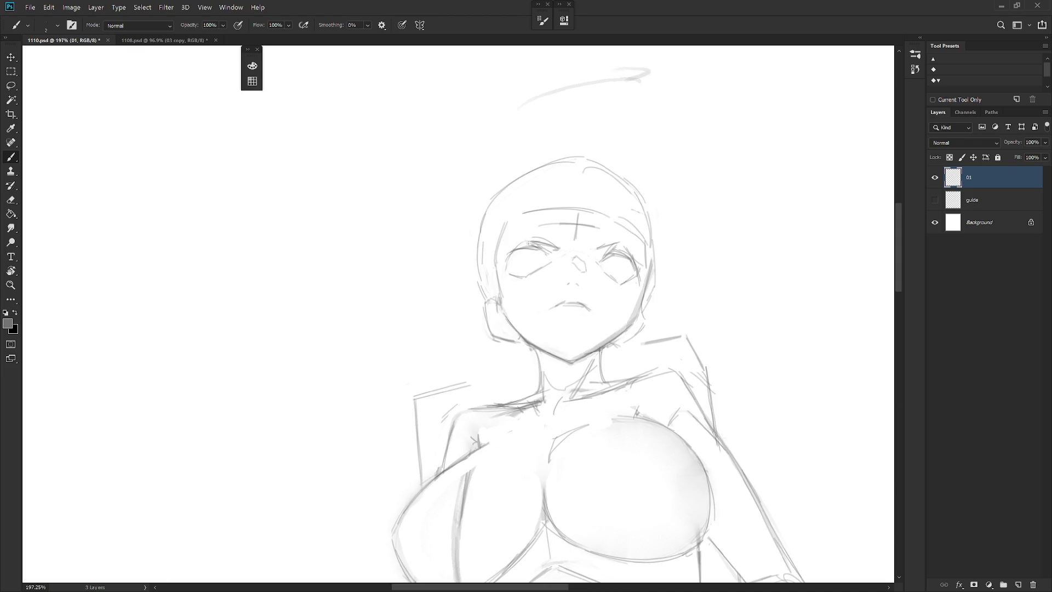
{"action": "key", "text": "e"}
{"action": "left_click_drag", "start_coordinate": [534, 271], "coordinate": [515, 272]}
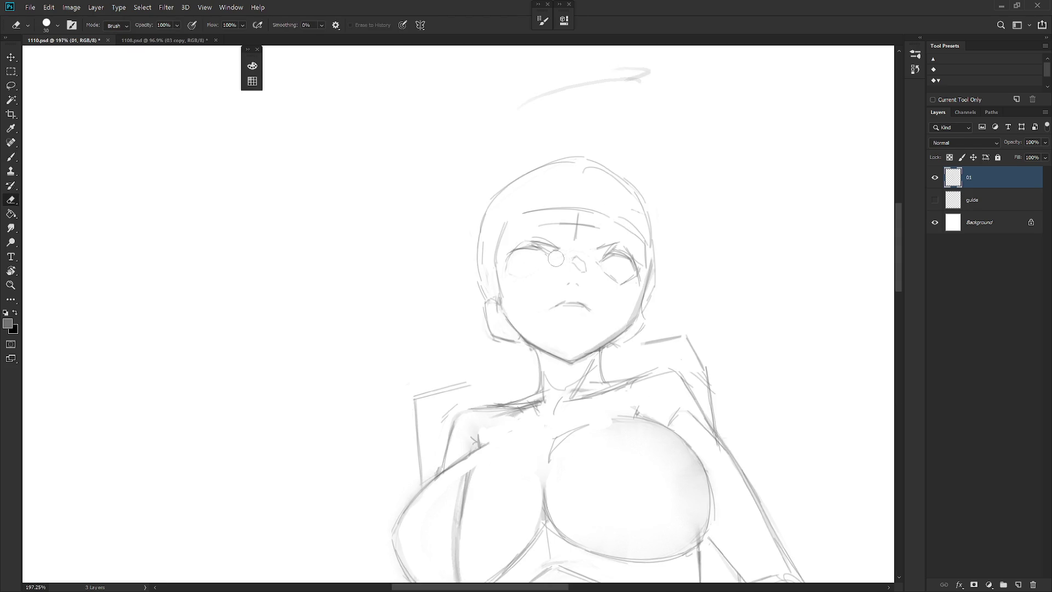
{"action": "key", "text": "b"}
{"action": "mouse_move", "coordinate": [516, 268]}
{"action": "left_mouse_down"}
{"action": "mouse_move", "coordinate": [548, 263]}
{"action": "mouse_move", "coordinate": [626, 278]}
{"action": "left_mouse_up"}
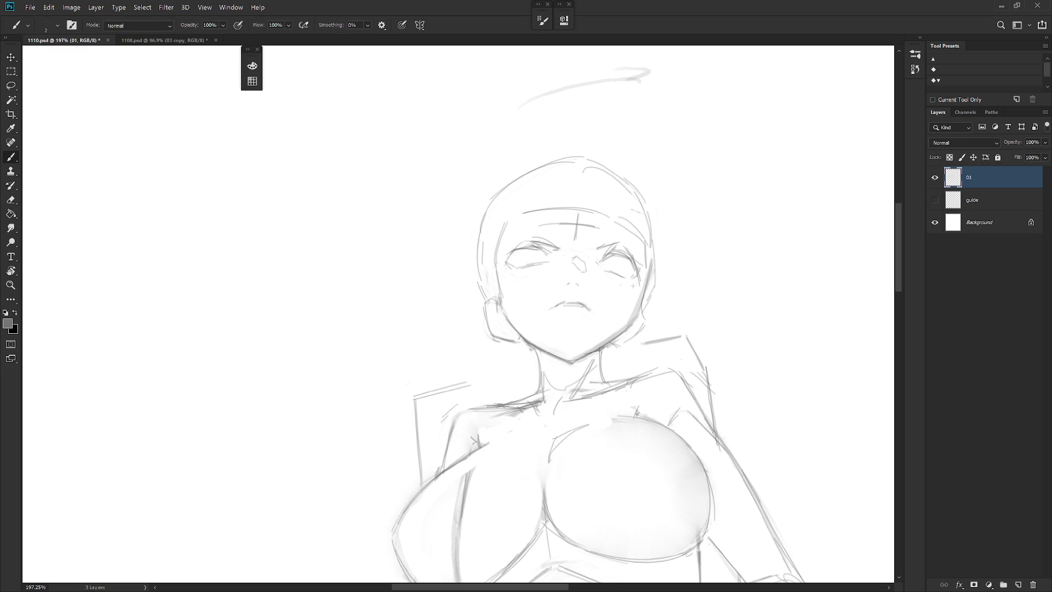
{"action": "scroll", "coordinate": [633, 297], "scroll_direction": "down", "scroll_amount": 3}
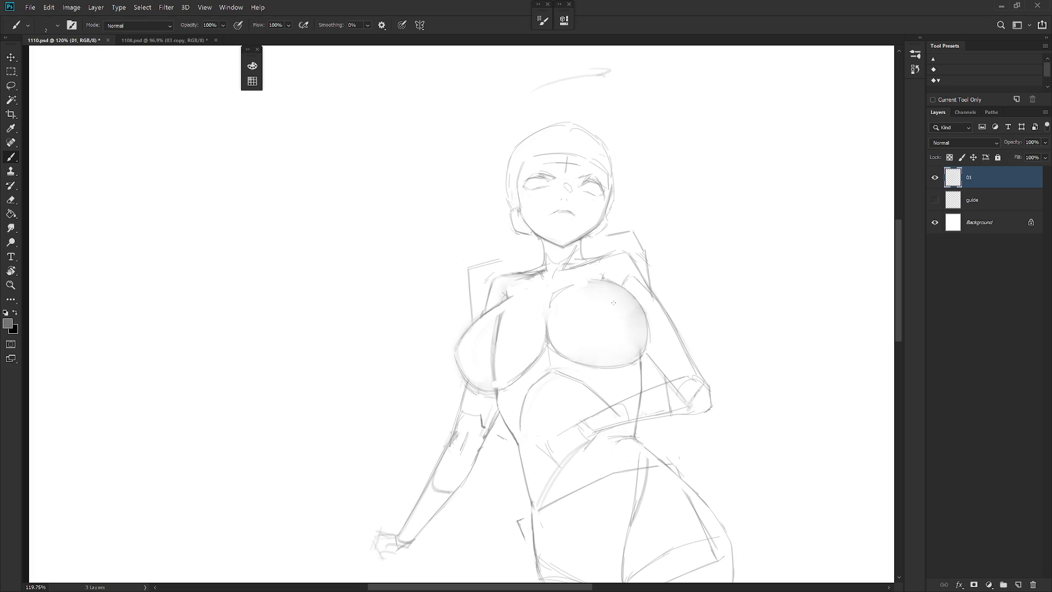
Lasso the nose, move it slightly lower, and deselect.
{"action": "key", "text": "l"}
{"action": "scroll", "coordinate": [567, 186], "scroll_direction": "up", "scroll_amount": 3}
{"action": "left_click_drag", "start_coordinate": [564, 177], "coordinate": [567, 200]}
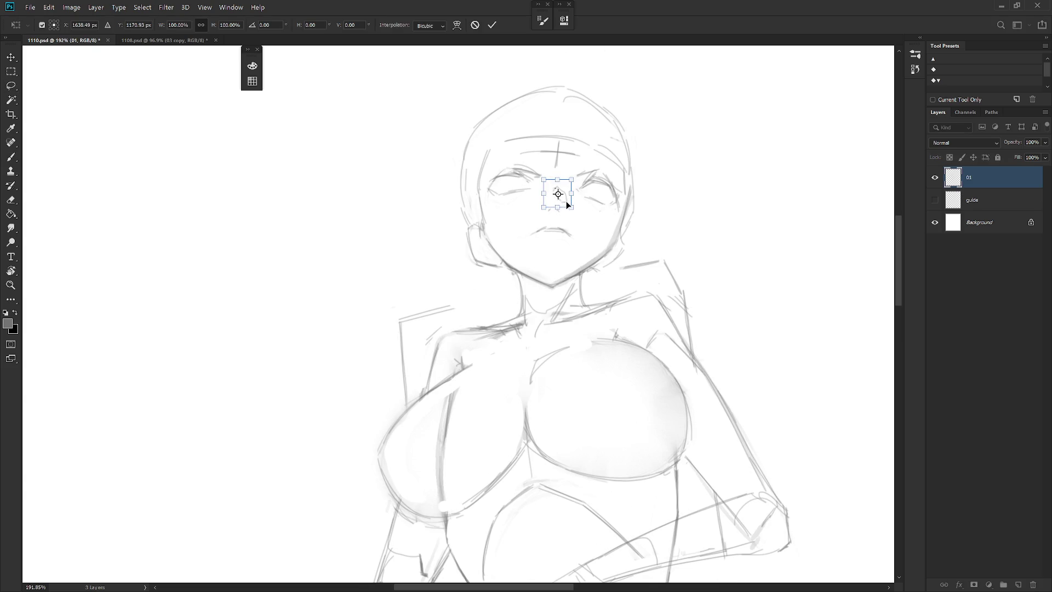
{"action": "key", "text": "ctrl+d"}
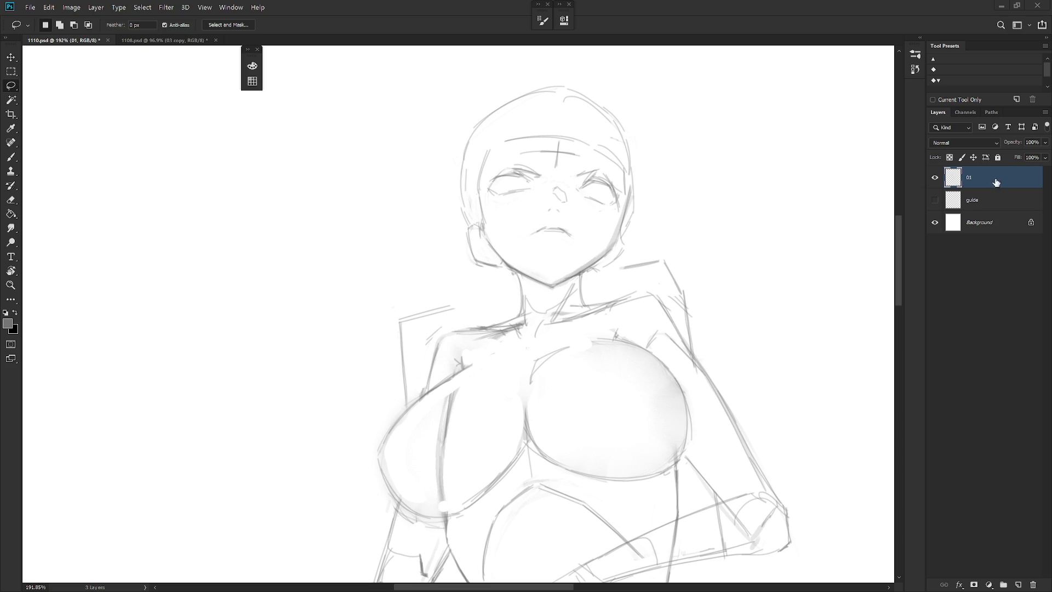
{"action": "left_click_drag", "start_coordinate": [588, 253], "coordinate": [606, 312]}
Darken the right eye's upper lid and lashes, erasing stray marks nearby.
{"action": "key", "text": "b"}
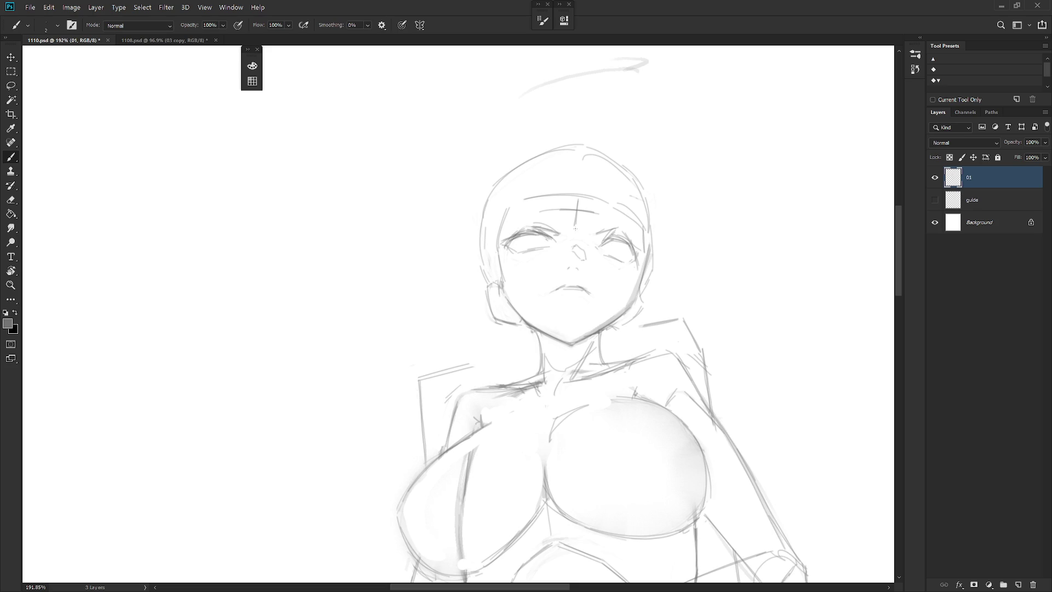
{"action": "mouse_move", "coordinate": [596, 245]}
{"action": "left_mouse_down"}
{"action": "mouse_move", "coordinate": [626, 242]}
{"action": "mouse_move", "coordinate": [641, 262]}
{"action": "left_mouse_up"}
{"action": "key", "text": "e"}
{"action": "left_click_drag", "start_coordinate": [625, 246], "coordinate": [633, 261]}
{"action": "key", "text": "b"}
Add lower-lid lines under the left and right eyes.
{"action": "left_click_drag", "start_coordinate": [501, 247], "coordinate": [521, 255]}
{"action": "key", "text": "e"}
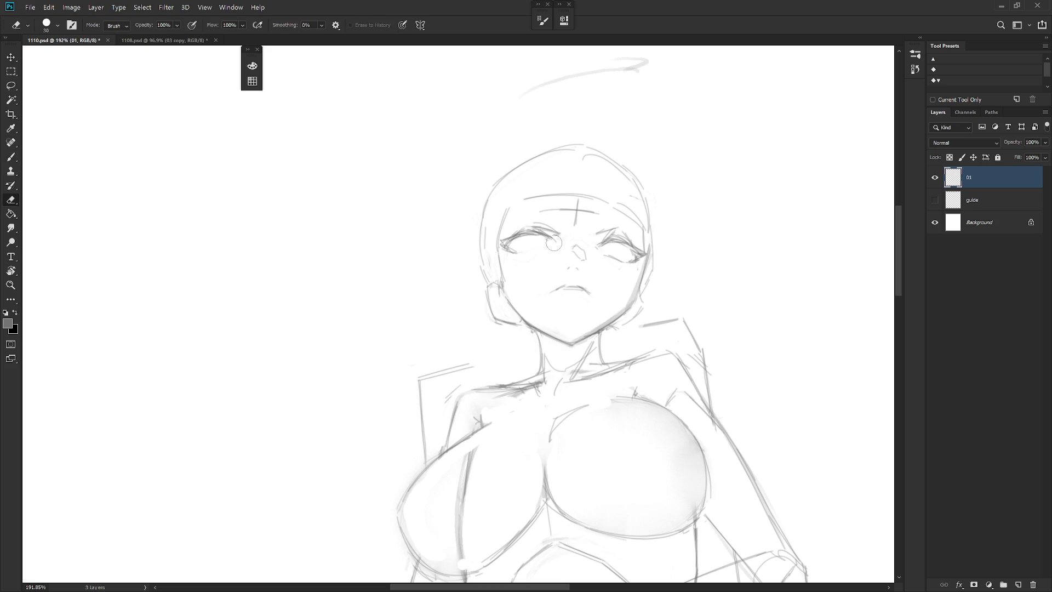
{"action": "key", "text": "b"}
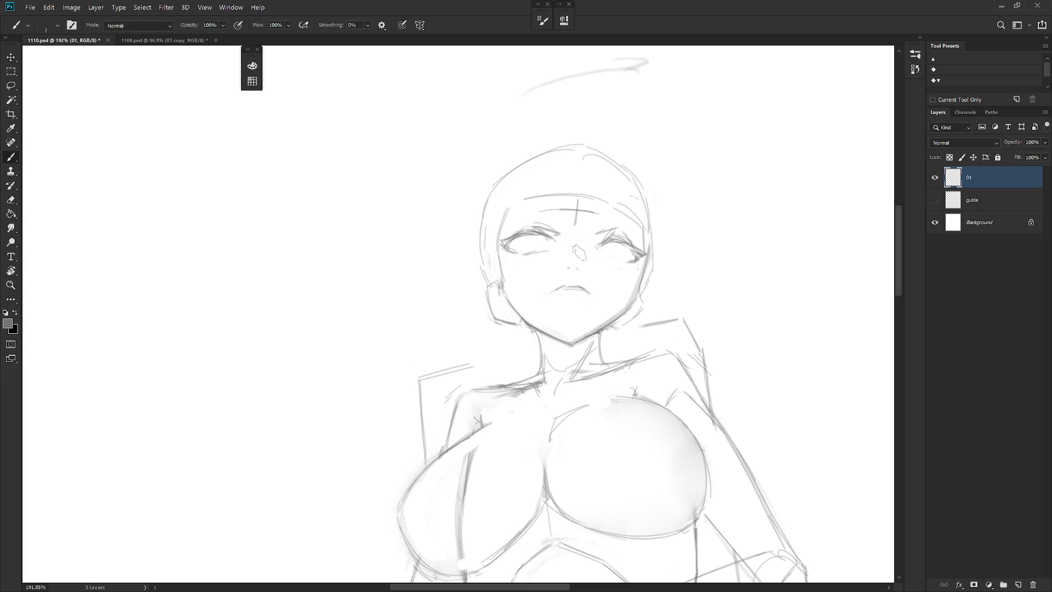
{"action": "left_click_drag", "start_coordinate": [603, 257], "coordinate": [623, 265]}
{"action": "scroll", "coordinate": [642, 265], "scroll_direction": "down", "scroll_amount": 5}
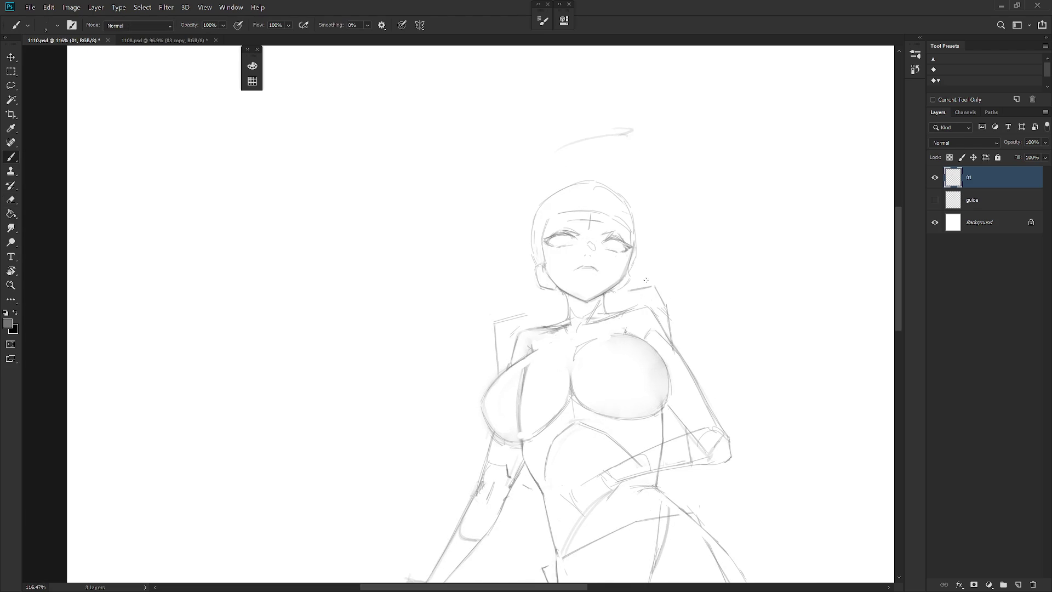
{"action": "scroll", "coordinate": [606, 222], "scroll_direction": "up", "scroll_amount": 3}
{"action": "key", "text": "e"}
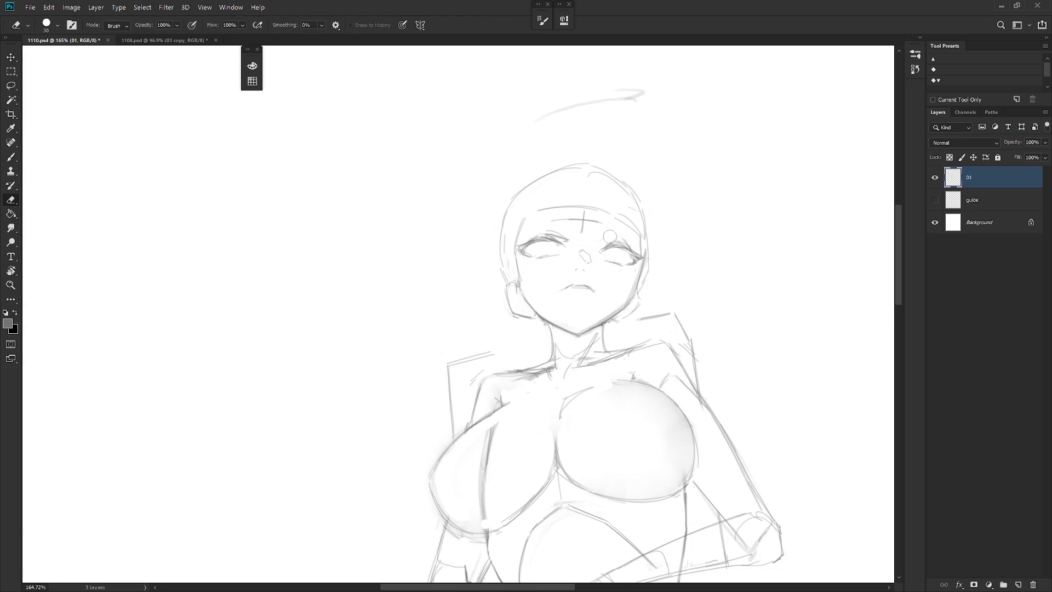
Lasso the eye area, nudge it slightly with Free Transform, then deselect.
{"action": "key", "text": "l"}
{"action": "left_click_drag", "start_coordinate": [636, 250], "coordinate": [599, 292]}
{"action": "key", "text": "ctrl+t"}
{"action": "key", "text": "Return"}
{"action": "key", "text": "ctrl+d"}
{"action": "key", "text": "b"}
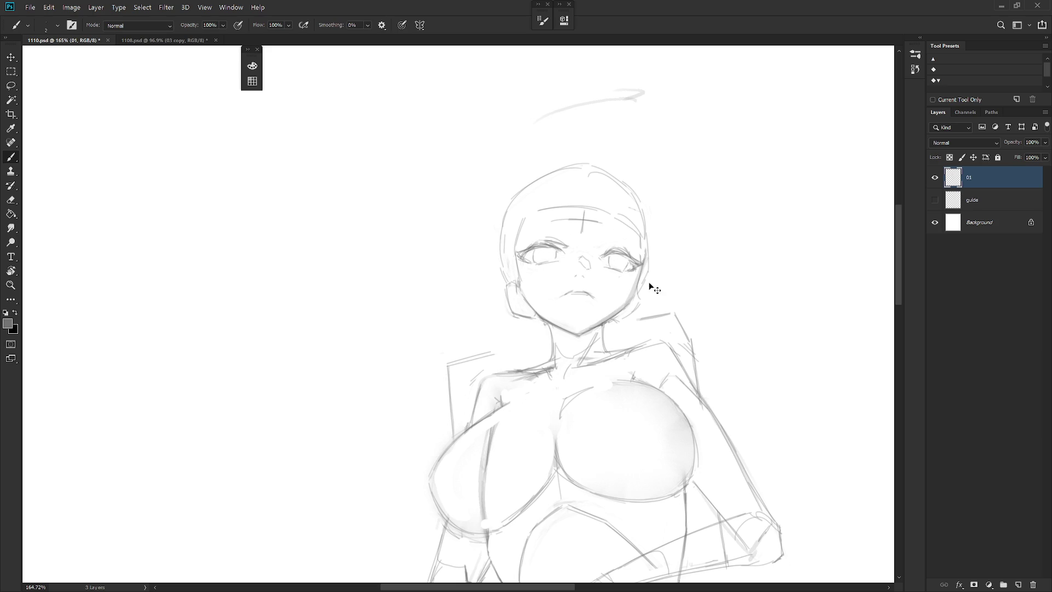
{"action": "scroll", "coordinate": [642, 273], "scroll_direction": "down", "scroll_amount": 4}
{"action": "scroll", "coordinate": [640, 269], "scroll_direction": "up", "scroll_amount": 1}
{"action": "scroll", "coordinate": [638, 267], "scroll_direction": "up", "scroll_amount": 2}
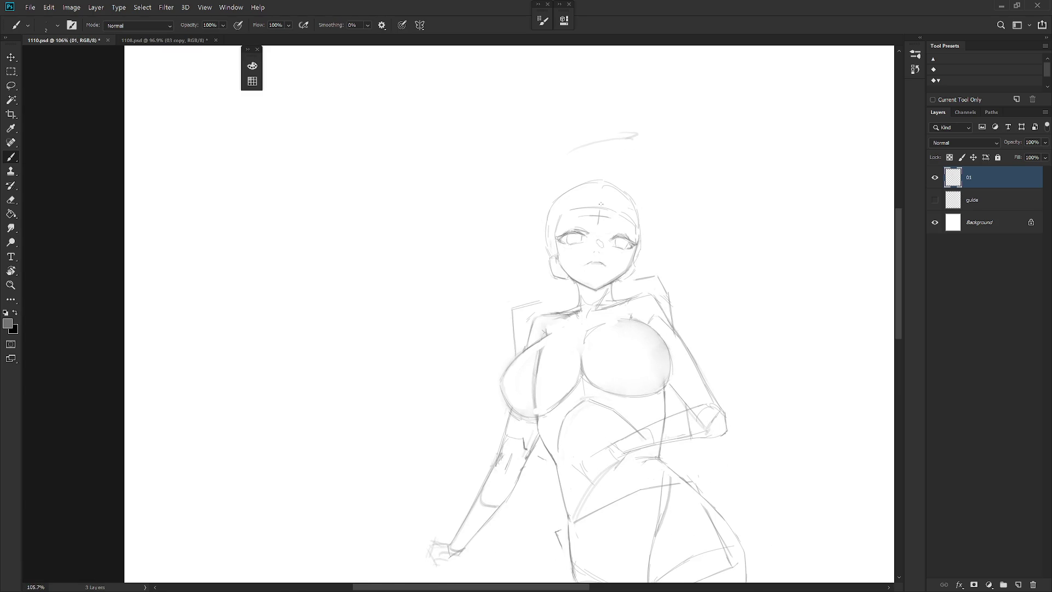
{"action": "key", "text": "l"}
{"action": "scroll", "coordinate": [605, 205], "scroll_direction": "up", "scroll_amount": 3}
Lasso both eyes and scale them together to about 95%.
{"action": "mouse_move", "coordinate": [592, 259]}
{"action": "left_mouse_down"}
{"action": "mouse_move", "coordinate": [542, 229]}
{"action": "mouse_move", "coordinate": [554, 264]}
{"action": "left_mouse_up"}
{"action": "mouse_move", "coordinate": [677, 220]}
{"action": "left_mouse_down"}
{"action": "mouse_move", "coordinate": [699, 264]}
{"action": "mouse_move", "coordinate": [709, 256]}
{"action": "left_mouse_up"}
{"action": "key", "text": "ctrl+t"}
{"action": "left_click_drag", "start_coordinate": [710, 199], "coordinate": [703, 208]}
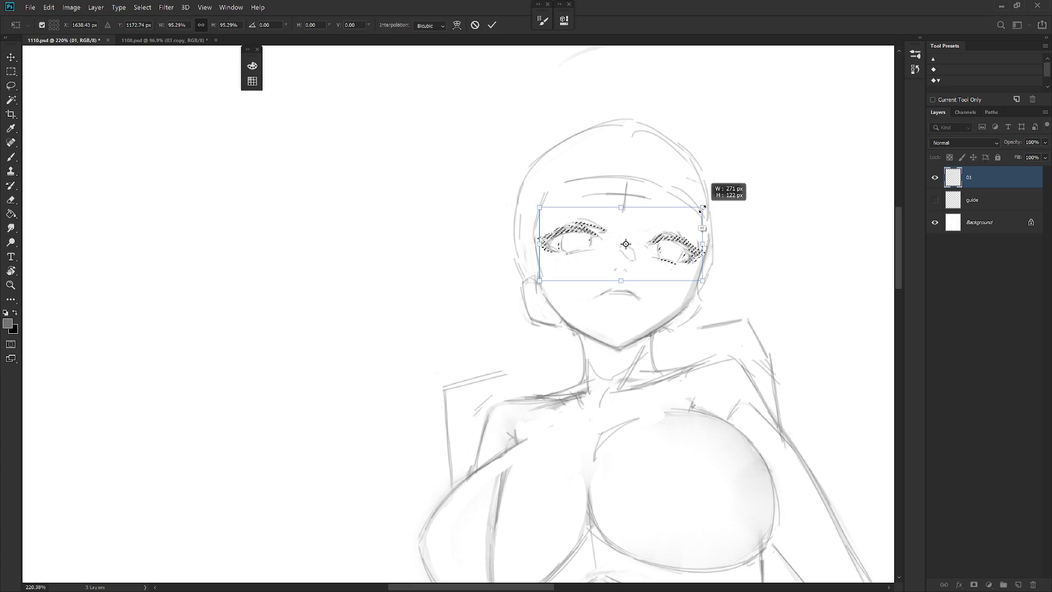
{"action": "key", "text": "Return"}
Lasso the waist and outstretched-hand strokes, delete them, and deselect.
{"action": "scroll", "coordinate": [730, 291], "scroll_direction": "down", "scroll_amount": 5}
{"action": "left_click_drag", "start_coordinate": [742, 385], "coordinate": [686, 366]}
{"action": "scroll", "coordinate": [666, 332], "scroll_direction": "up", "scroll_amount": 3}
{"action": "key", "text": "b"}
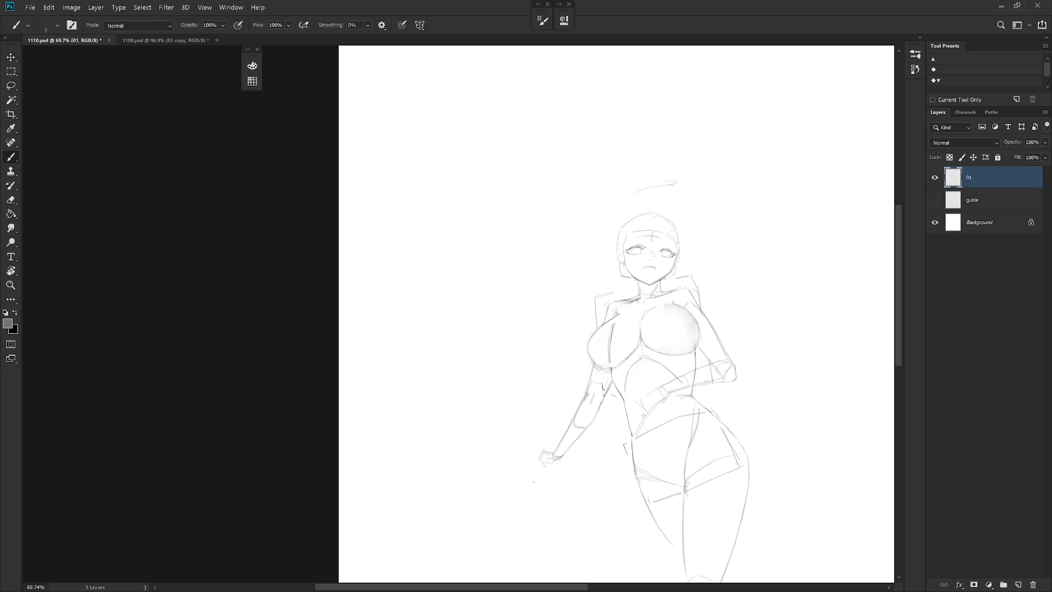
{"action": "scroll", "coordinate": [657, 253], "scroll_direction": "up", "scroll_amount": 2}
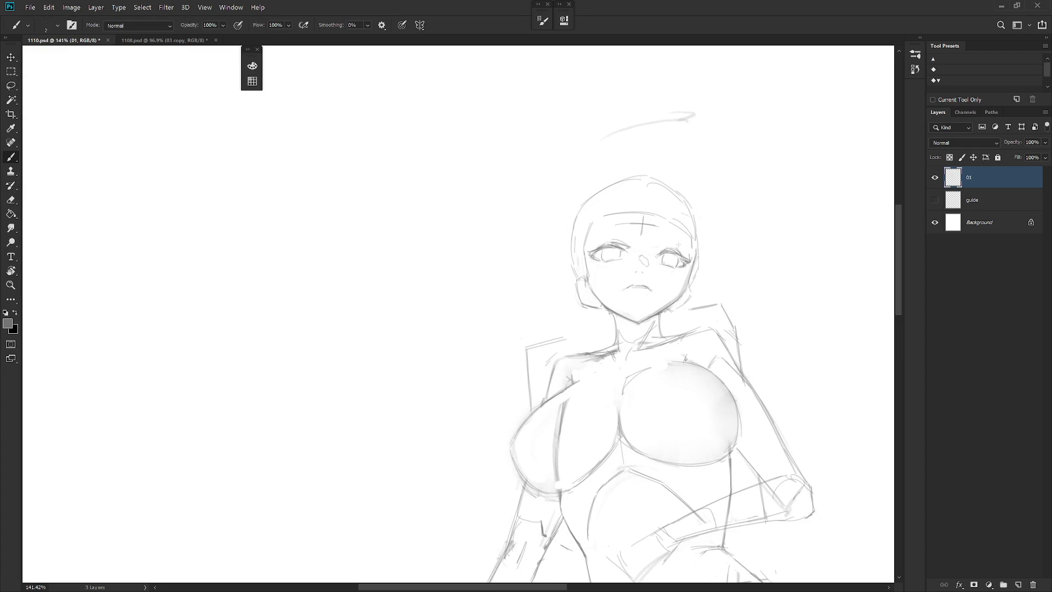
{"action": "scroll", "coordinate": [702, 231], "scroll_direction": "down", "scroll_amount": 3}
{"action": "key", "text": "l"}
{"action": "left_click_drag", "start_coordinate": [650, 398], "coordinate": [624, 385]}
{"action": "mouse_move", "coordinate": [688, 366]}
{"action": "left_mouse_down"}
{"action": "mouse_move", "coordinate": [696, 343]}
{"action": "mouse_move", "coordinate": [687, 365]}
{"action": "mouse_move", "coordinate": [707, 366]}
{"action": "mouse_move", "coordinate": [744, 335]}
{"action": "mouse_move", "coordinate": [717, 345]}
{"action": "left_mouse_up"}
{"action": "key", "text": "Delete"}
{"action": "key", "text": "ctrl+d"}
Undo the open mouth stroke and redraw the mouth as a small closed line.
{"action": "key", "text": "b"}
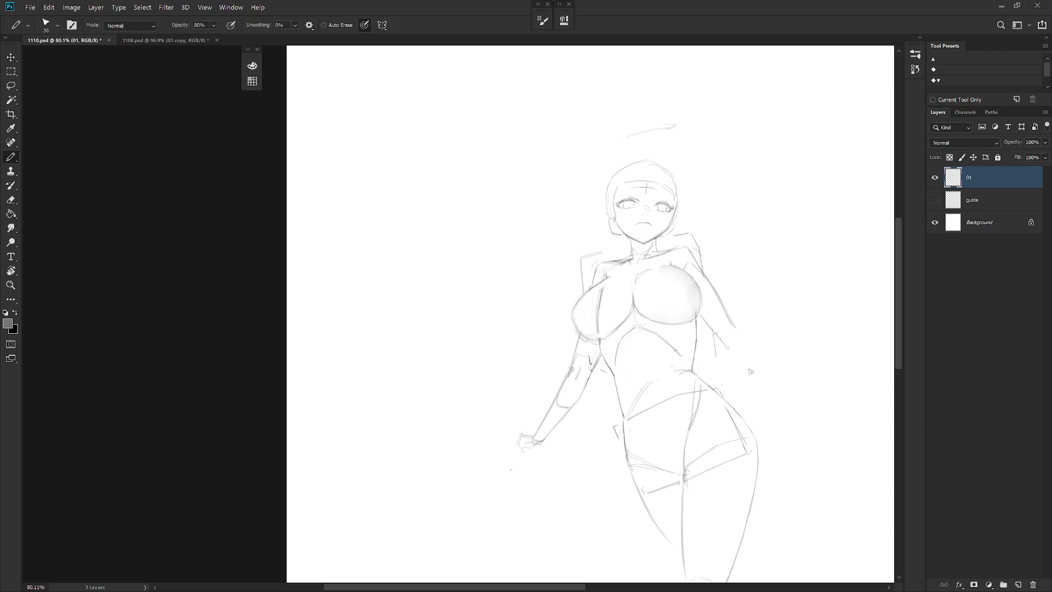
{"action": "scroll", "coordinate": [646, 200], "scroll_direction": "up", "scroll_amount": 5}
{"action": "key", "text": "e"}
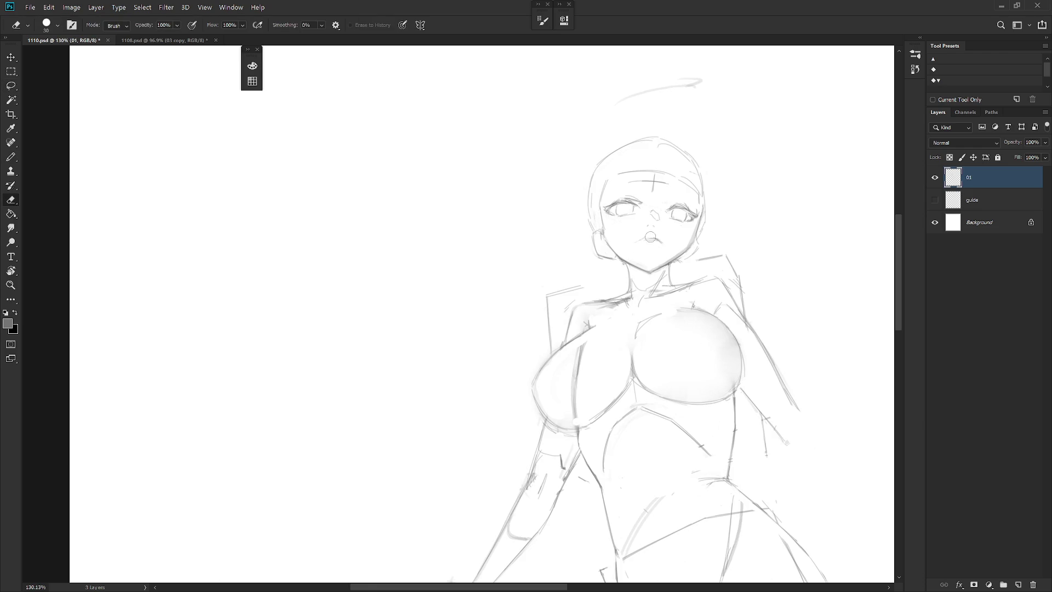
{"action": "key", "text": "b"}
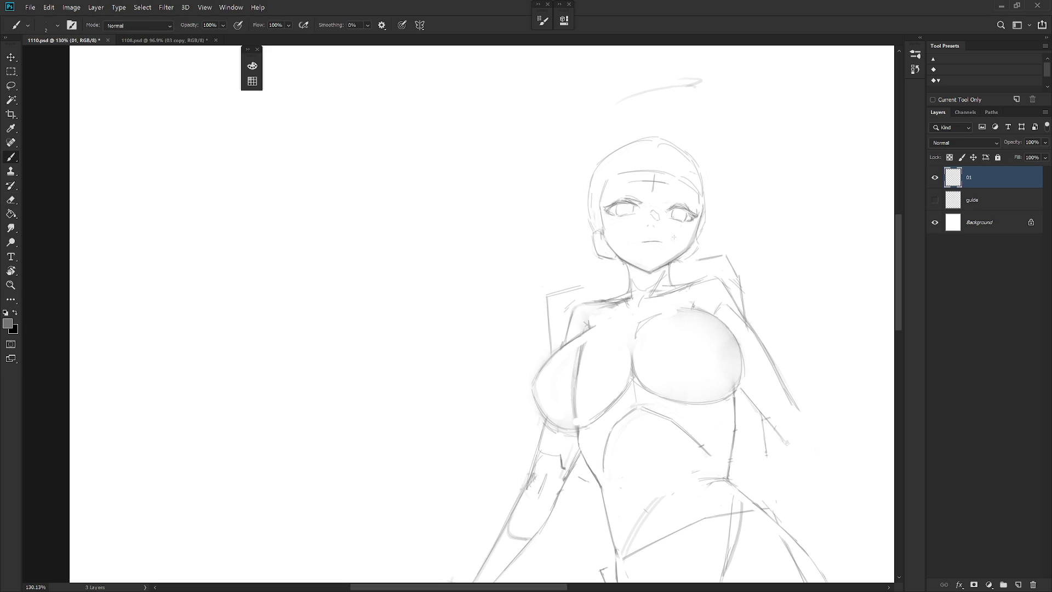
{"action": "key", "text": "ctrl+z"}
{"action": "key", "text": "e"}
{"action": "key", "text": "b"}
{"action": "key", "text": "e"}
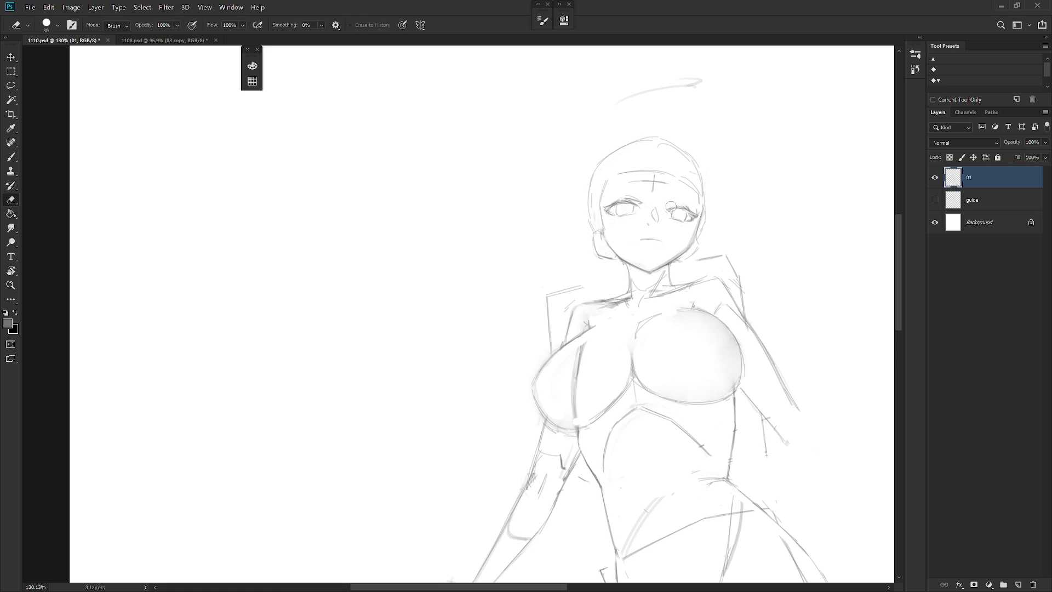
{"action": "key", "text": "b"}
With the view tilted to -13°, lasso the right eye and enlarge it to about 108%.
{"action": "key", "text": "e"}
{"action": "key", "text": "r"}
{"action": "left_click_drag", "start_coordinate": [698, 313], "coordinate": [693, 267]}
{"action": "key", "text": "b"}
{"action": "key", "text": "l"}
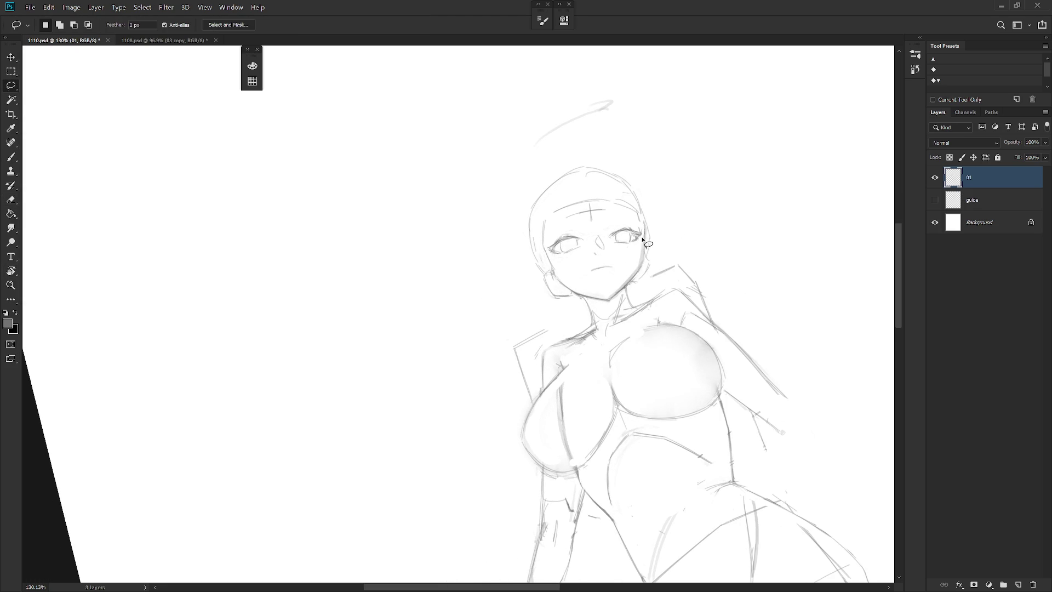
{"action": "mouse_move", "coordinate": [643, 243]}
{"action": "left_mouse_down"}
{"action": "mouse_move", "coordinate": [630, 252]}
{"action": "mouse_move", "coordinate": [622, 221]}
{"action": "left_mouse_up"}
{"action": "key", "text": "ctrl+t"}
{"action": "key", "text": "Return"}
{"action": "scroll", "coordinate": [691, 228], "scroll_direction": "down", "scroll_amount": 1}
{"action": "scroll", "coordinate": [639, 383], "scroll_direction": "down", "scroll_amount": 5}
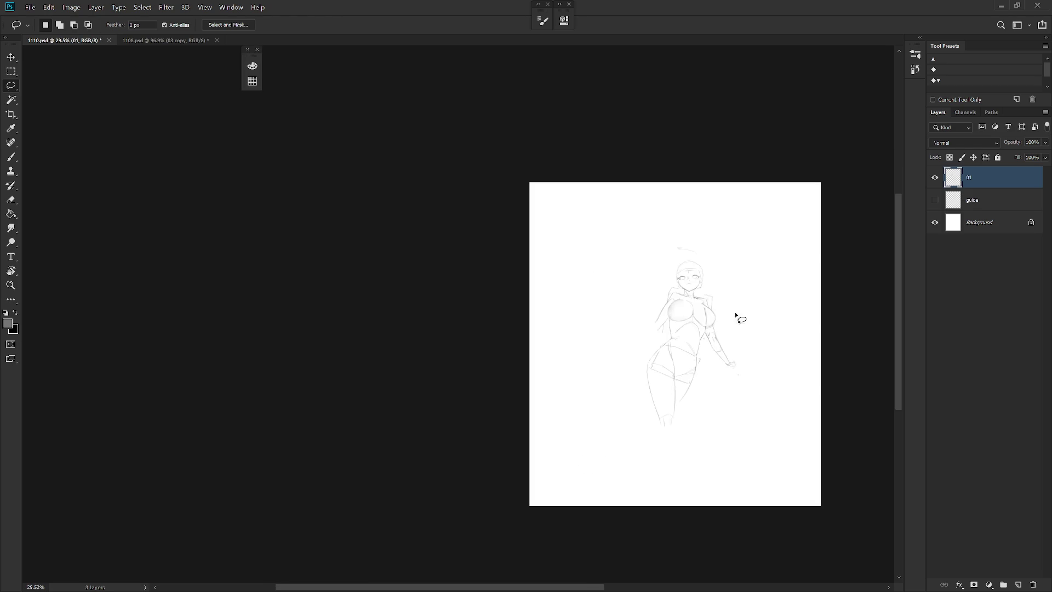
{"action": "scroll", "coordinate": [742, 296], "scroll_direction": "up", "scroll_amount": 5}
Mirror the canvas to check proportions and touch up around the eyes with brush and eraser.
{"action": "key", "text": "h"}
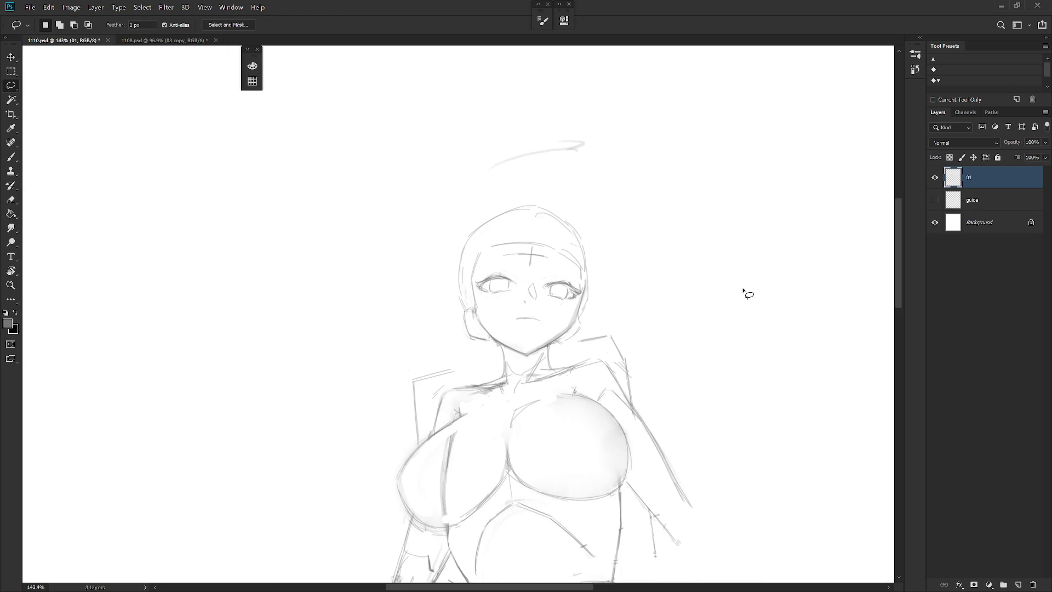
{"action": "key", "text": "b"}
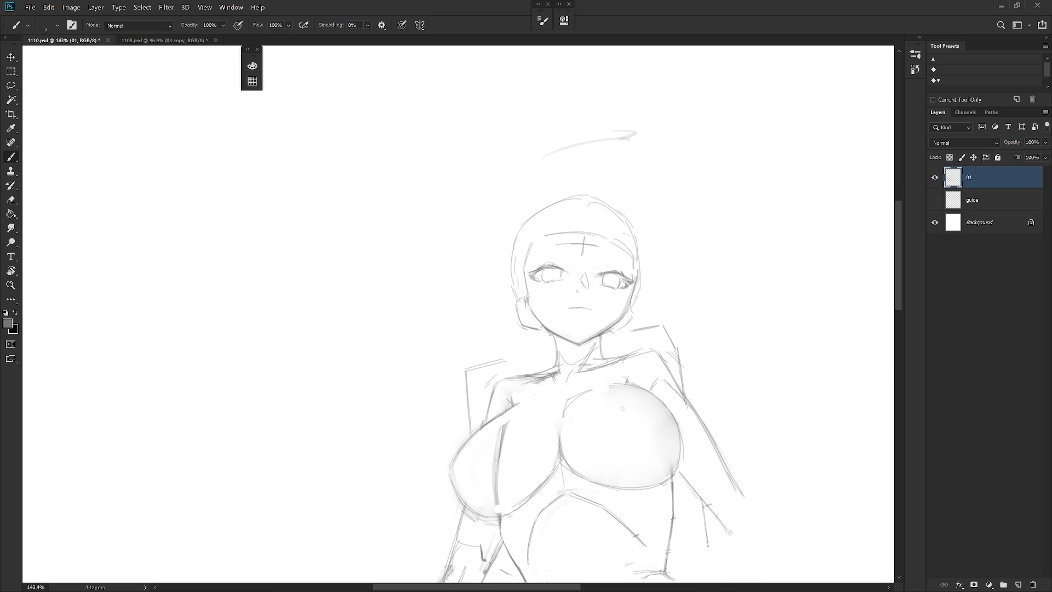
{"action": "key", "text": "e"}
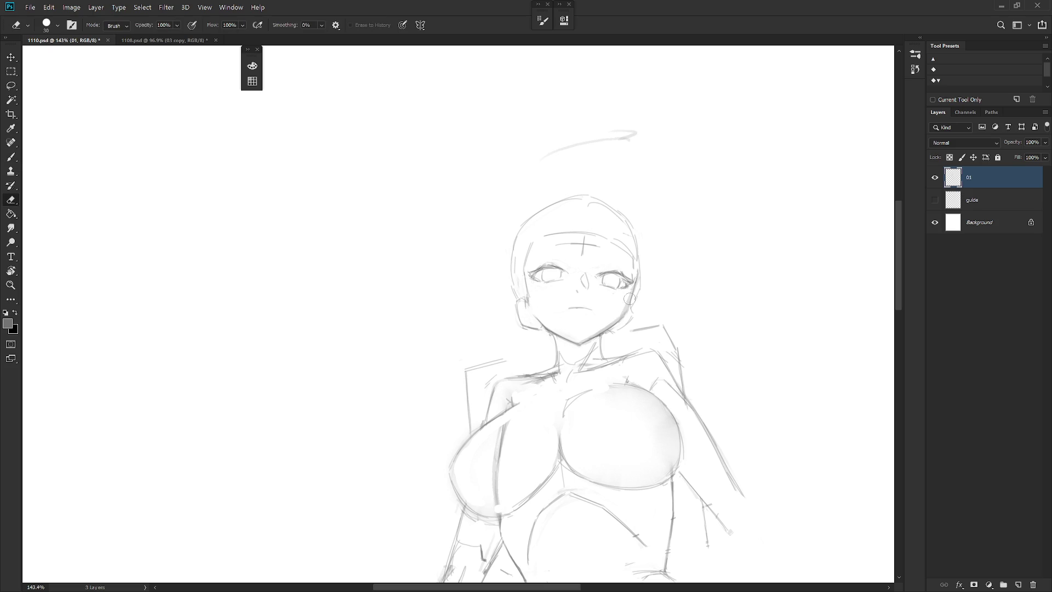
{"action": "key", "text": "b"}
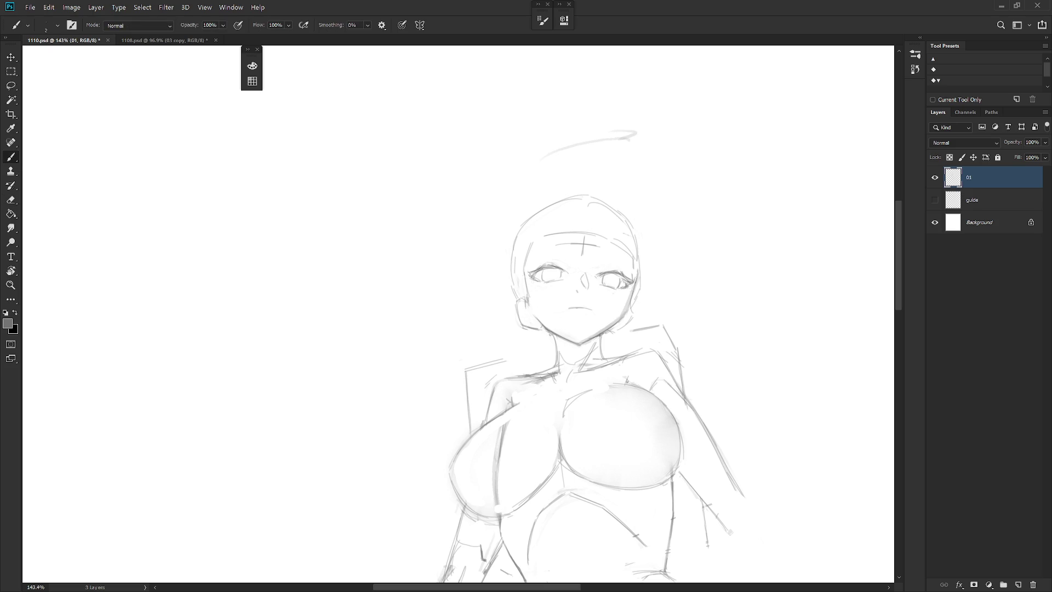
{"action": "key", "text": "e"}
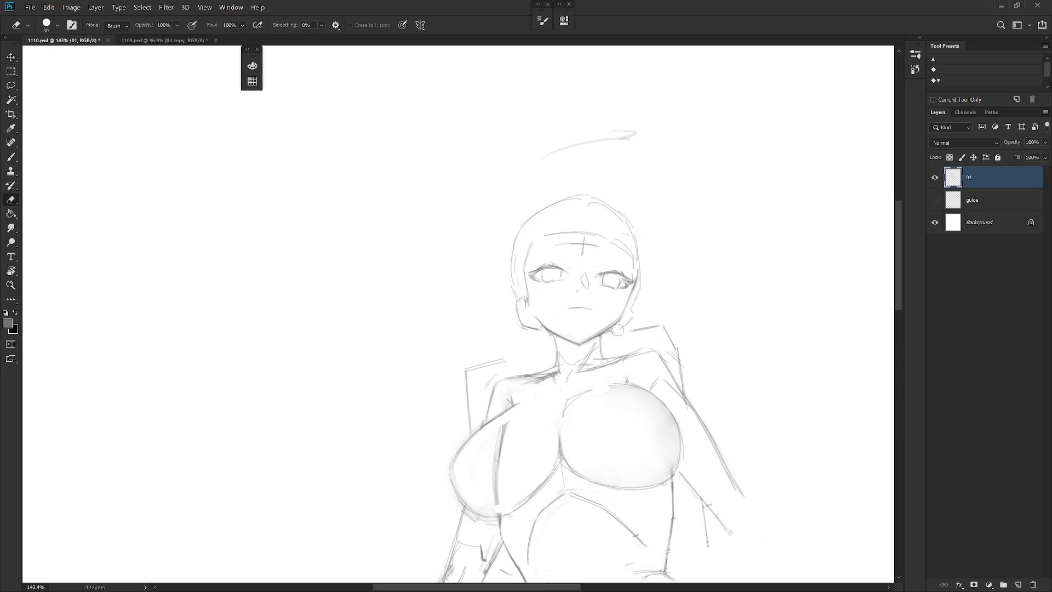
{"action": "key", "text": "b"}
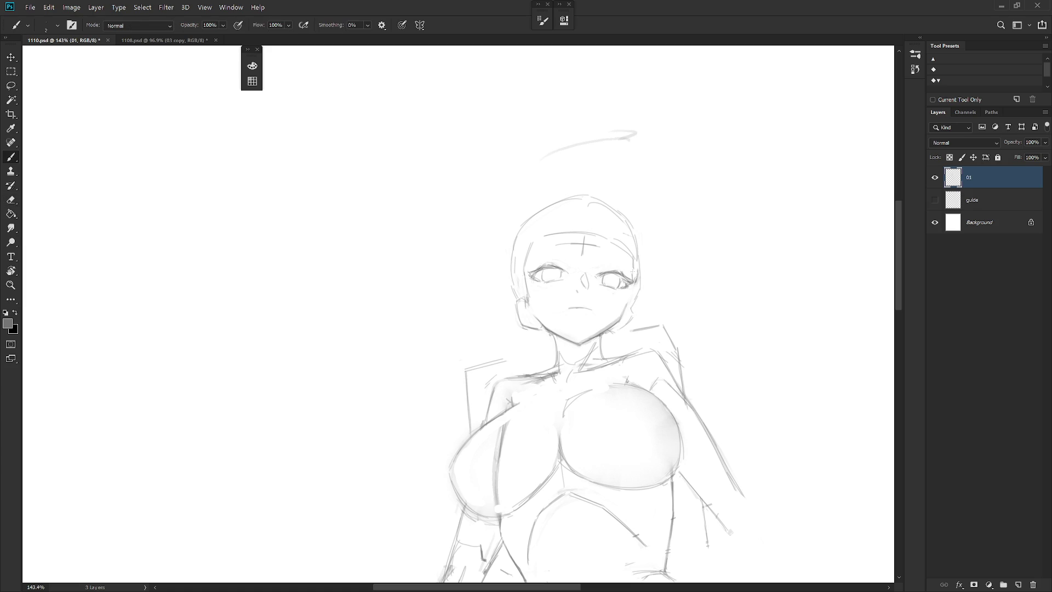
Lasso the whole face and try nudging it, then undo the move.
{"action": "key", "text": "l"}
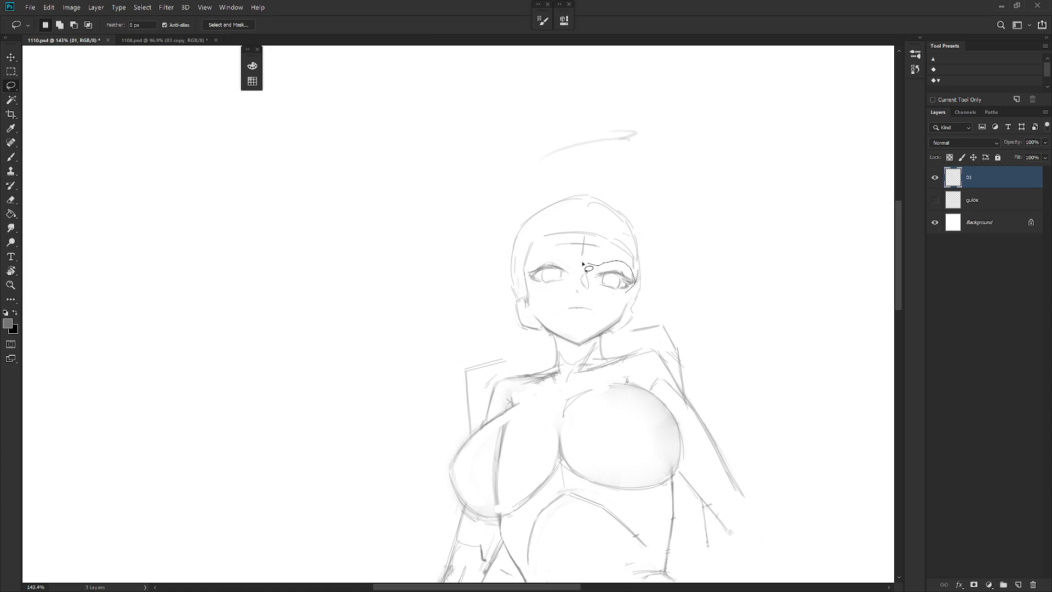
{"action": "mouse_move", "coordinate": [610, 265]}
{"action": "left_mouse_down"}
{"action": "mouse_move", "coordinate": [605, 306]}
{"action": "mouse_move", "coordinate": [625, 300]}
{"action": "left_mouse_up"}
{"action": "key", "text": "ctrl+z"}
Draw a new stroke along the right side of the face.
{"action": "key", "text": "b"}
{"action": "mouse_move", "coordinate": [634, 283]}
{"action": "left_mouse_down"}
{"action": "mouse_move", "coordinate": [622, 315]}
{"action": "mouse_move", "coordinate": [626, 305]}
{"action": "left_mouse_up"}
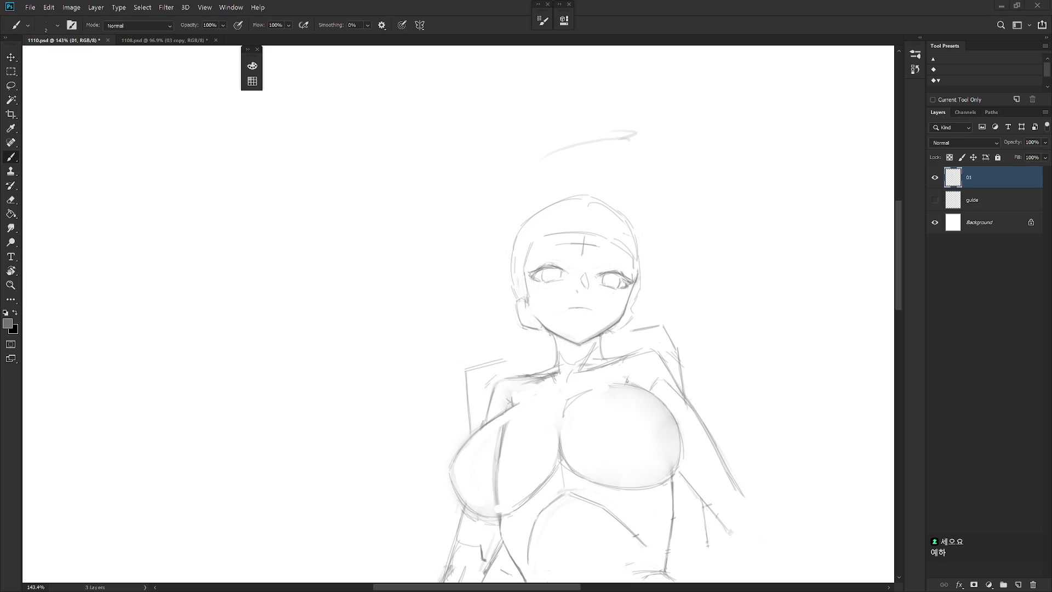
{"action": "key", "text": "e"}
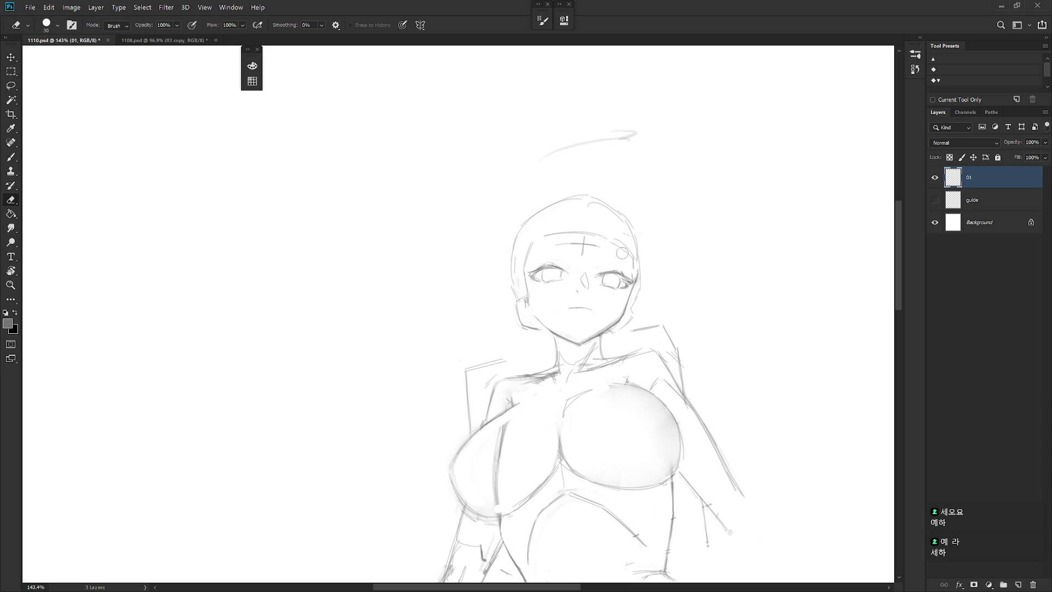
{"action": "left_click_drag", "start_coordinate": [630, 391], "coordinate": [530, 317]}
{"action": "key", "text": "b"}
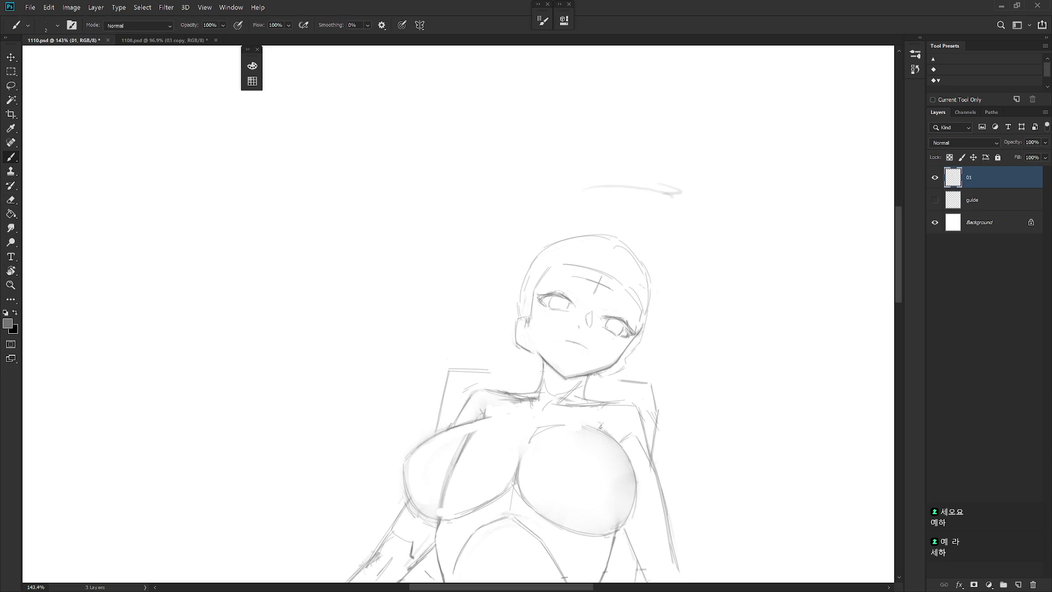
Zoom out to view the whole figure and make small brush and eraser touch-ups.
{"action": "scroll", "coordinate": [664, 327], "scroll_direction": "down", "scroll_amount": 5}
{"action": "mouse_move", "coordinate": [664, 327]}
{"action": "left_mouse_down"}
{"action": "mouse_move", "coordinate": [647, 205]}
{"action": "mouse_move", "coordinate": [648, 239]}
{"action": "left_mouse_up"}
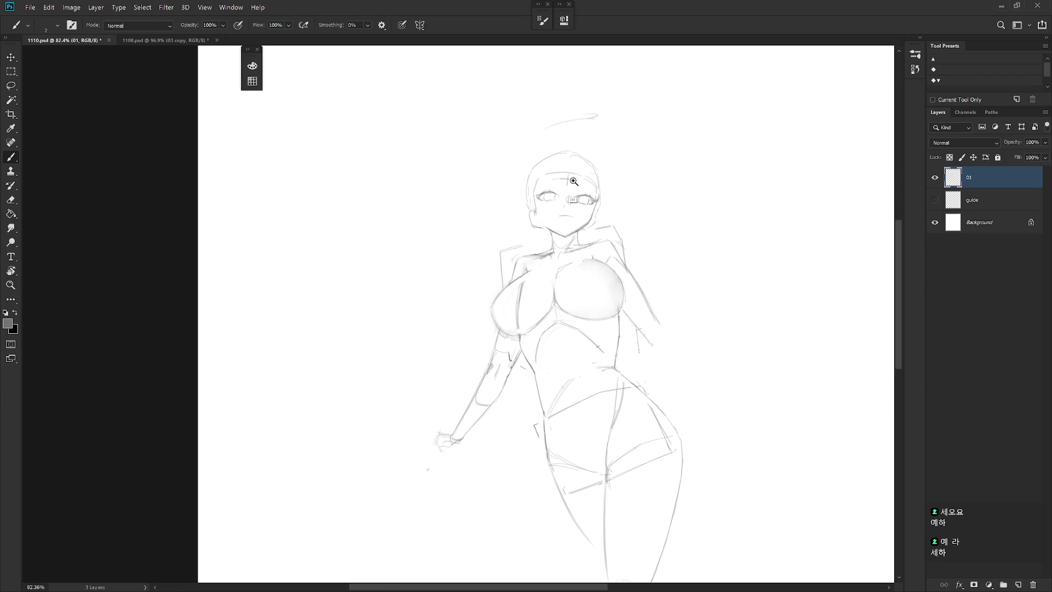
{"action": "scroll", "coordinate": [575, 187], "scroll_direction": "up", "scroll_amount": 4}
{"action": "key", "text": "e"}
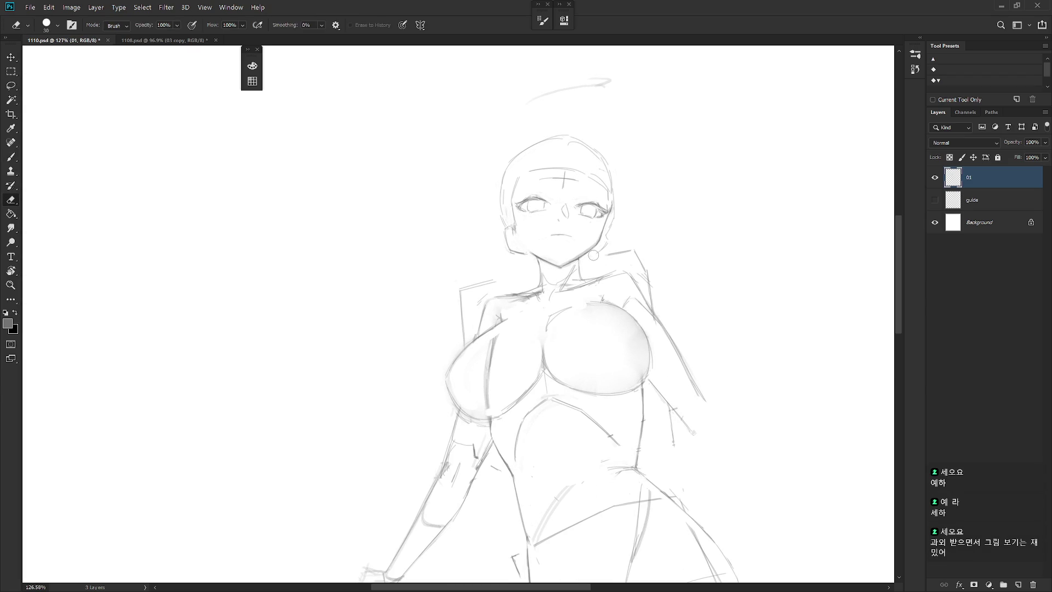
{"action": "key", "text": "b"}
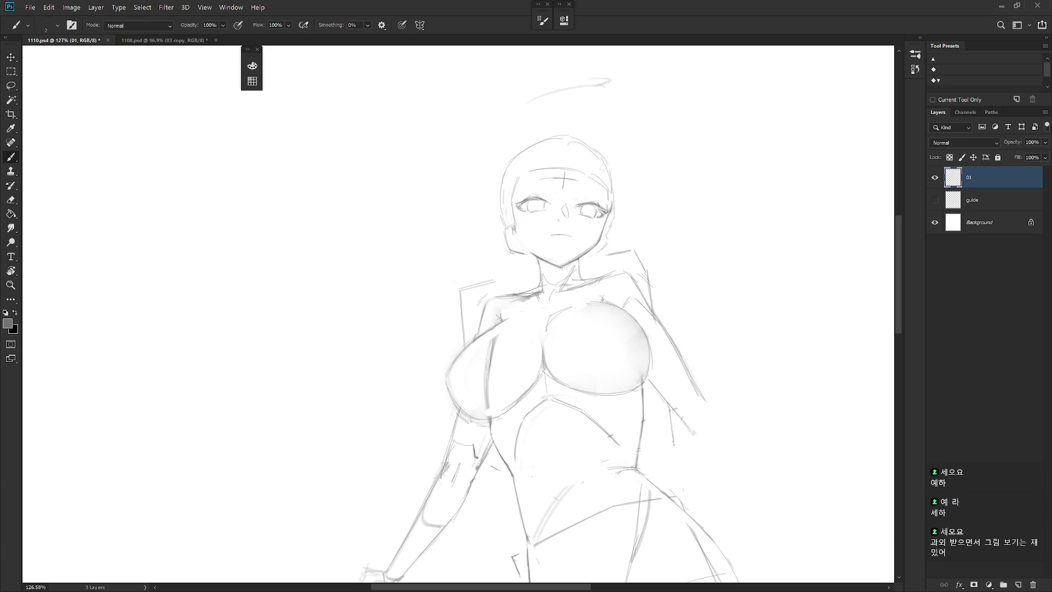
{"action": "key", "text": "e"}
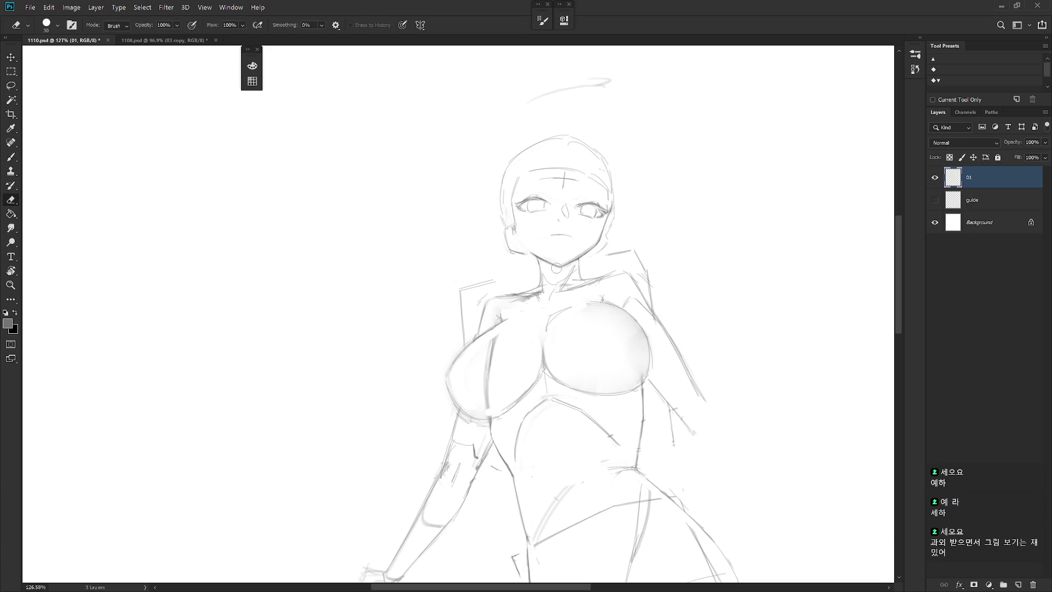
{"action": "key", "text": "b"}
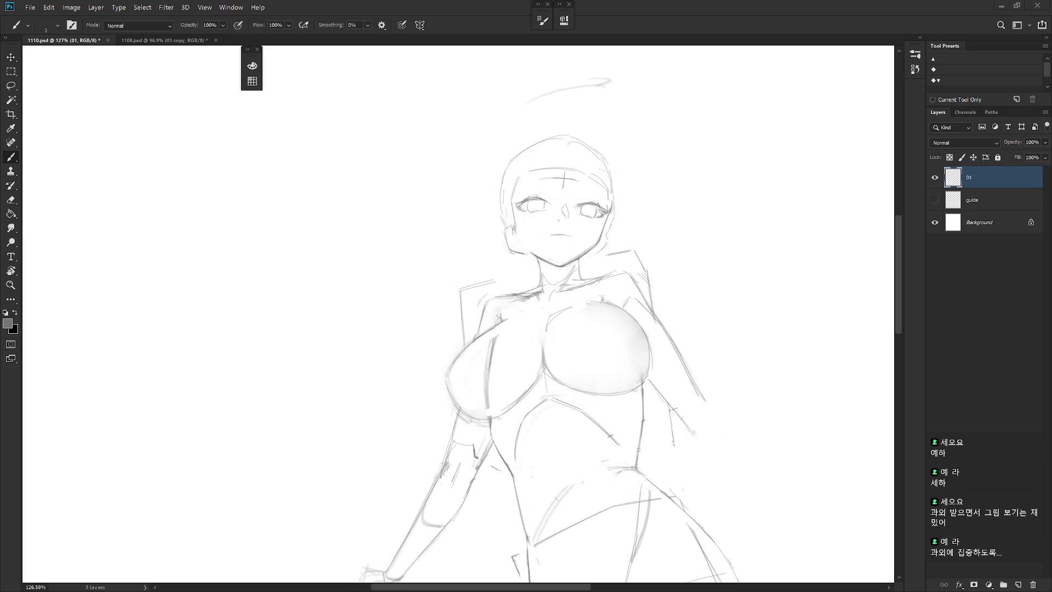
Tilt the view and add a faint stroke near the eye.
{"action": "scroll", "coordinate": [579, 214], "scroll_direction": "up", "scroll_amount": 3}
{"action": "key", "text": "e"}
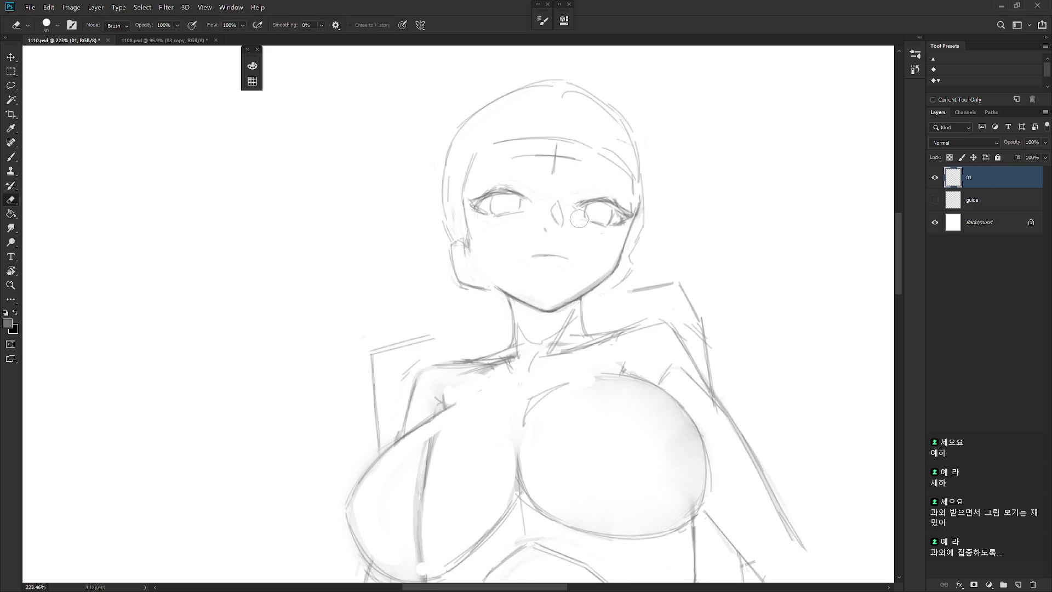
{"action": "key", "text": "b"}
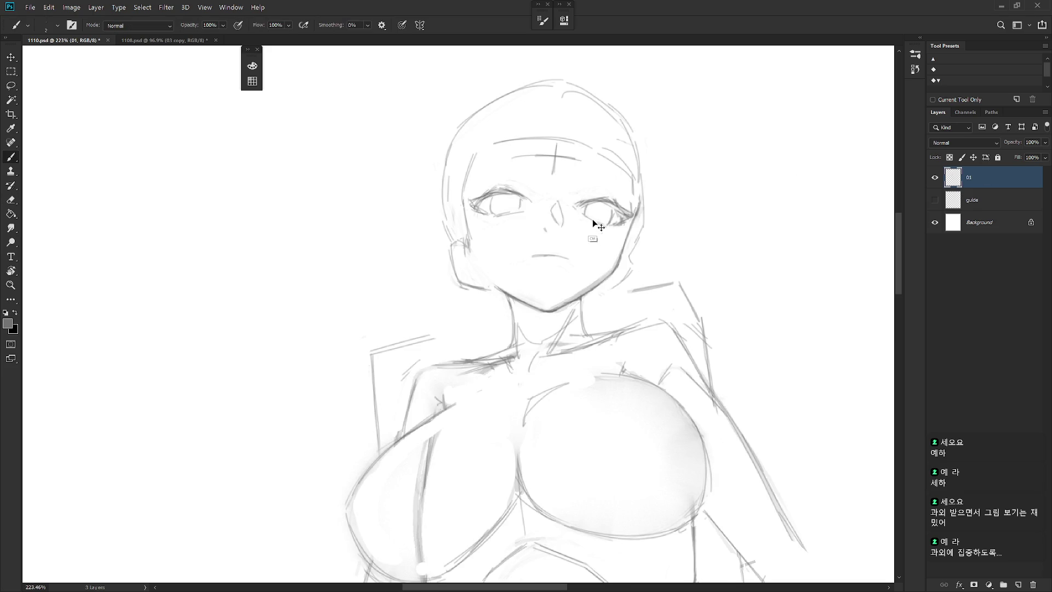
{"action": "left_click_drag", "start_coordinate": [601, 229], "coordinate": [625, 262]}
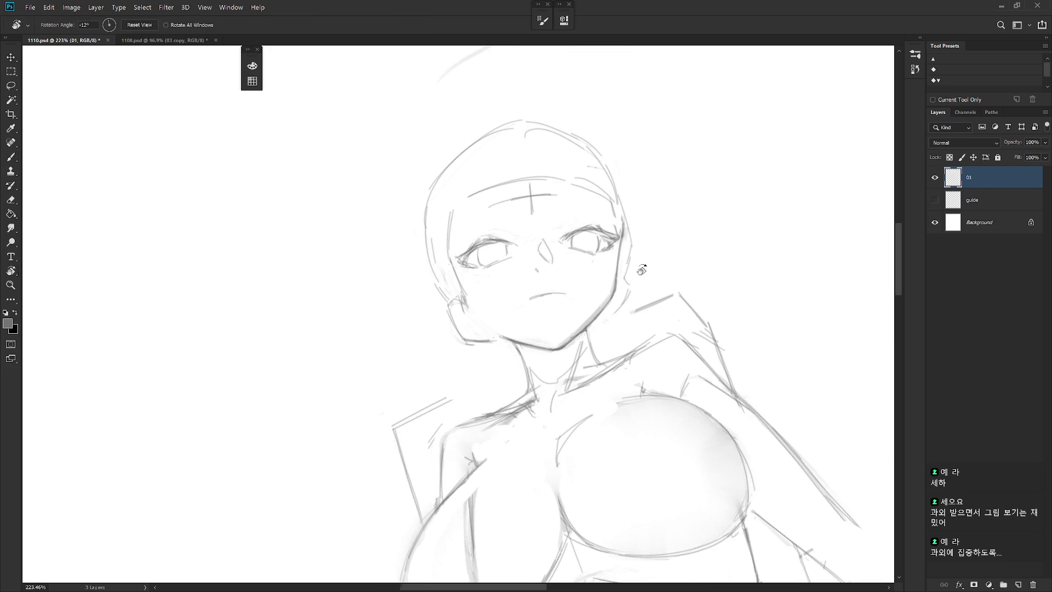
{"action": "key", "text": "e"}
{"action": "key", "text": "b"}
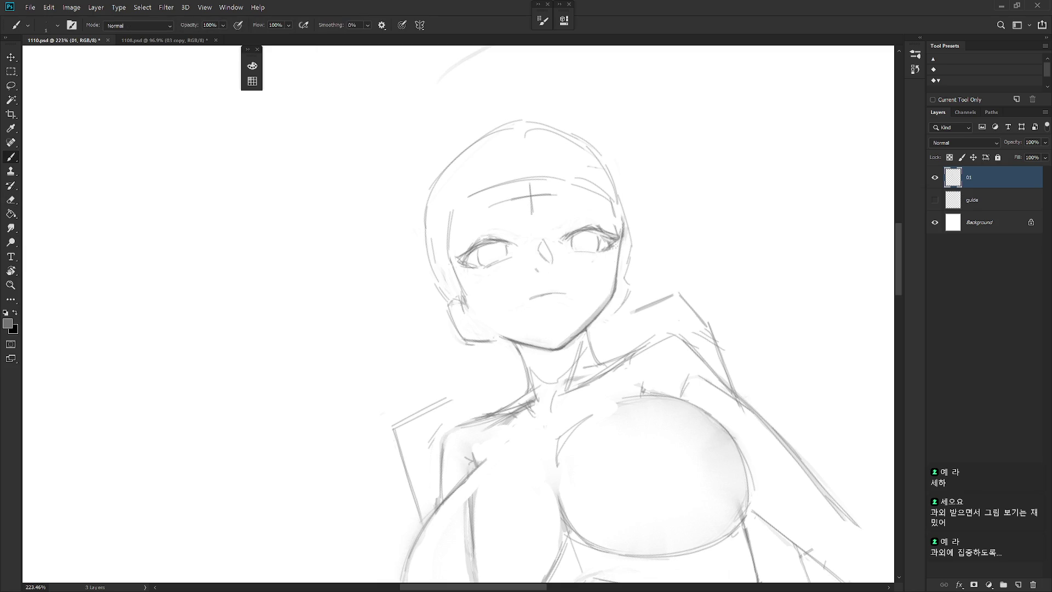
{"action": "key", "text": "e"}
{"action": "key", "text": "b"}
{"action": "left_click_drag", "start_coordinate": [493, 263], "coordinate": [515, 255]}
{"action": "left_click_drag", "start_coordinate": [579, 245], "coordinate": [621, 275]}
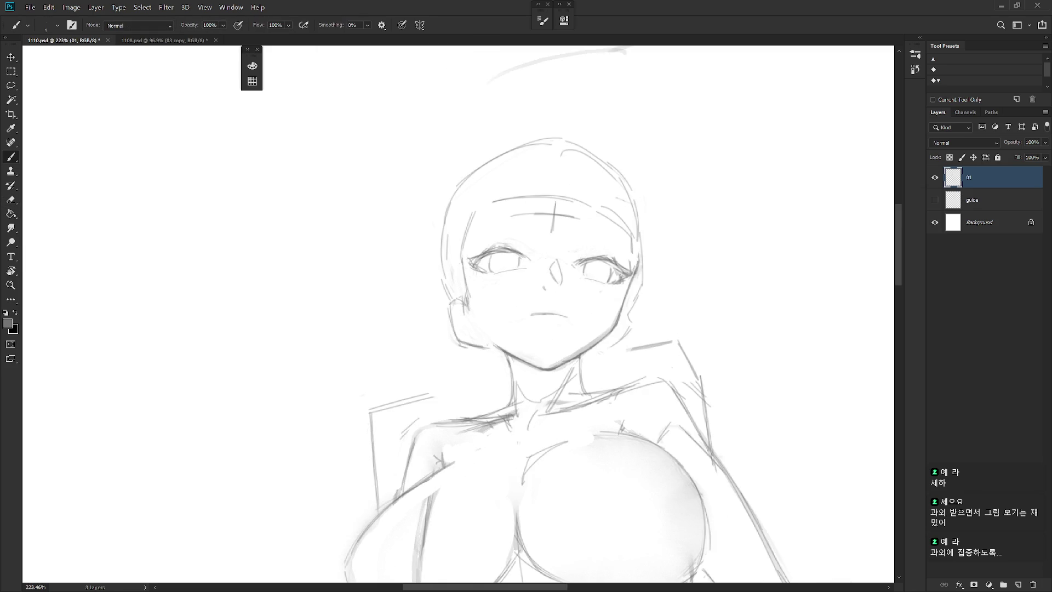
Erase the old slanted mouth, draw a flatter mouth line, and mirror the canvas to check.
{"action": "key", "text": "e"}
{"action": "mouse_move", "coordinate": [570, 303]}
{"action": "left_mouse_down"}
{"action": "mouse_move", "coordinate": [529, 312]}
{"action": "mouse_move", "coordinate": [553, 296]}
{"action": "mouse_move", "coordinate": [656, 339]}
{"action": "mouse_move", "coordinate": [732, 305]}
{"action": "left_mouse_up"}
{"action": "key", "text": "b"}
{"action": "key", "text": "e"}
{"action": "key", "text": "b"}
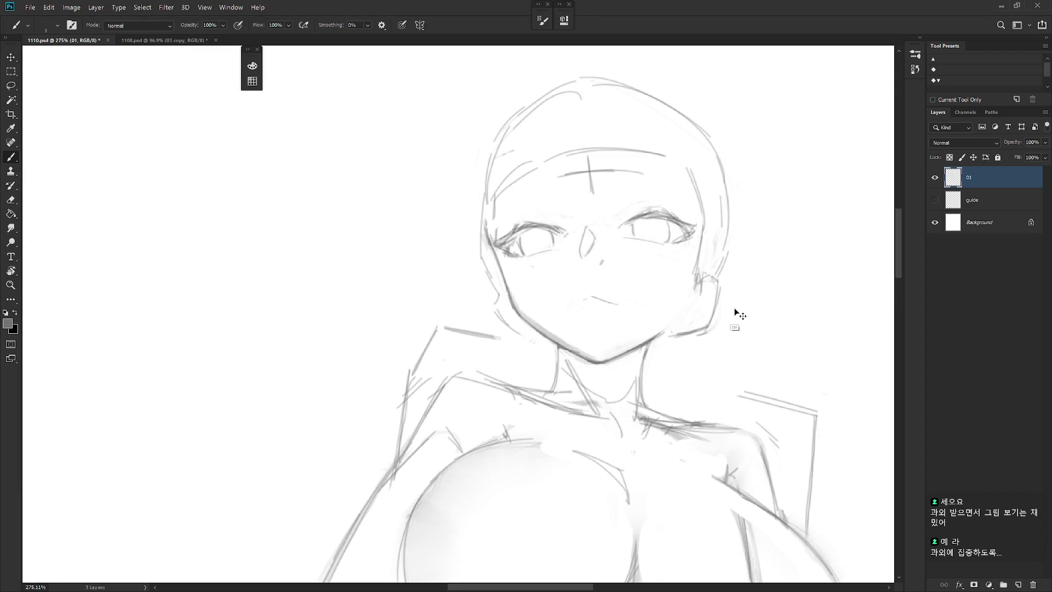
{"action": "key", "text": "ctrl+z"}
{"action": "mouse_move", "coordinate": [573, 296]}
{"action": "left_mouse_down"}
{"action": "mouse_move", "coordinate": [619, 293]}
{"action": "mouse_move", "coordinate": [681, 381]}
{"action": "left_mouse_up"}
{"action": "key", "text": "h"}
{"action": "left_click_drag", "start_coordinate": [634, 328], "coordinate": [661, 332]}
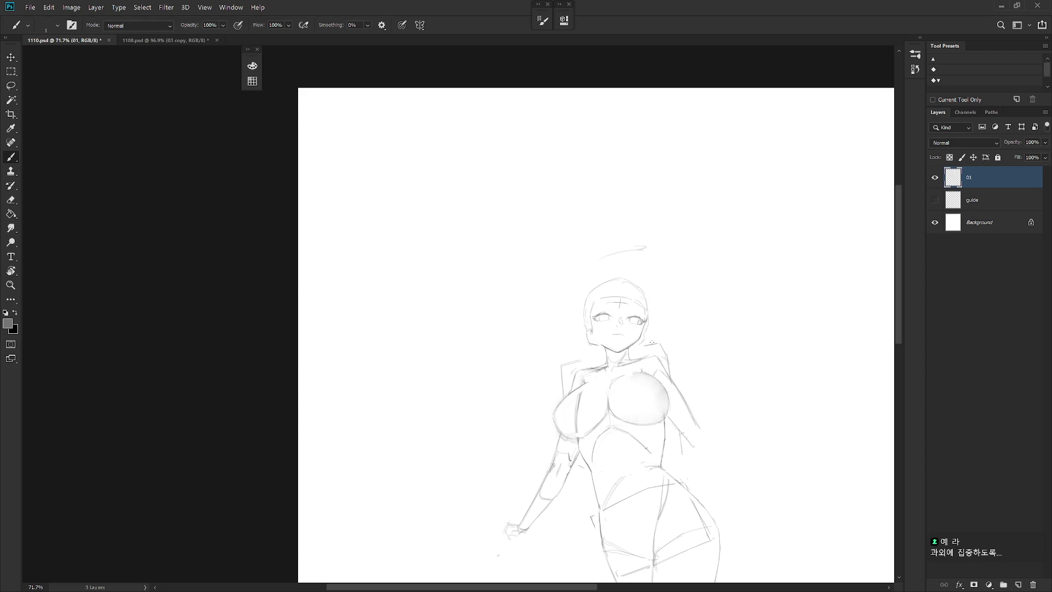
Erase and redraw the right eye's outer corner and add small strokes in its iris.
{"action": "left_click_drag", "start_coordinate": [631, 351], "coordinate": [660, 352]}
{"action": "key", "text": "e"}
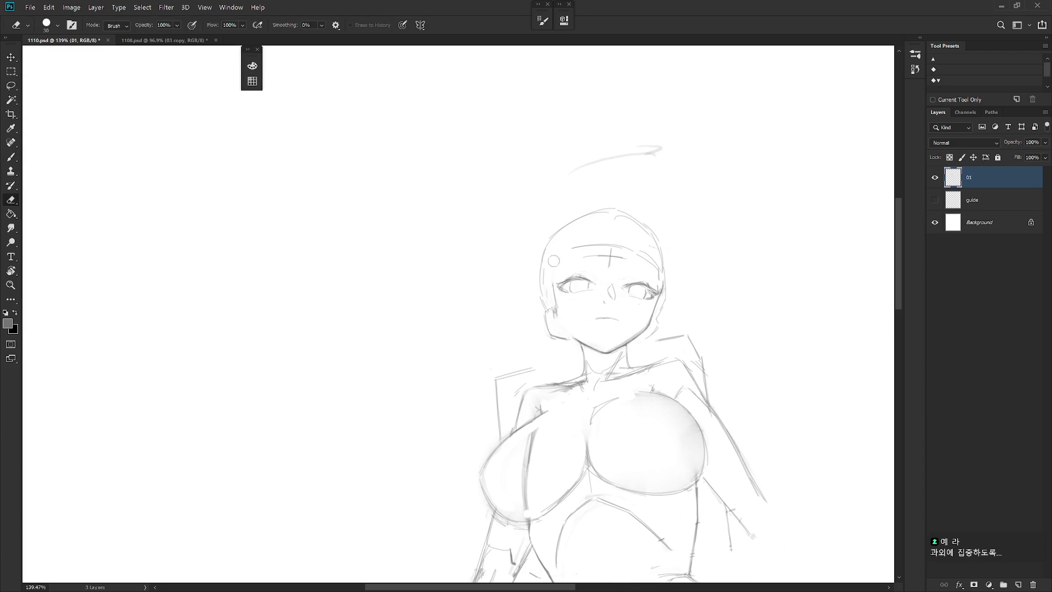
{"action": "key", "text": "b"}
{"action": "key", "text": "e"}
{"action": "key", "text": "b"}
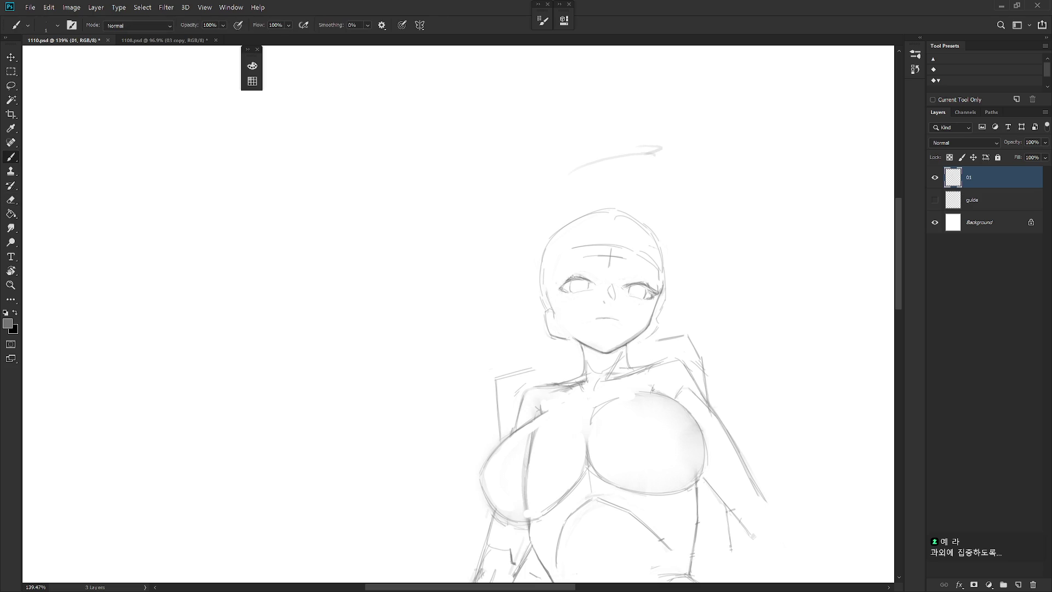
{"action": "key", "text": "e"}
{"action": "key", "text": "b"}
{"action": "key", "text": "e"}
{"action": "left_click_drag", "start_coordinate": [660, 280], "coordinate": [646, 296]}
{"action": "key", "text": "b"}
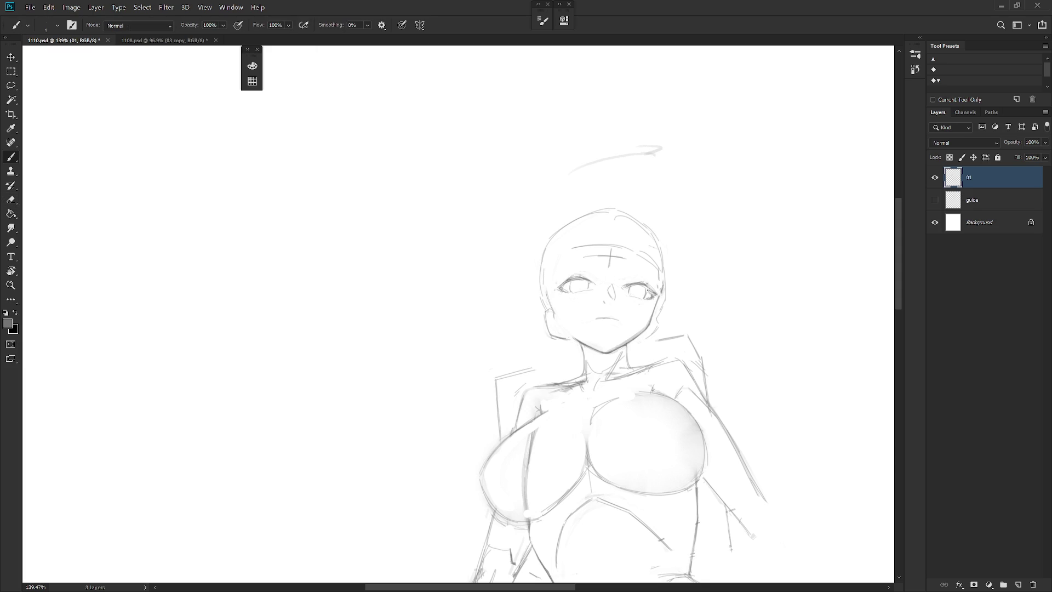
{"action": "key", "text": "e"}
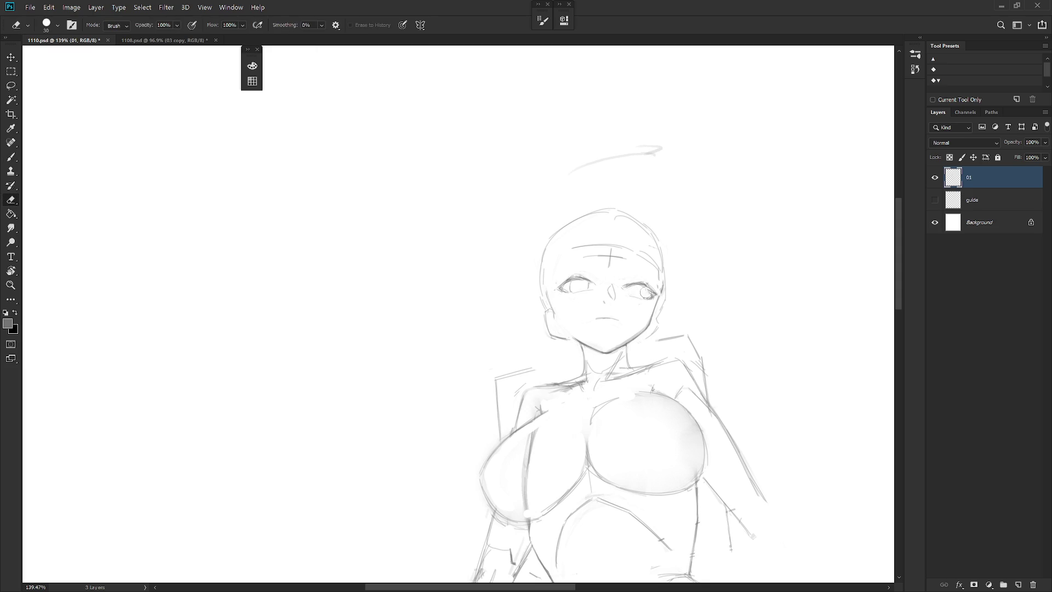
{"action": "key", "text": "b"}
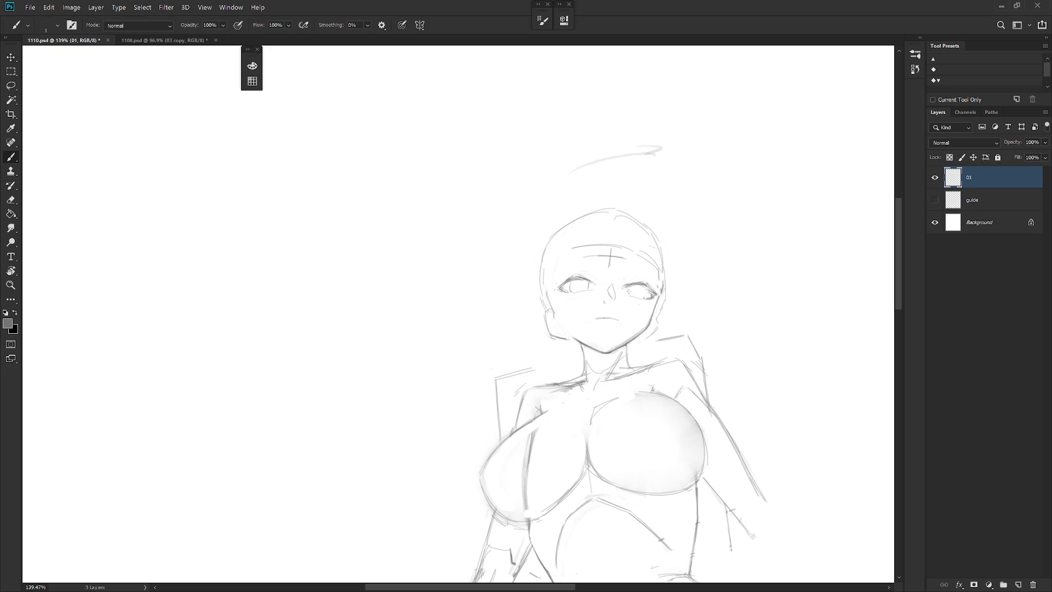
{"action": "left_click_drag", "start_coordinate": [650, 289], "coordinate": [643, 294]}
Touch up the left eye with eraser and brush.
{"action": "key", "text": "e"}
{"action": "key", "text": "b"}
{"action": "scroll", "coordinate": [659, 298], "scroll_direction": "down", "scroll_amount": 5}
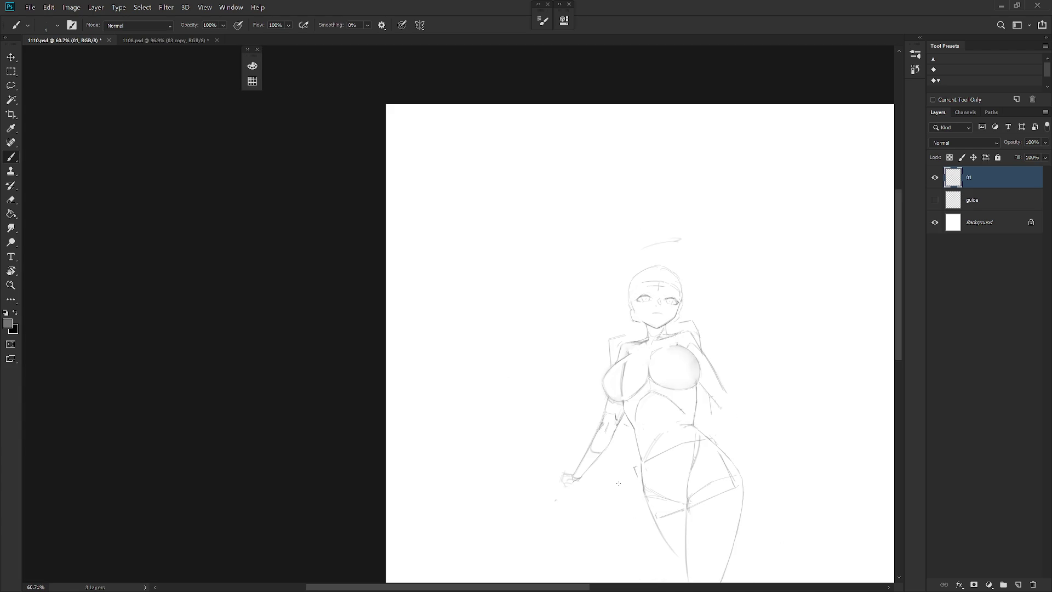
{"action": "scroll", "coordinate": [672, 308], "scroll_direction": "up", "scroll_amount": 5}
Erase the mouth line under the nose and redraw it.
{"action": "key", "text": "e"}
{"action": "key", "text": "b"}
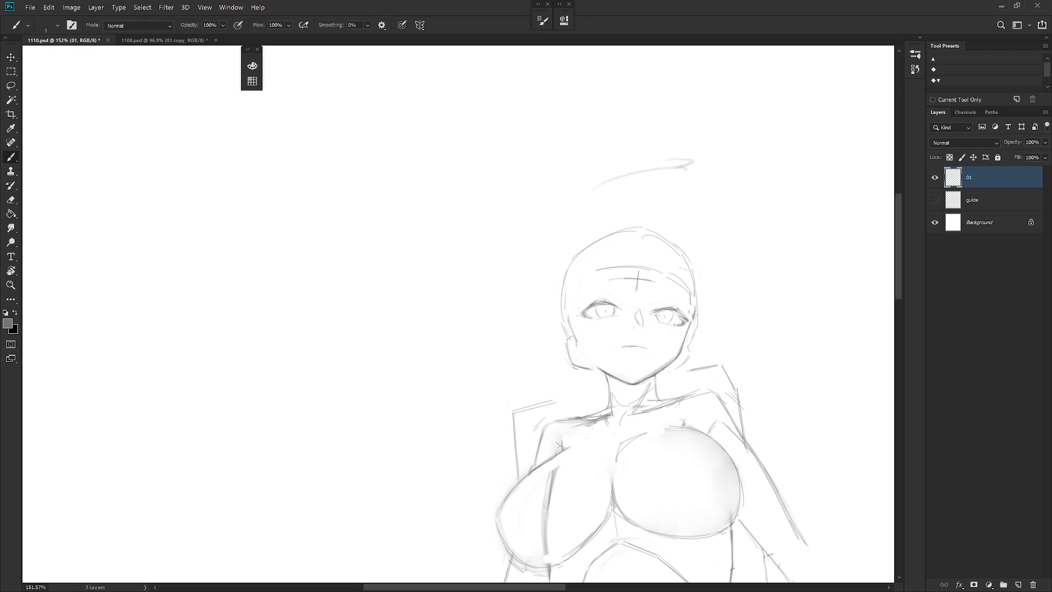
{"action": "key", "text": "e"}
{"action": "mouse_move", "coordinate": [644, 347]}
{"action": "left_mouse_down"}
{"action": "mouse_move", "coordinate": [623, 346]}
{"action": "mouse_move", "coordinate": [648, 344]}
{"action": "mouse_move", "coordinate": [627, 335]}
{"action": "mouse_move", "coordinate": [637, 344]}
{"action": "left_mouse_up"}
{"action": "key", "text": "b"}
{"action": "key", "text": "e"}
{"action": "key", "text": "b"}
{"action": "scroll", "coordinate": [704, 364], "scroll_direction": "down", "scroll_amount": 5}
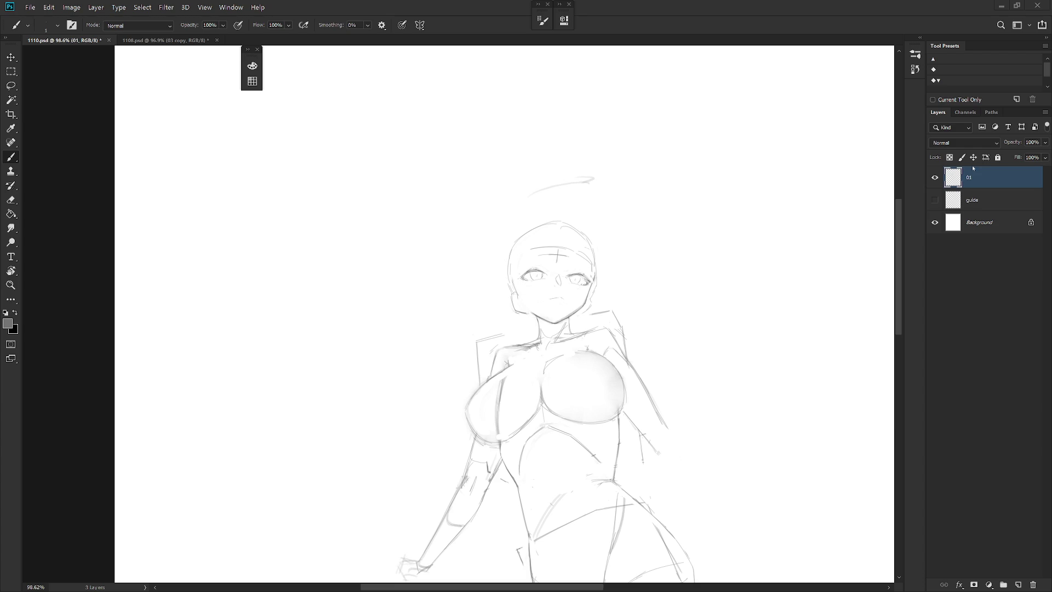
Erase stray bits of the jawline and draw a faint stroke along the jaw and chin.
{"action": "scroll", "coordinate": [526, 307], "scroll_direction": "up", "scroll_amount": 3}
{"action": "key", "text": "e"}
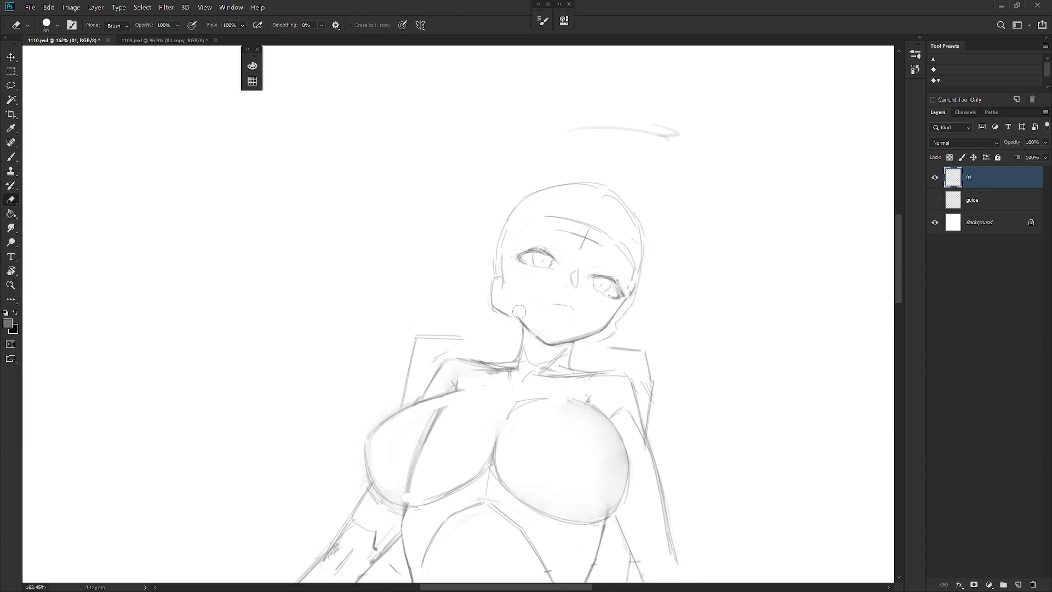
{"action": "key", "text": "b"}
{"action": "key", "text": "e"}
{"action": "left_click_drag", "start_coordinate": [630, 362], "coordinate": [626, 346]}
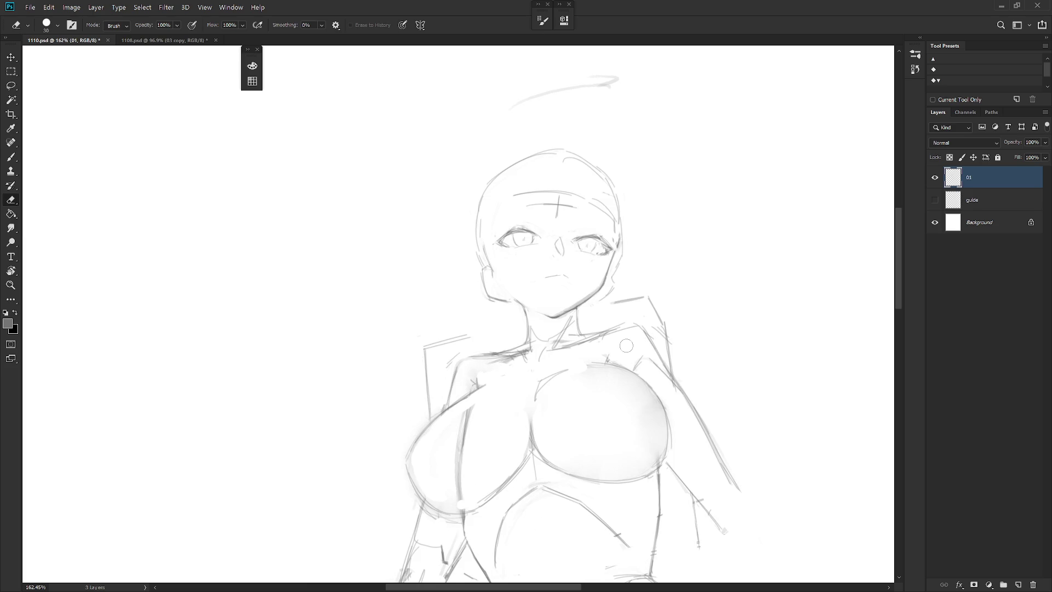
{"action": "key", "text": "b"}
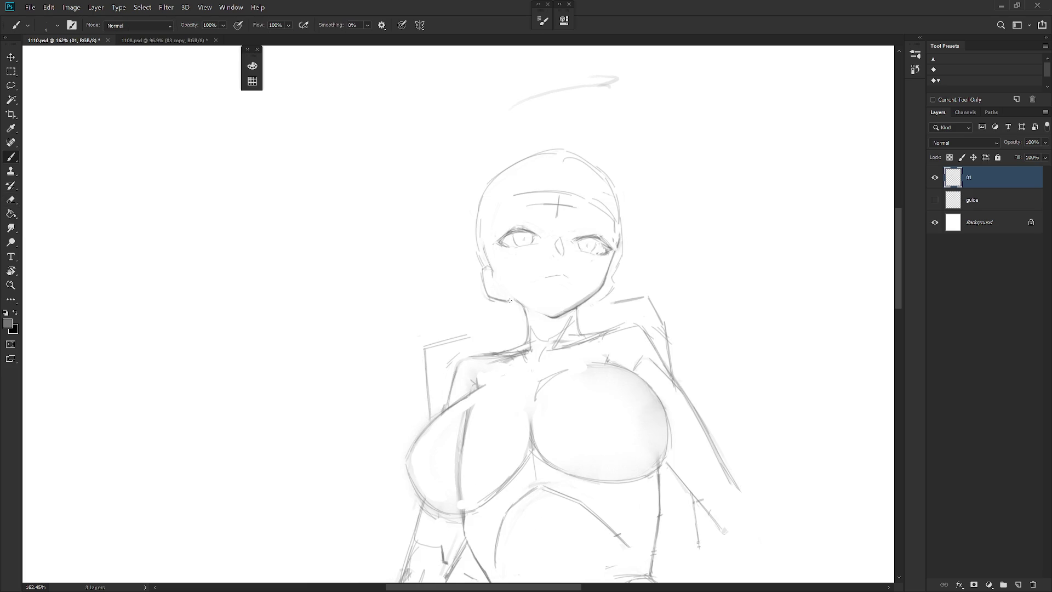
{"action": "key", "text": "e"}
{"action": "left_click_drag", "start_coordinate": [521, 305], "coordinate": [513, 301]}
{"action": "key", "text": "b"}
{"action": "key", "text": "e"}
{"action": "left_click_drag", "start_coordinate": [515, 301], "coordinate": [523, 311]}
{"action": "key", "text": "b"}
{"action": "left_click_drag", "start_coordinate": [500, 287], "coordinate": [520, 296]}
Trim the mouth line's right end and extend its left end.
{"action": "scroll", "coordinate": [516, 272], "scroll_direction": "down", "scroll_amount": 5}
{"action": "scroll", "coordinate": [710, 289], "scroll_direction": "up", "scroll_amount": 7}
{"action": "key", "text": "e"}
{"action": "mouse_move", "coordinate": [640, 346]}
{"action": "left_mouse_down"}
{"action": "mouse_move", "coordinate": [630, 347]}
{"action": "mouse_move", "coordinate": [642, 351]}
{"action": "left_mouse_up"}
{"action": "key", "text": "b"}
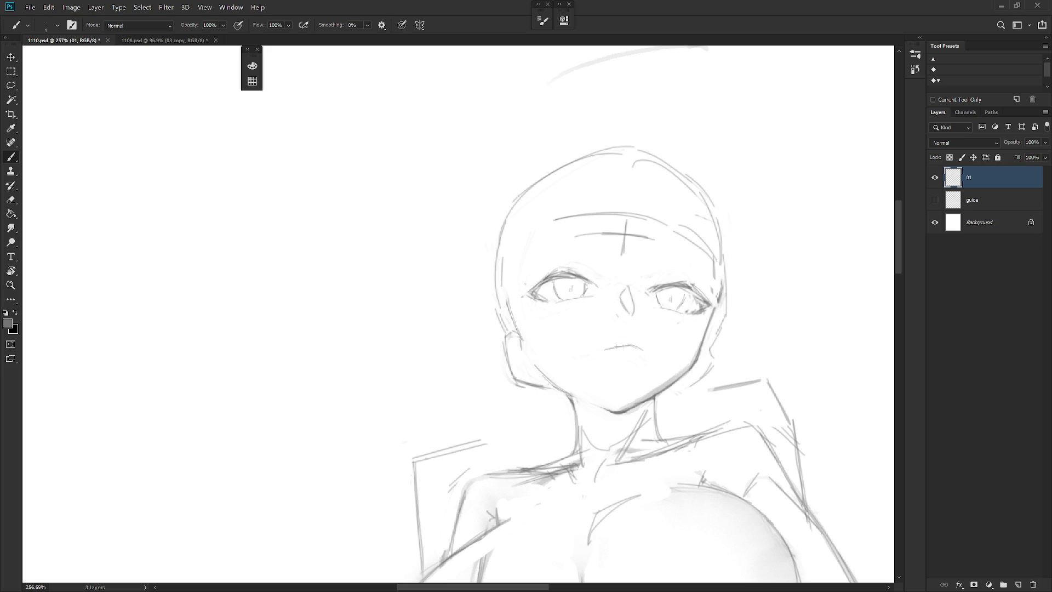
{"action": "key", "text": "e"}
{"action": "left_click_drag", "start_coordinate": [605, 350], "coordinate": [634, 350]}
Add a faint stroke just under the right eye.
{"action": "scroll", "coordinate": [713, 377], "scroll_direction": "down", "scroll_amount": 2}
{"action": "scroll", "coordinate": [712, 377], "scroll_direction": "down", "scroll_amount": 2}
{"action": "scroll", "coordinate": [701, 329], "scroll_direction": "down", "scroll_amount": 1}
{"action": "scroll", "coordinate": [677, 296], "scroll_direction": "down", "scroll_amount": 1}
{"action": "left_click_drag", "start_coordinate": [648, 262], "coordinate": [621, 272]}
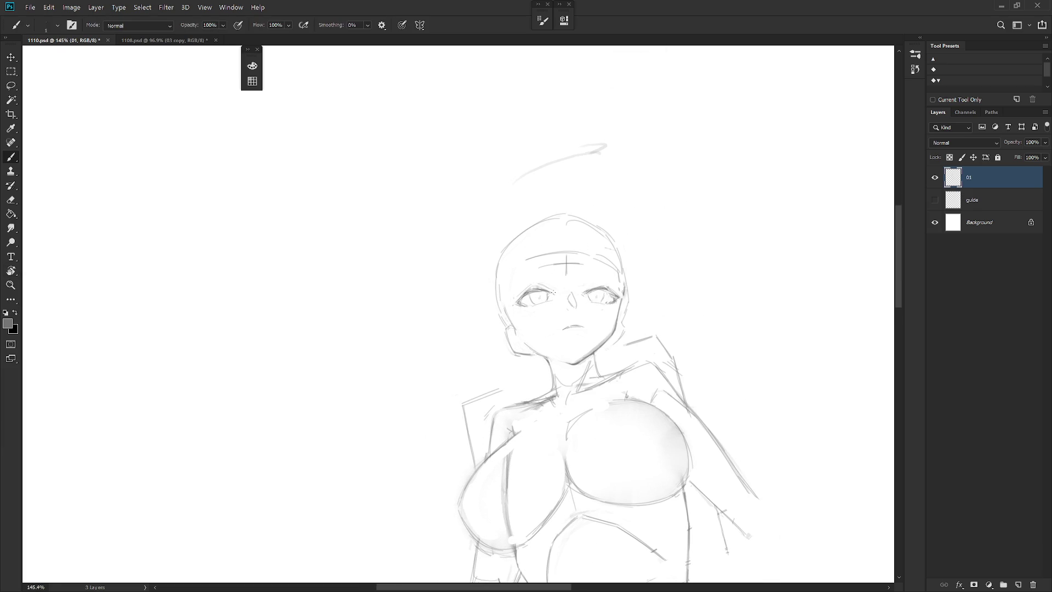
{"action": "left_click_drag", "start_coordinate": [609, 304], "coordinate": [599, 308]}
Lasso the forehead strokes and rotate them 5.73° with Free Transform.
{"action": "key", "text": "l"}
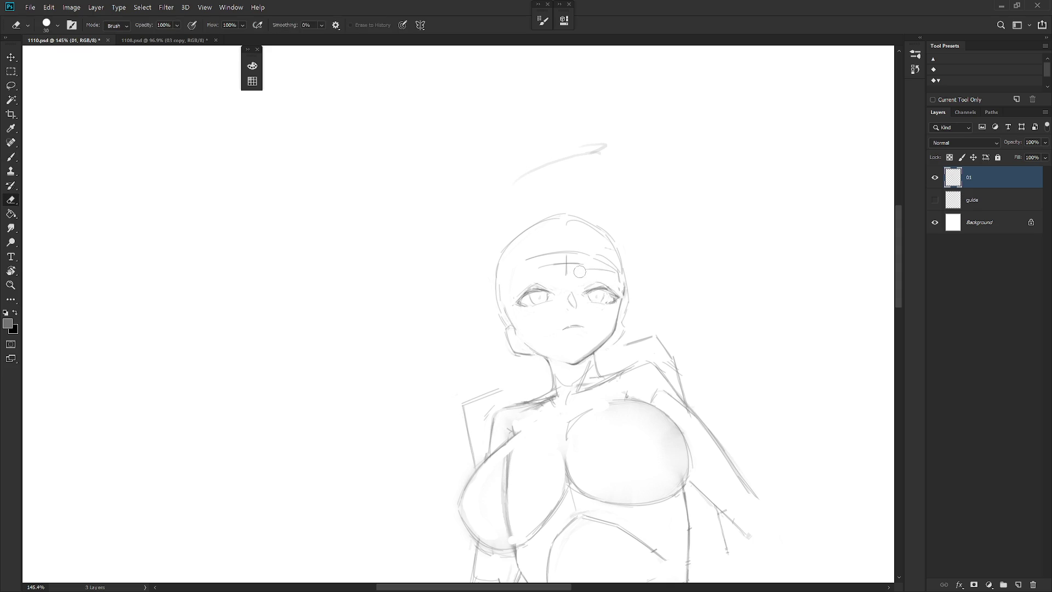
{"action": "left_click_drag", "start_coordinate": [585, 260], "coordinate": [570, 278]}
{"action": "key", "text": "ctrl+d"}
{"action": "key", "text": "b"}
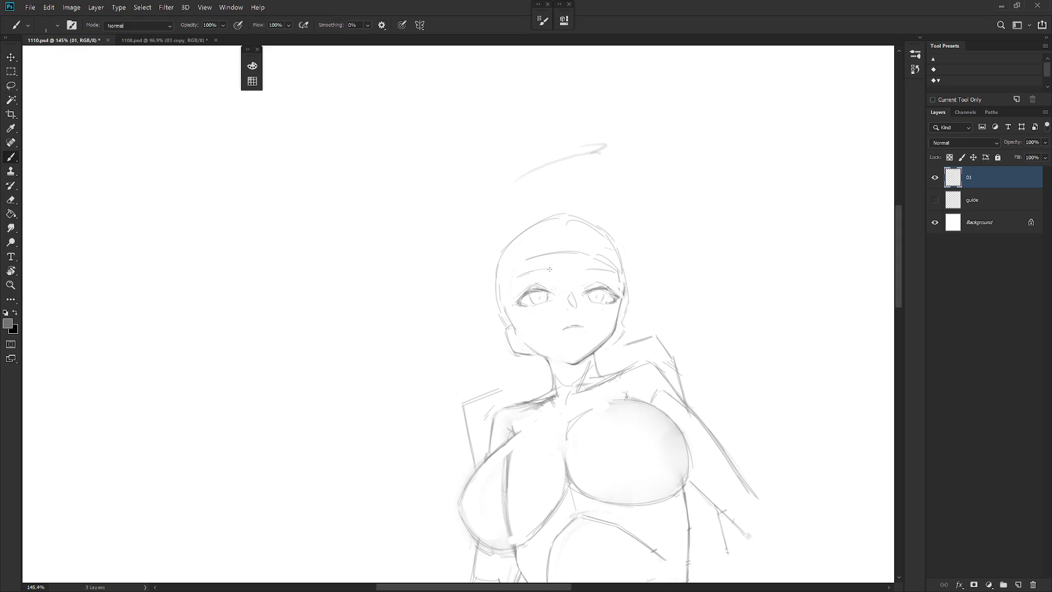
{"action": "key", "text": "ctrl+z"}
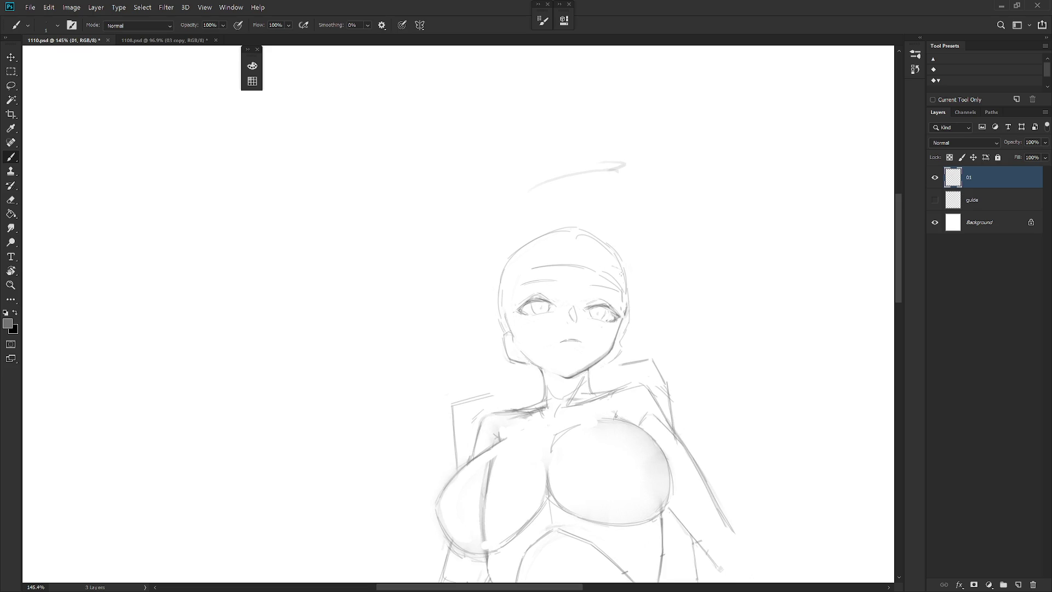
{"action": "key", "text": "l"}
{"action": "mouse_move", "coordinate": [623, 311]}
{"action": "left_mouse_down"}
{"action": "mouse_move", "coordinate": [607, 270]}
{"action": "mouse_move", "coordinate": [587, 277]}
{"action": "mouse_move", "coordinate": [625, 296]}
{"action": "left_mouse_up"}
{"action": "key", "text": "ctrl+t"}
{"action": "key", "text": "Return"}
{"action": "key", "text": "ctrl+d"}
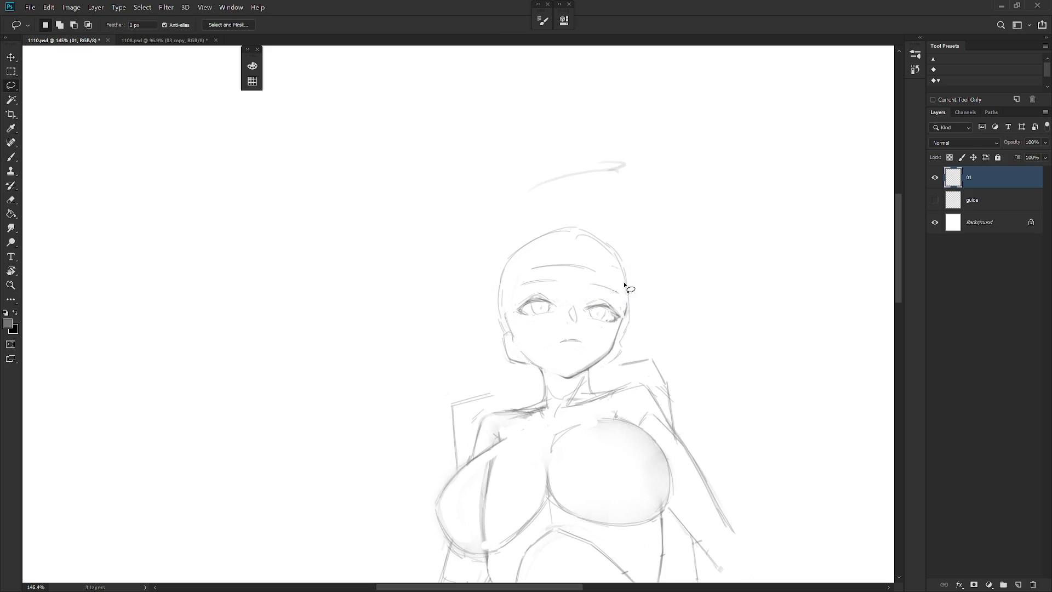
{"action": "key", "text": "b"}
Rotate the canvas view to several angles to check the face, then reset it upright.
{"action": "key", "text": "r"}
{"action": "left_click_drag", "start_coordinate": [598, 363], "coordinate": [567, 321]}
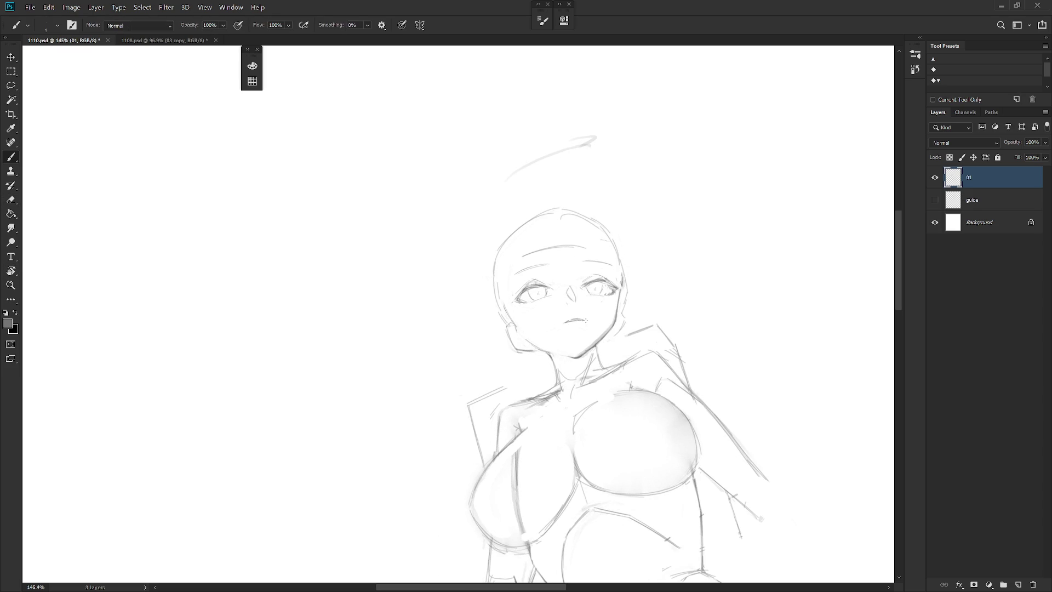
{"action": "key", "text": "r"}
{"action": "left_click_drag", "start_coordinate": [590, 321], "coordinate": [622, 358]}
{"action": "key", "text": "e"}
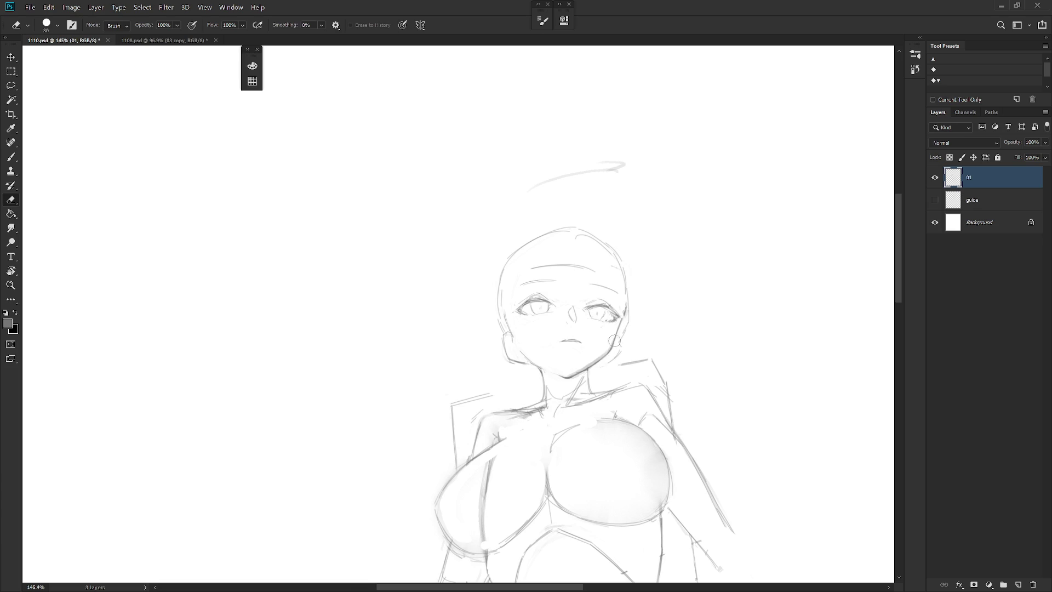
{"action": "key", "text": "b"}
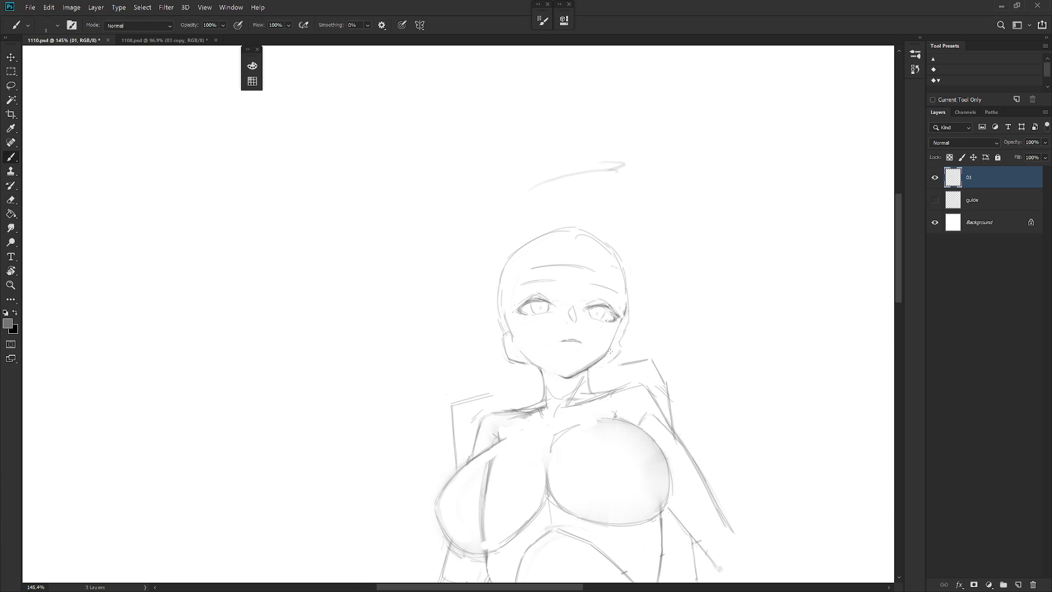
{"action": "key", "text": "r"}
{"action": "left_click_drag", "start_coordinate": [611, 350], "coordinate": [438, 377]}
{"action": "key", "text": "e"}
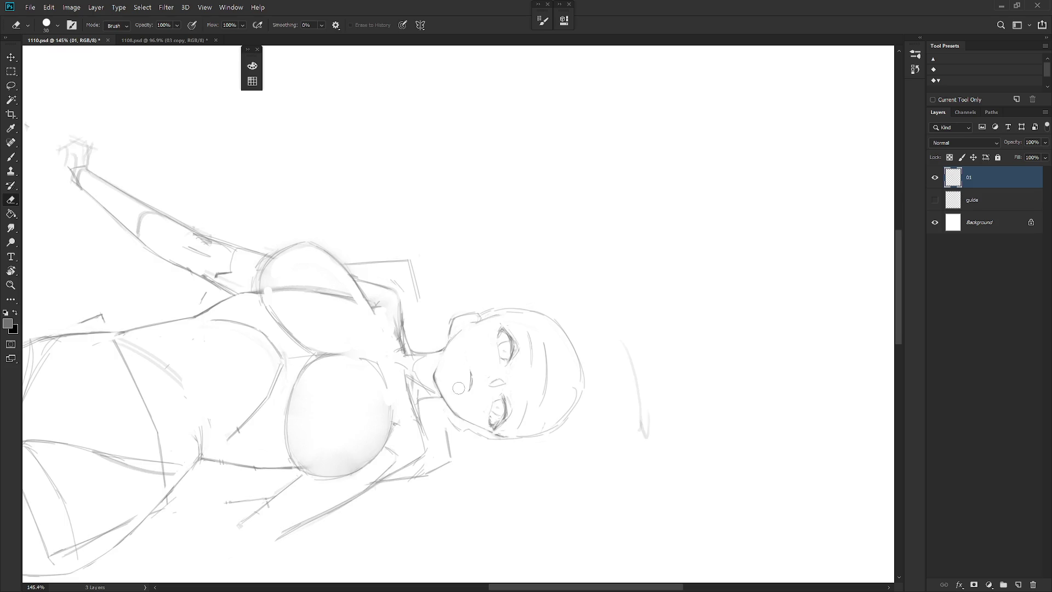
{"action": "key", "text": "Escape"}
{"action": "key", "text": "b"}
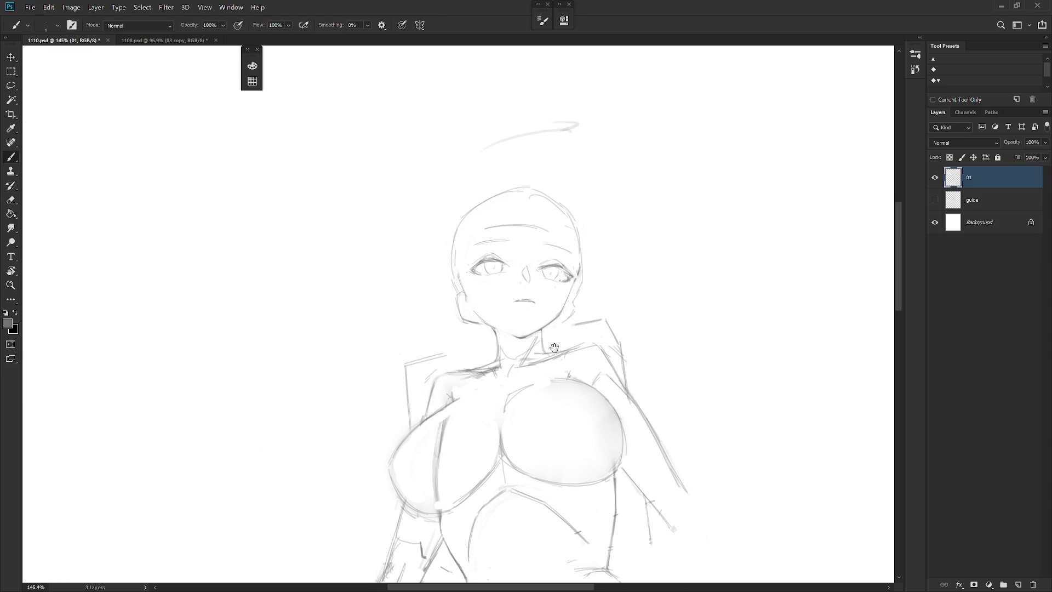
Add a short stroke beside the right cheek and lasso a thin strip along the face's right edge.
{"action": "left_click_drag", "start_coordinate": [551, 346], "coordinate": [567, 360]}
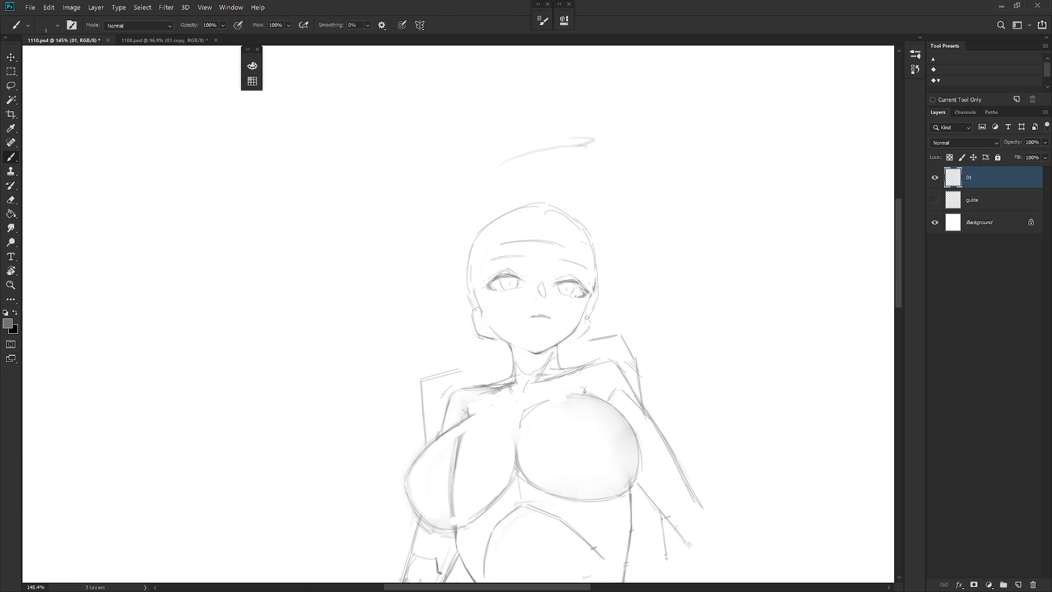
{"action": "left_click_drag", "start_coordinate": [585, 320], "coordinate": [586, 312]}
{"action": "key", "text": "ctrl"}
{"action": "key", "text": "e"}
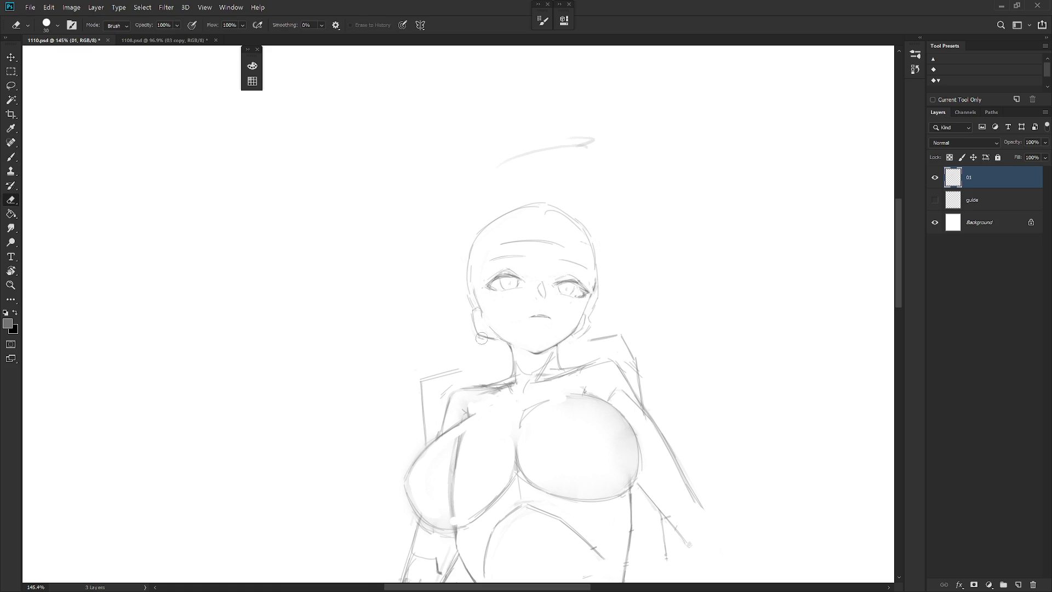
{"action": "key", "text": "b"}
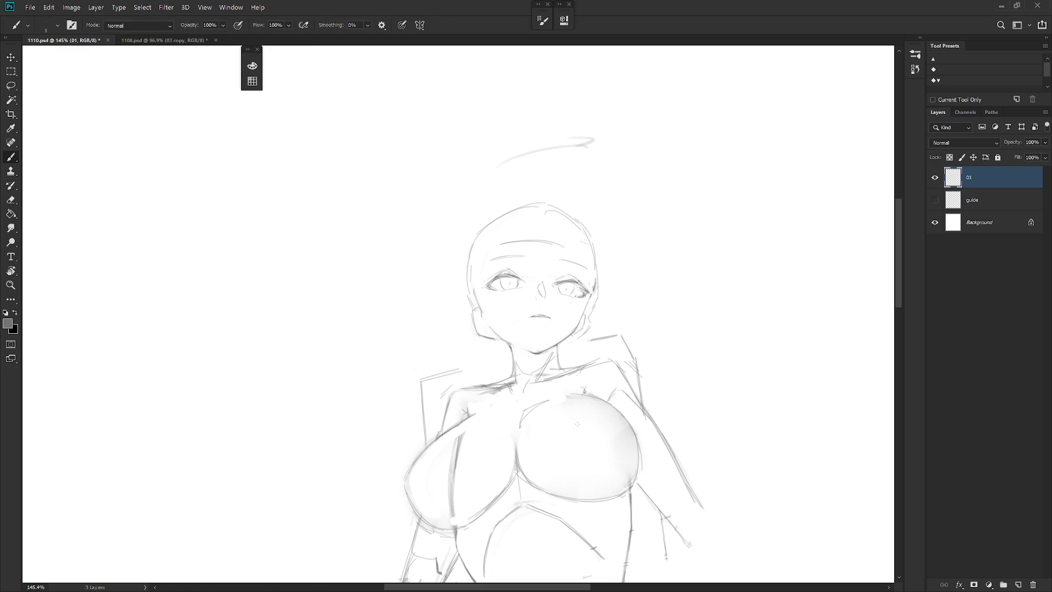
{"action": "key", "text": "l"}
{"action": "left_click_drag", "start_coordinate": [599, 277], "coordinate": [600, 282]}
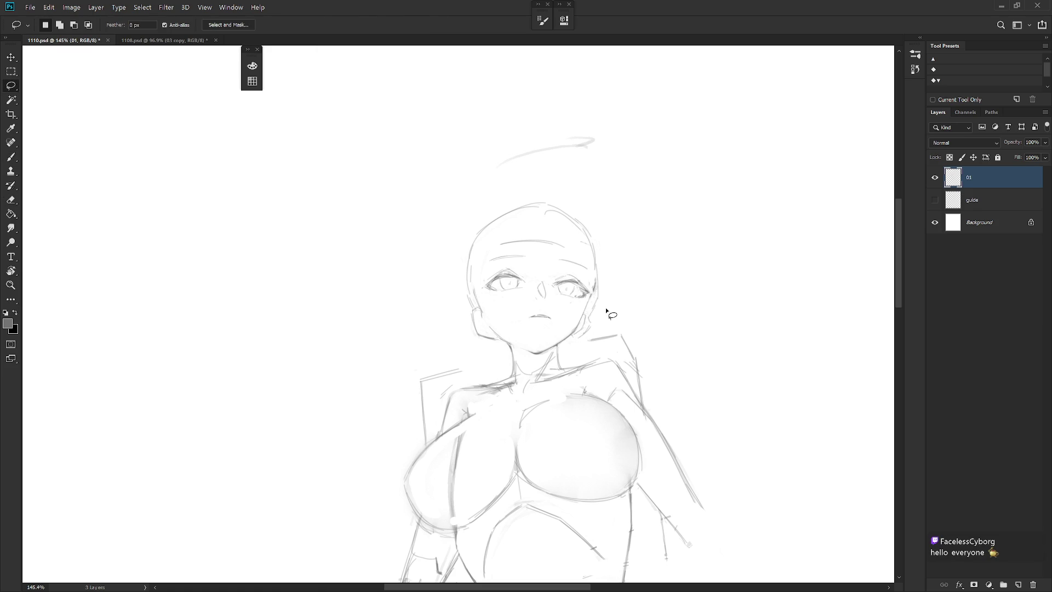
{"action": "scroll", "coordinate": [636, 349], "scroll_direction": "down", "scroll_amount": 5}
{"action": "key", "text": "b"}
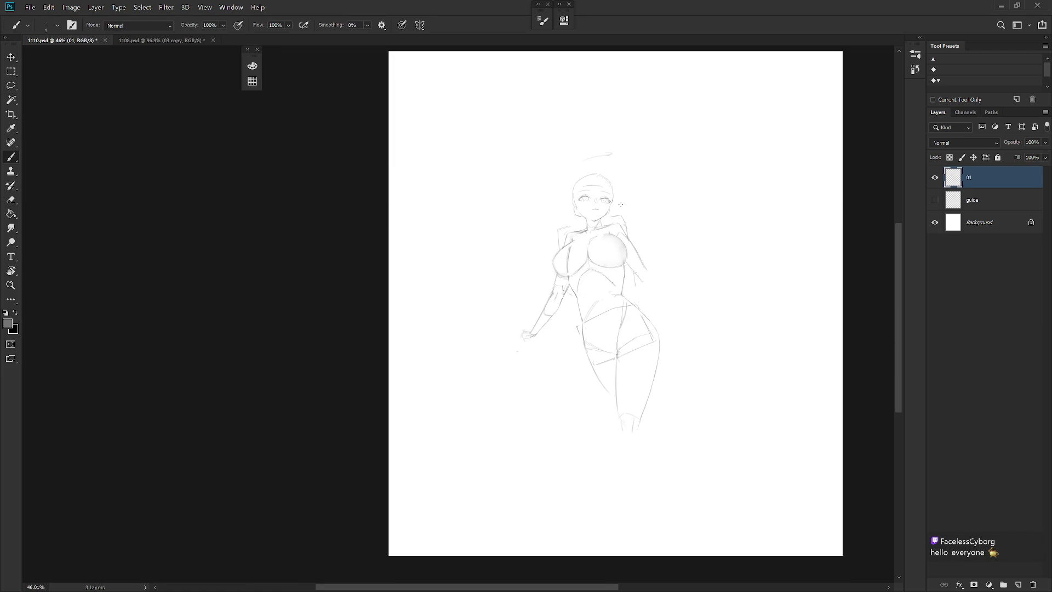
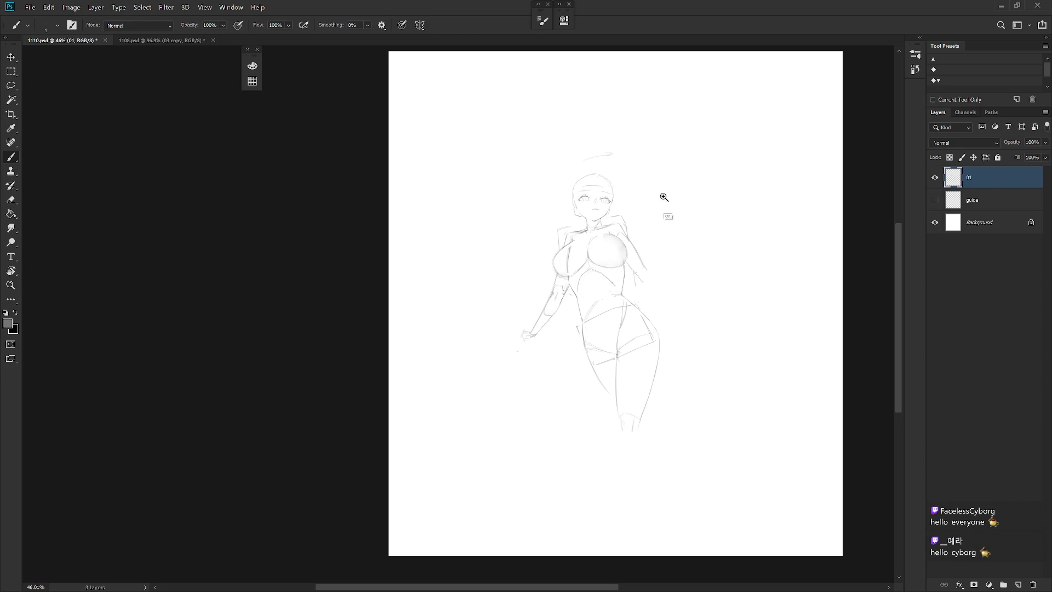
Zoom in on the face and darken and extend the right eye's upper lid.
{"action": "scroll", "coordinate": [629, 211], "scroll_direction": "up", "scroll_amount": 3}
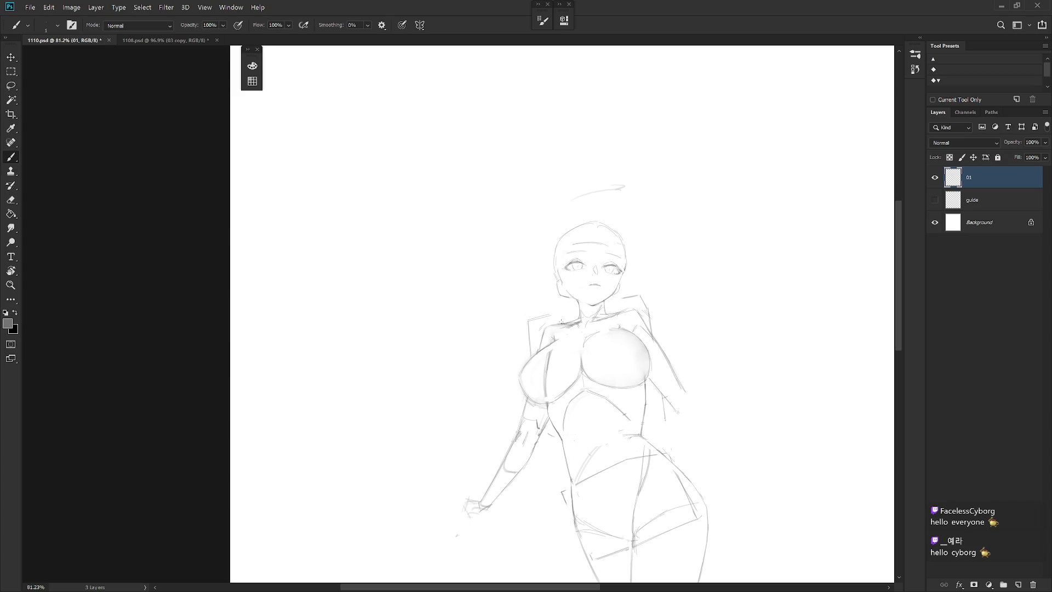
{"action": "scroll", "coordinate": [562, 225], "scroll_direction": "up", "scroll_amount": 2}
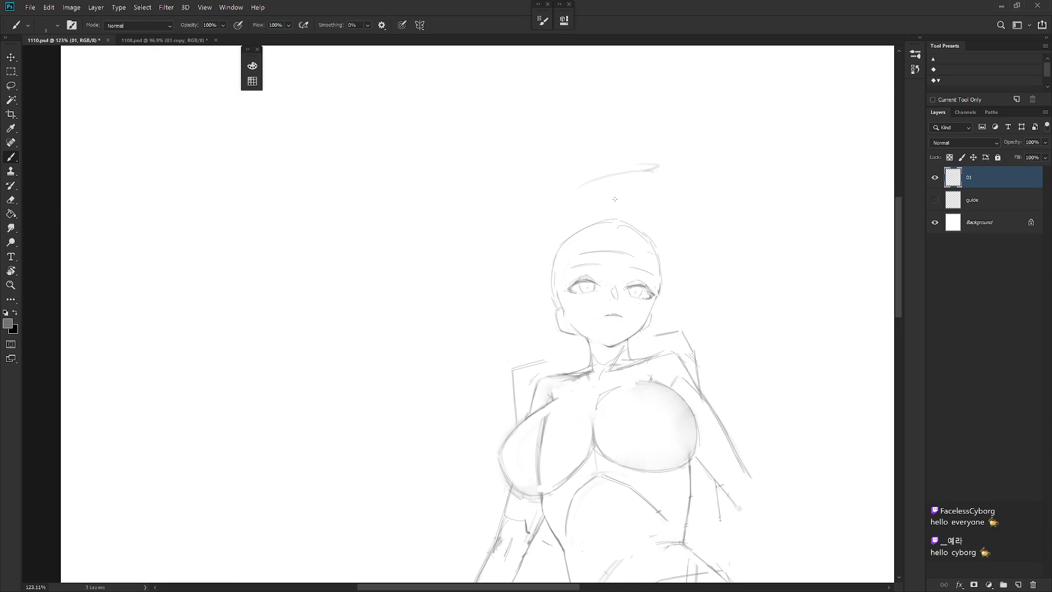
{"action": "scroll", "coordinate": [653, 293], "scroll_direction": "up", "scroll_amount": 1}
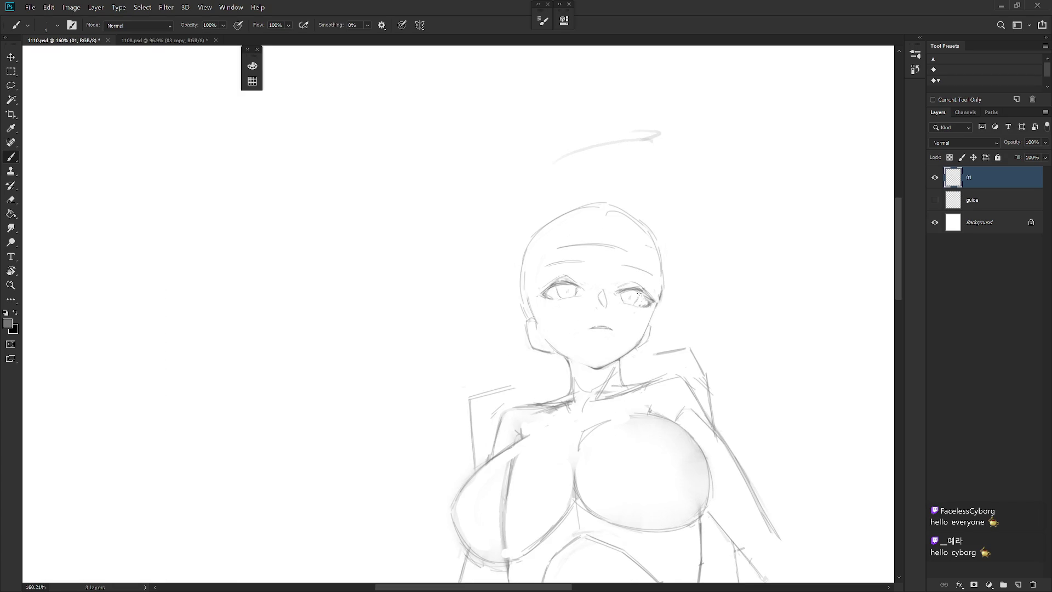
{"action": "key", "text": "e"}
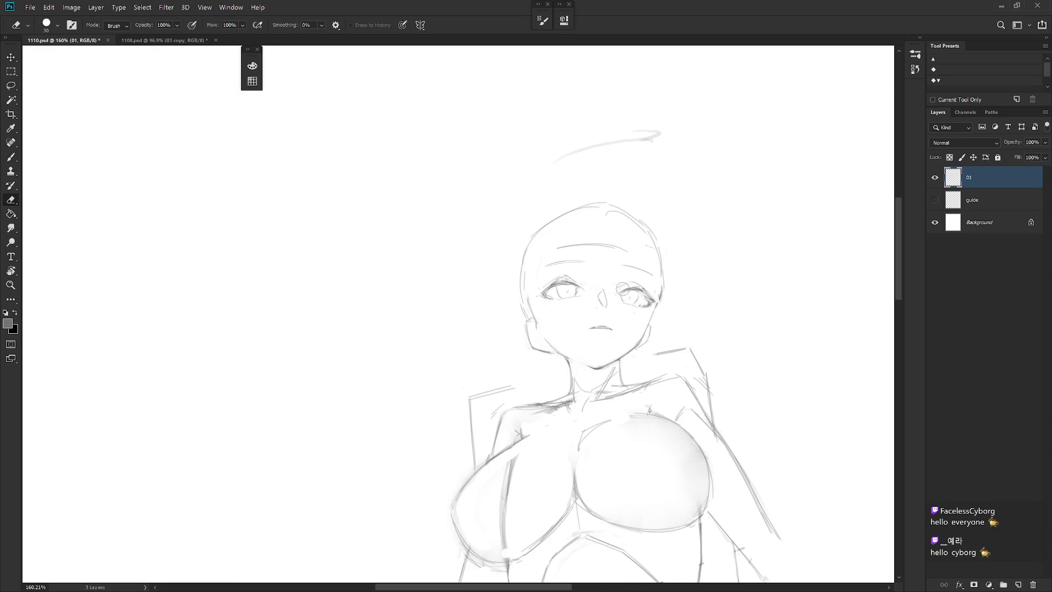
{"action": "key", "text": "b"}
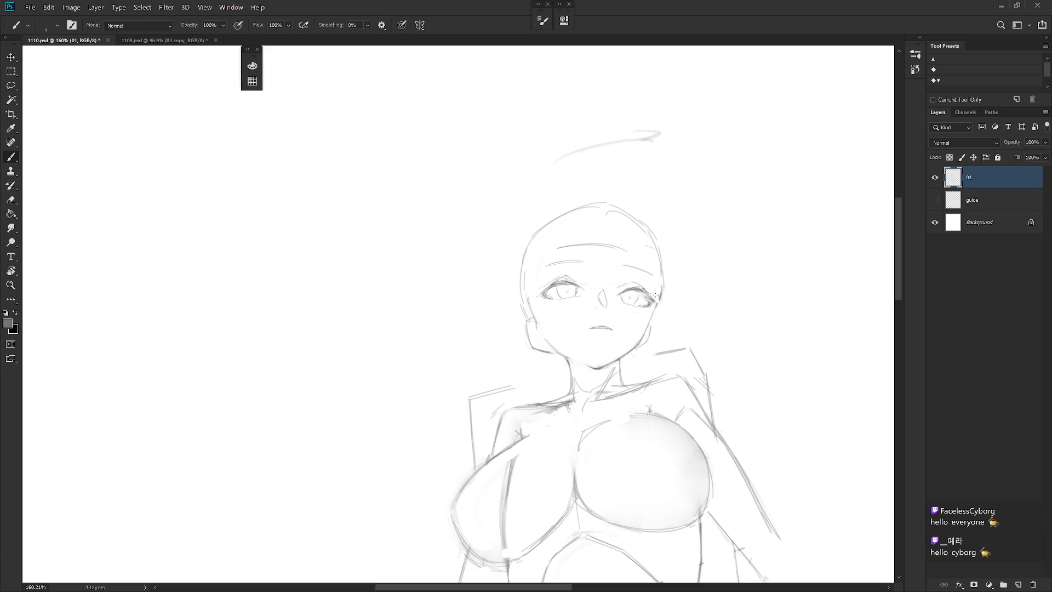
{"action": "left_click_drag", "start_coordinate": [655, 296], "coordinate": [552, 249]}
{"action": "key", "text": "e"}
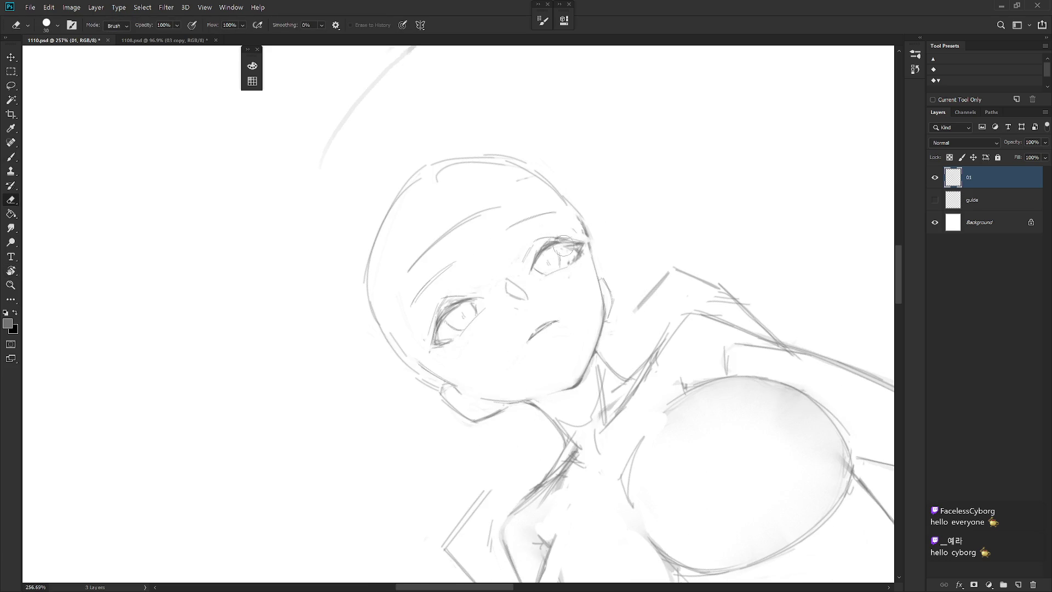
{"action": "key", "text": "b"}
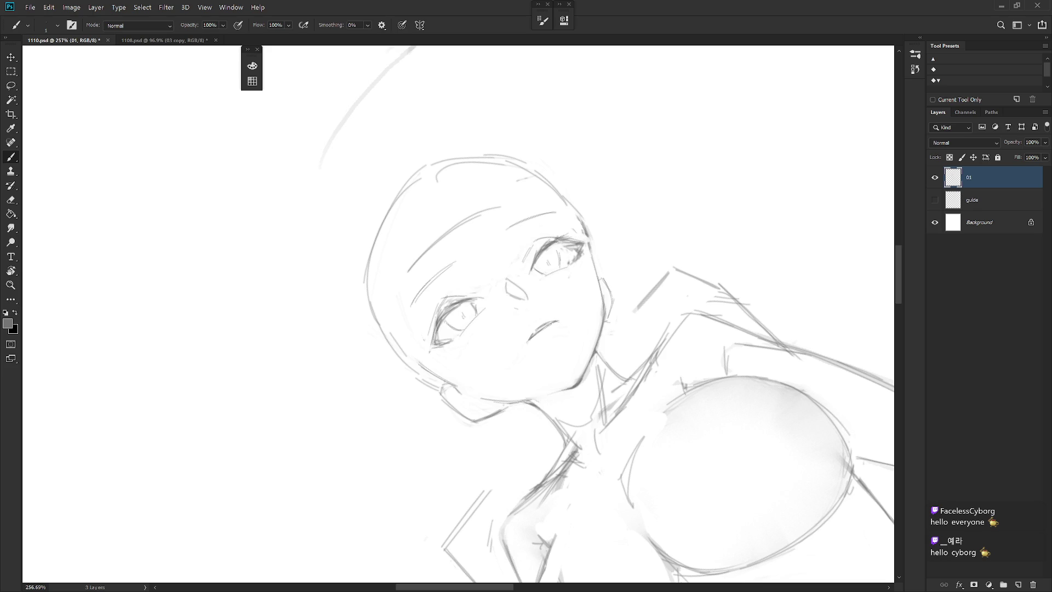
{"action": "left_click_drag", "start_coordinate": [569, 239], "coordinate": [587, 244]}
Reset the view upright and erase the stray mark at the right eye's lower corner.
{"action": "key", "text": "r"}
{"action": "key", "text": "Escape"}
{"action": "key", "text": "e"}
{"action": "mouse_move", "coordinate": [672, 328]}
{"action": "left_mouse_down"}
{"action": "mouse_move", "coordinate": [612, 344]}
{"action": "mouse_move", "coordinate": [625, 339]}
{"action": "left_mouse_up"}
{"action": "key", "text": "b"}
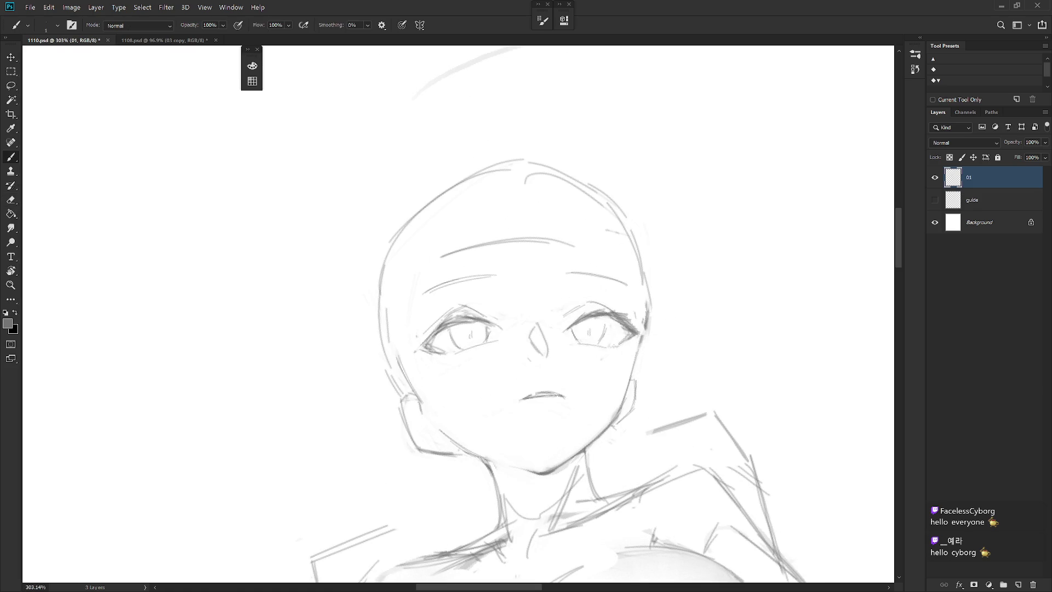
{"action": "key", "text": "e"}
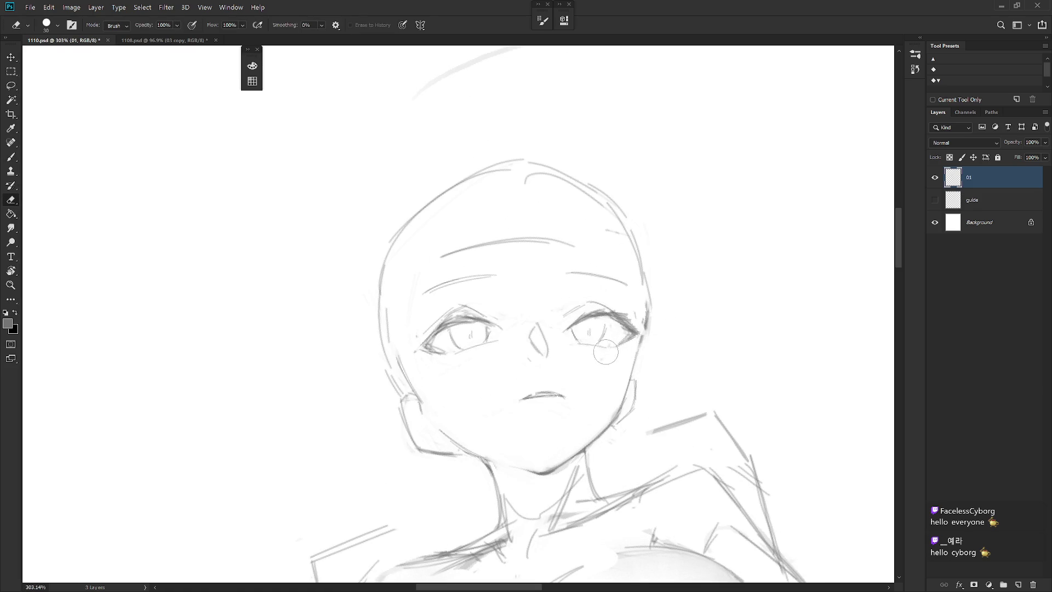
{"action": "scroll", "coordinate": [663, 340], "scroll_direction": "down", "scroll_amount": 5}
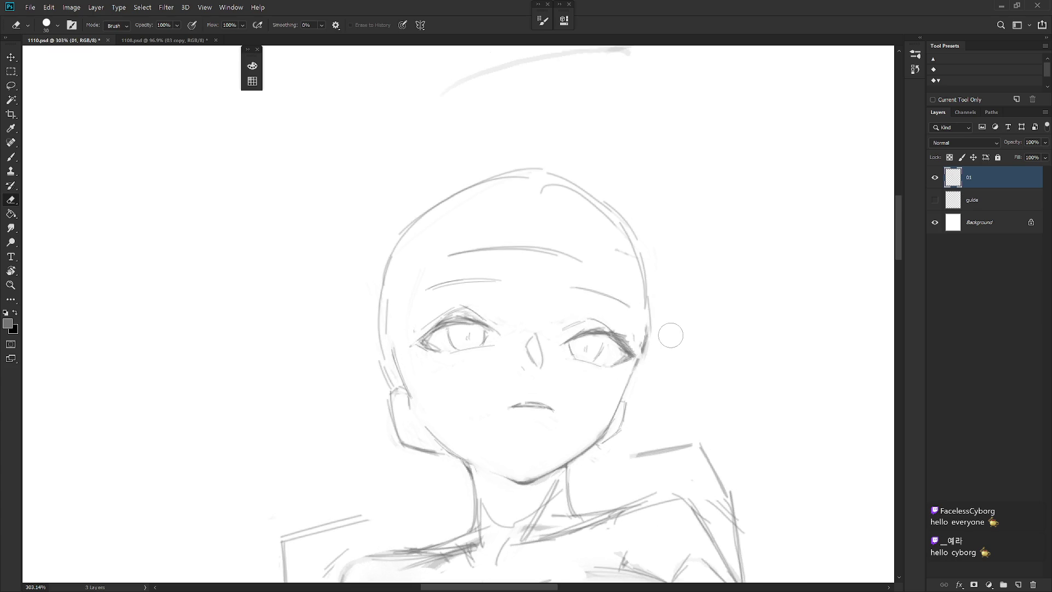
Tilt the view about 25° and add a short line at the left eye's outer corner.
{"action": "key", "text": "r"}
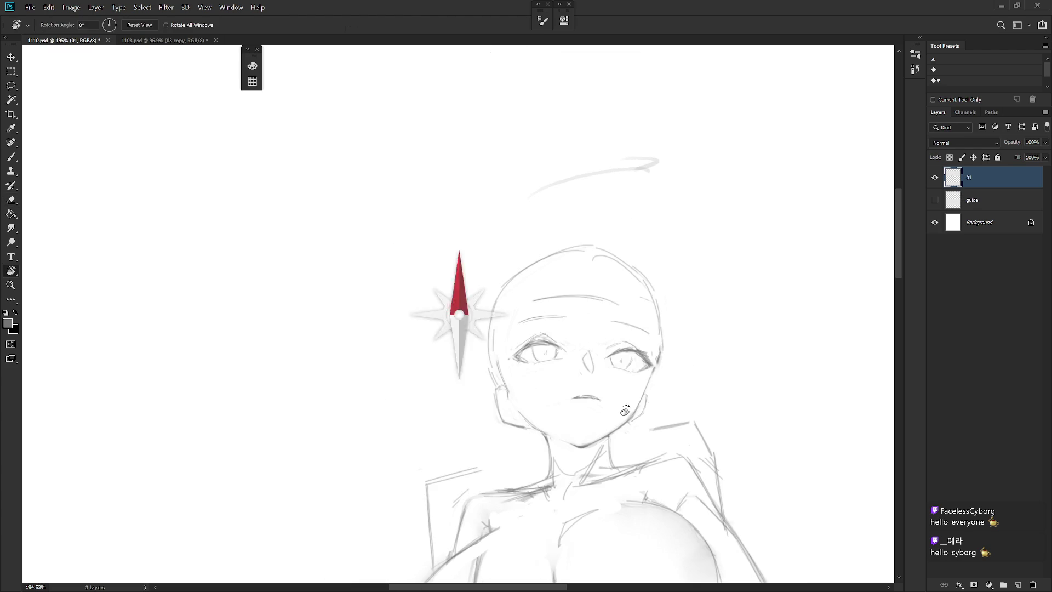
{"action": "left_click_drag", "start_coordinate": [674, 408], "coordinate": [547, 286]}
{"action": "scroll", "coordinate": [546, 286], "scroll_direction": "up", "scroll_amount": 2}
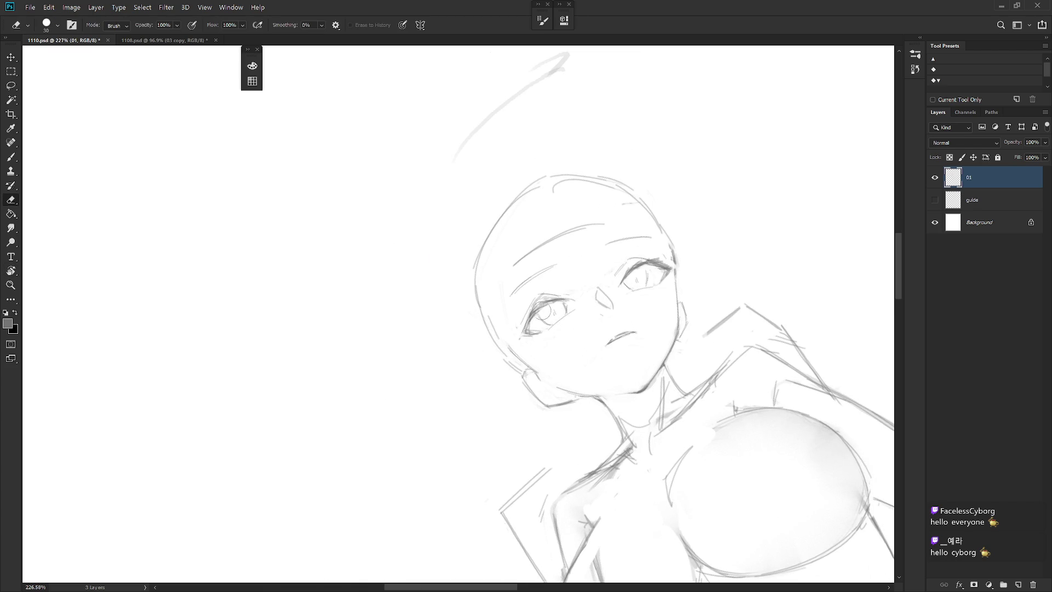
{"action": "key", "text": "b"}
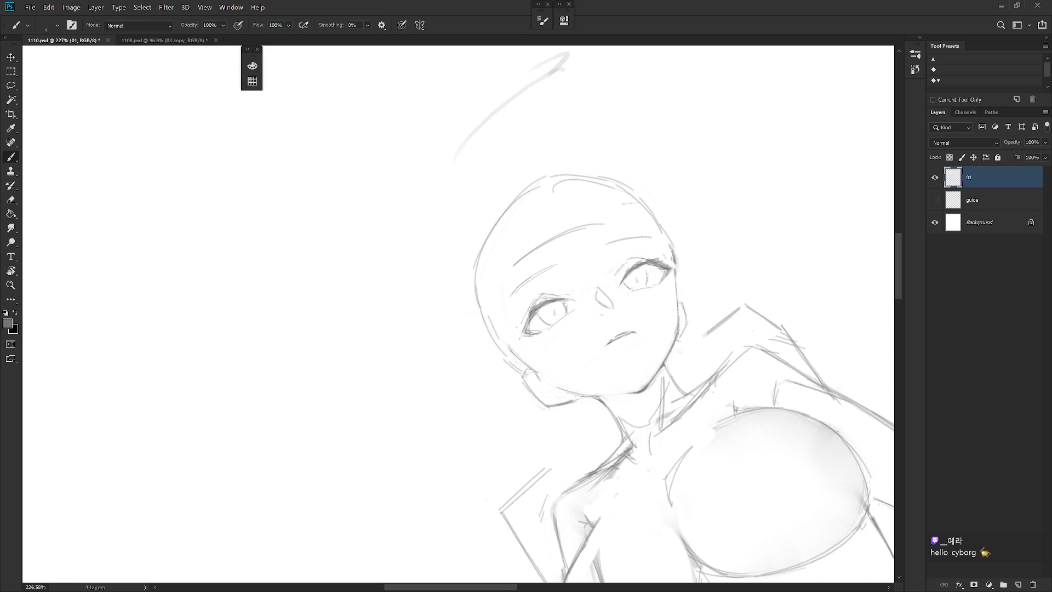
{"action": "left_click_drag", "start_coordinate": [527, 312], "coordinate": [524, 326]}
Erase the stray strokes near the left eye.
{"action": "key", "text": "Escape"}
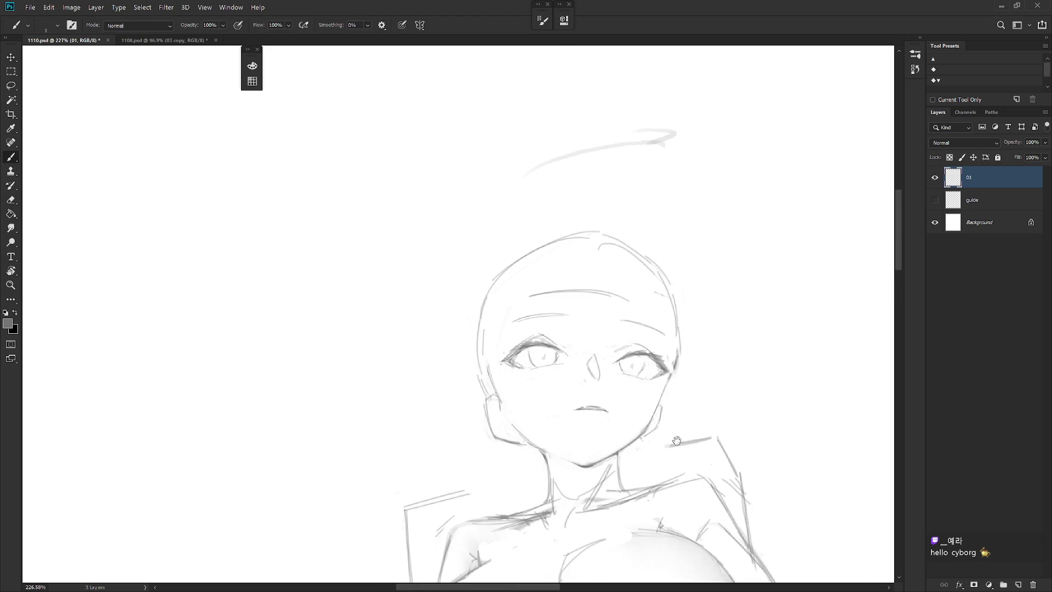
{"action": "left_click_drag", "start_coordinate": [680, 439], "coordinate": [602, 493]}
{"action": "key", "text": "e"}
{"action": "key", "text": "b"}
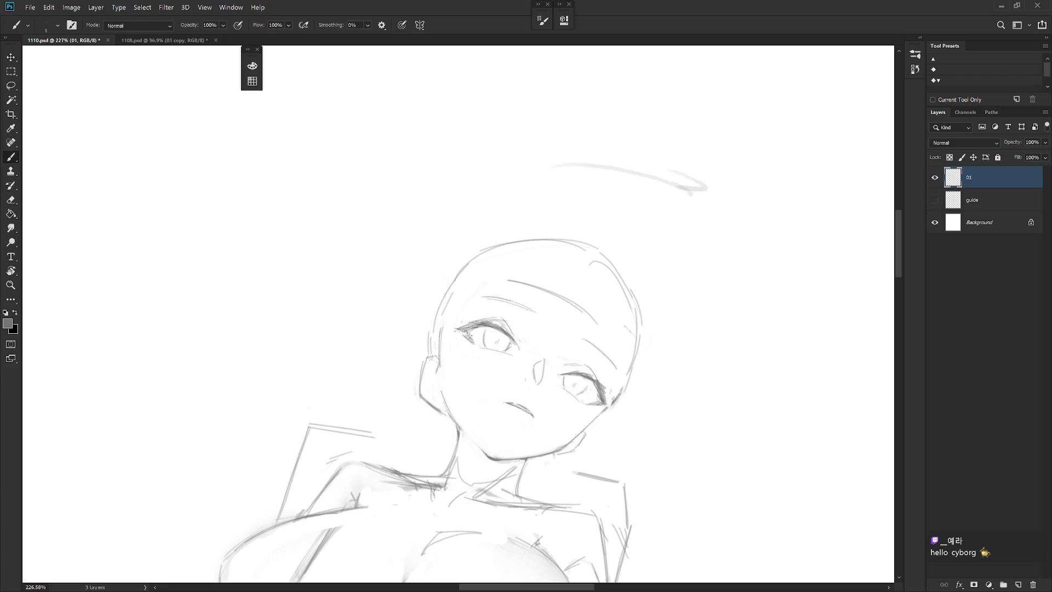
{"action": "key", "text": "e"}
{"action": "mouse_move", "coordinate": [463, 332]}
{"action": "left_mouse_down"}
{"action": "mouse_move", "coordinate": [472, 341]}
{"action": "mouse_move", "coordinate": [462, 336]}
{"action": "mouse_move", "coordinate": [465, 317]}
{"action": "mouse_move", "coordinate": [491, 323]}
{"action": "left_mouse_up"}
{"action": "key", "text": "b"}
Lasso a small area around the left eye.
{"action": "key", "text": "l"}
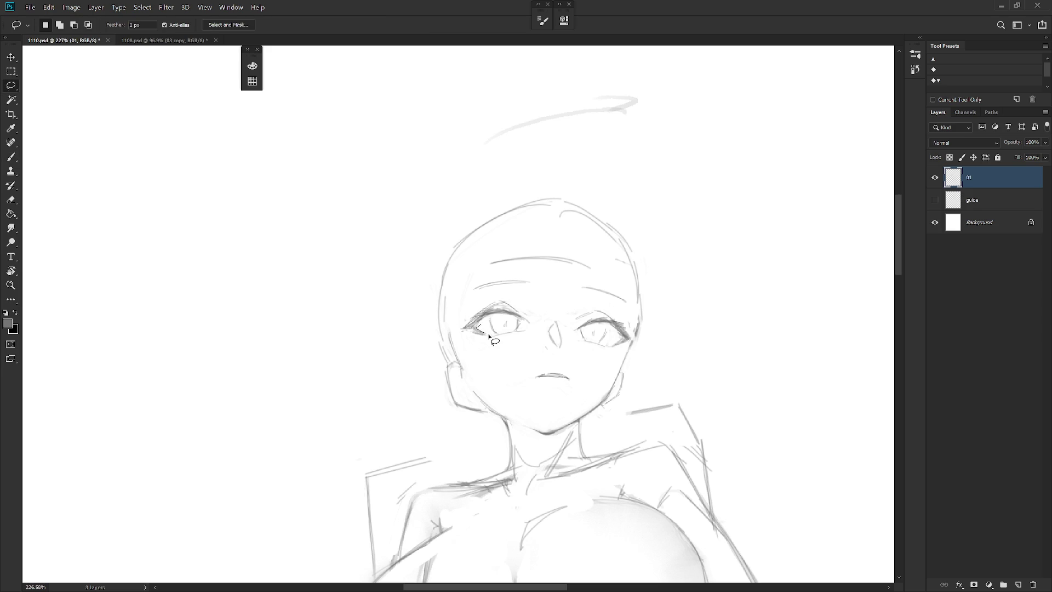
{"action": "key", "text": "ctrl+d"}
{"action": "key", "text": "b"}
{"action": "mouse_move", "coordinate": [632, 404]}
{"action": "left_mouse_down"}
{"action": "mouse_move", "coordinate": [603, 384]}
{"action": "mouse_move", "coordinate": [657, 418]}
{"action": "left_mouse_up"}
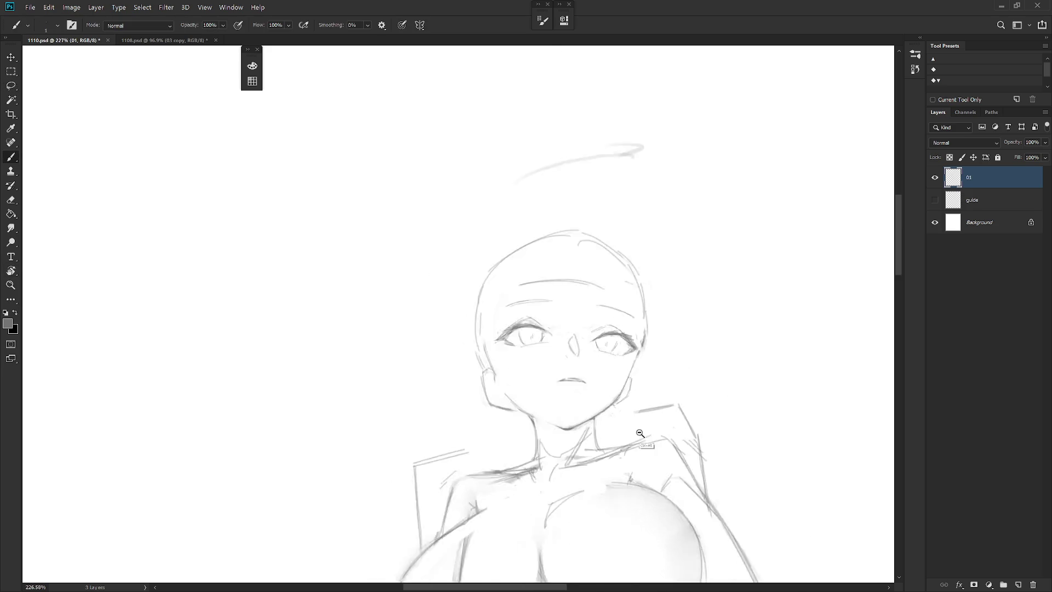
{"action": "scroll", "coordinate": [597, 370], "scroll_direction": "down", "scroll_amount": 5}
{"action": "scroll", "coordinate": [686, 329], "scroll_direction": "up", "scroll_amount": 1}
{"action": "scroll", "coordinate": [706, 328], "scroll_direction": "up", "scroll_amount": 5}
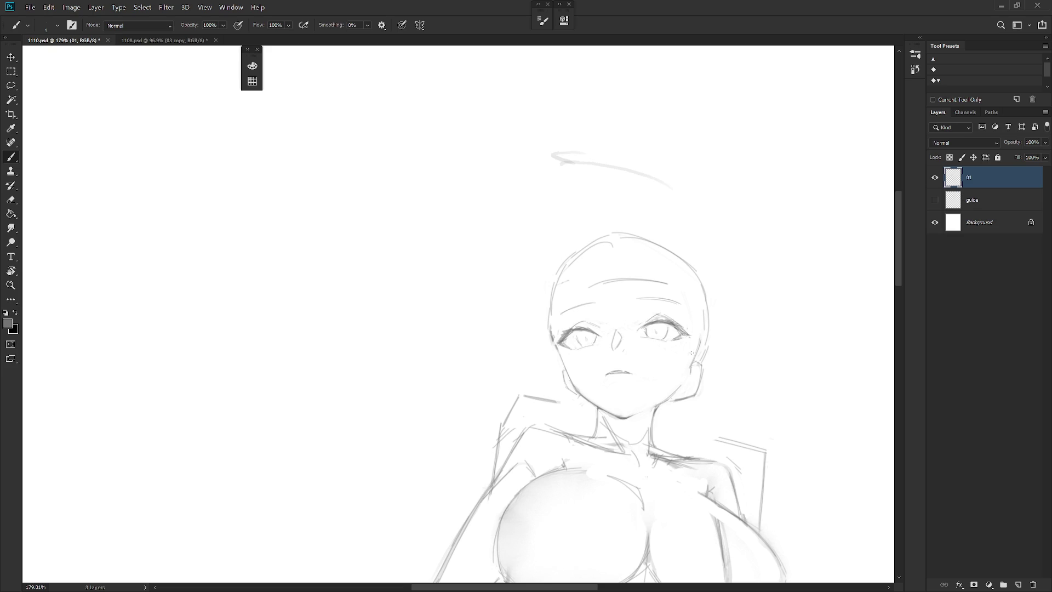
{"action": "key", "text": "l"}
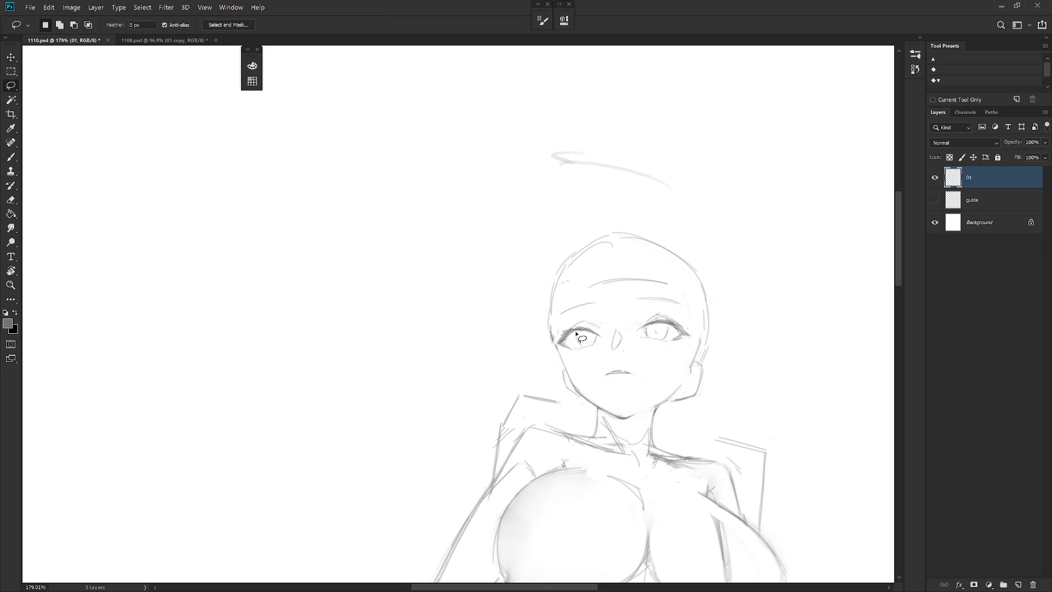
{"action": "left_click_drag", "start_coordinate": [576, 331], "coordinate": [573, 345]}
Add a stroke to the right upper eyelid and darken the left side of the head outline.
{"action": "key", "text": "b"}
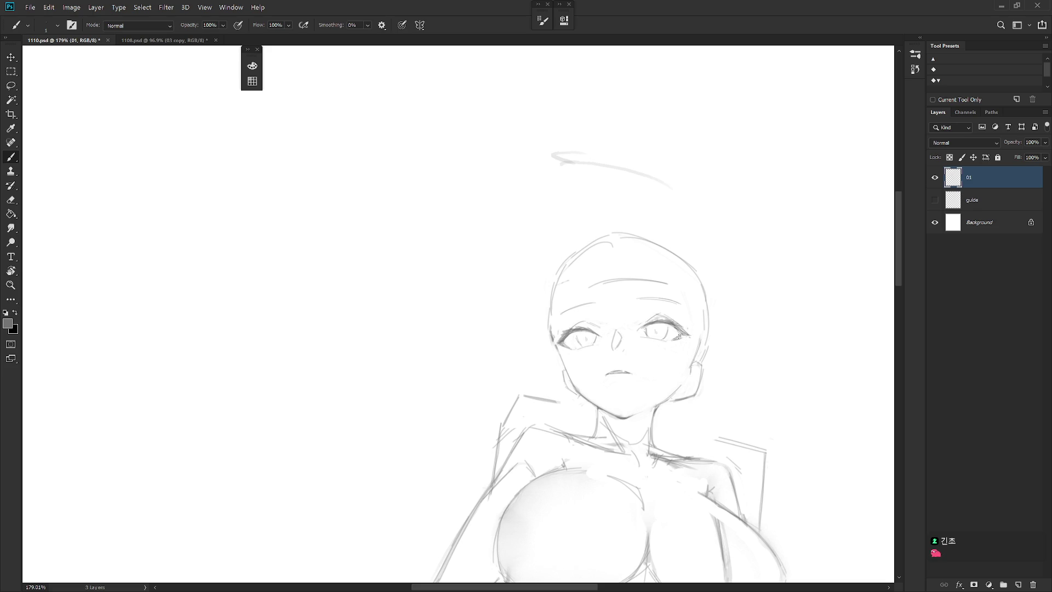
{"action": "left_click_drag", "start_coordinate": [653, 321], "coordinate": [644, 326]}
{"action": "left_click_drag", "start_coordinate": [564, 267], "coordinate": [546, 324]}
{"action": "left_click_drag", "start_coordinate": [551, 283], "coordinate": [547, 313]}
{"action": "key", "text": "e"}
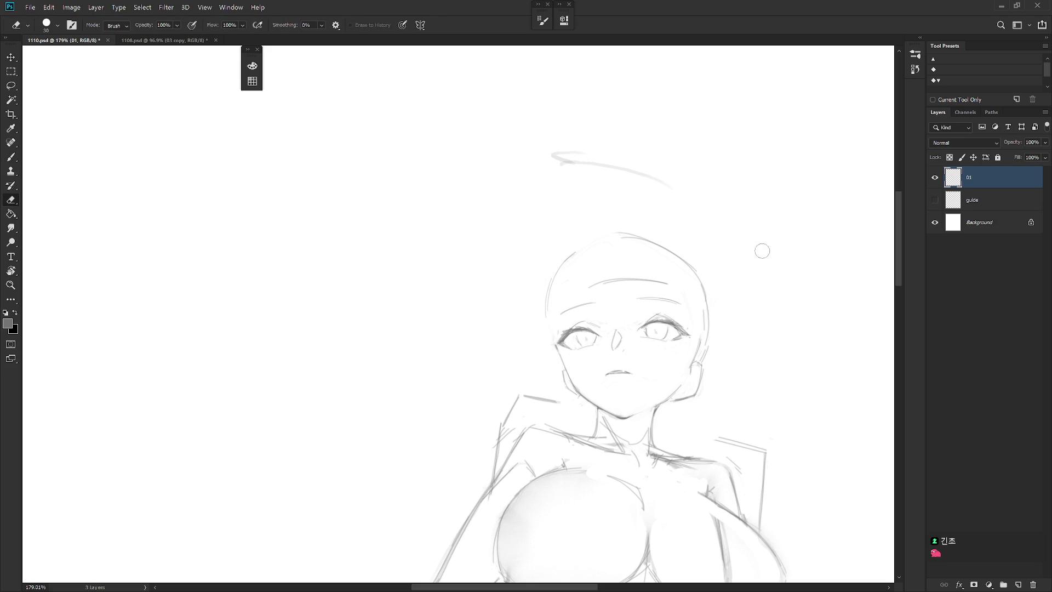
{"action": "scroll", "coordinate": [684, 197], "scroll_direction": "down", "scroll_amount": 5}
{"action": "key", "text": "b"}
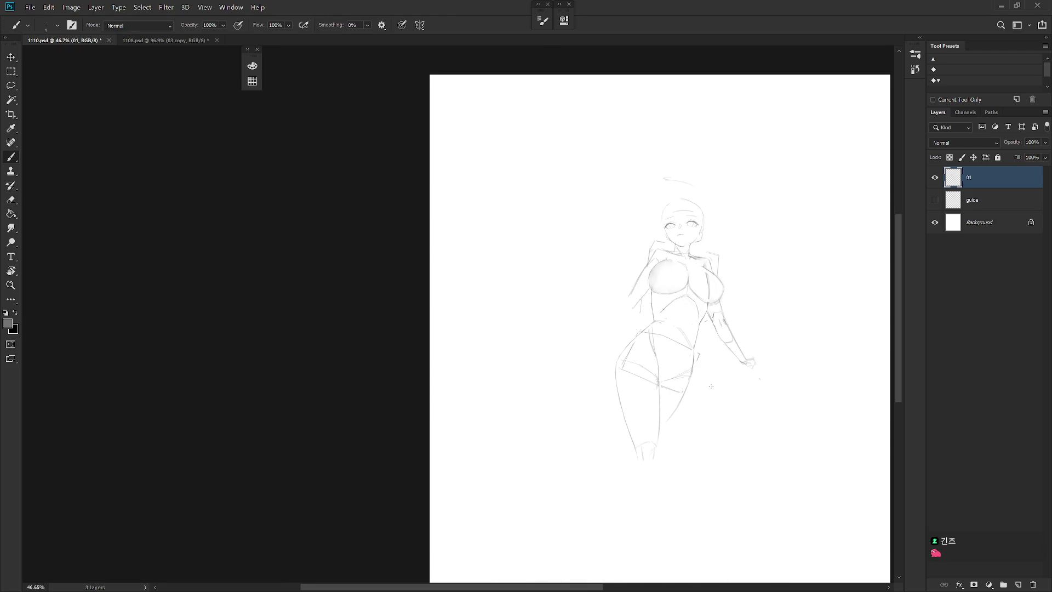
Draw a short stroke extending the lip line from the mouth's left corner, then reframe at 112%.
{"action": "left_click_drag", "start_coordinate": [726, 360], "coordinate": [677, 356]}
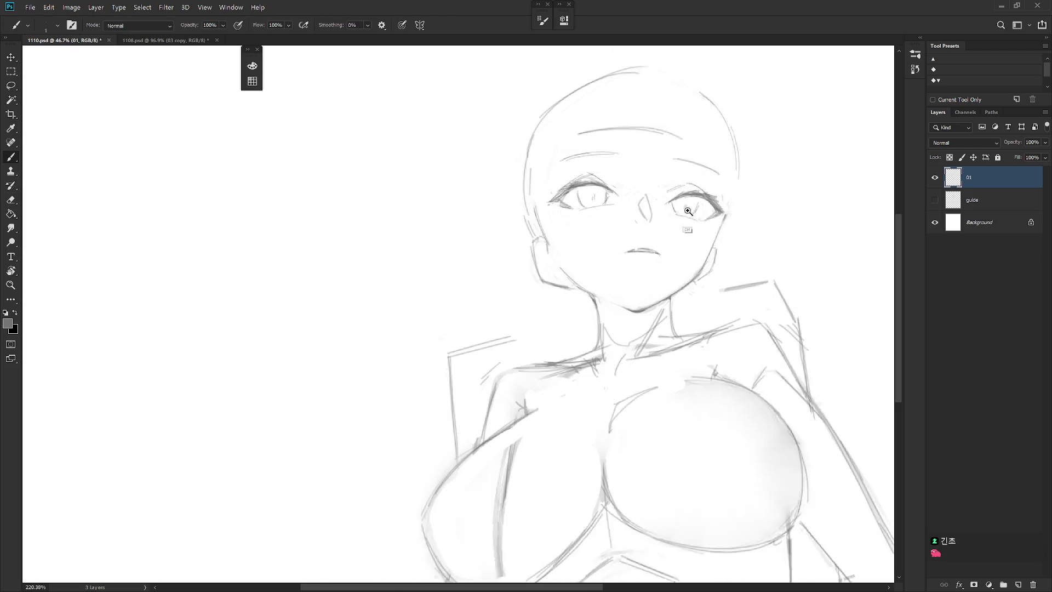
{"action": "scroll", "coordinate": [654, 275], "scroll_direction": "up", "scroll_amount": 10}
{"action": "left_click_drag", "start_coordinate": [604, 289], "coordinate": [613, 283]}
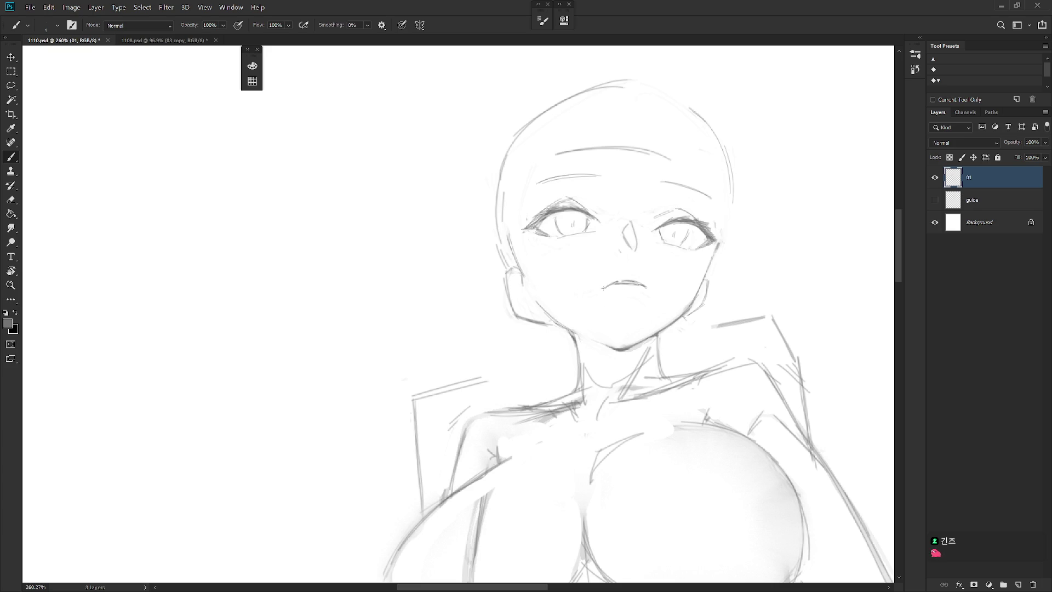
{"action": "left_click_drag", "start_coordinate": [657, 286], "coordinate": [659, 304]}
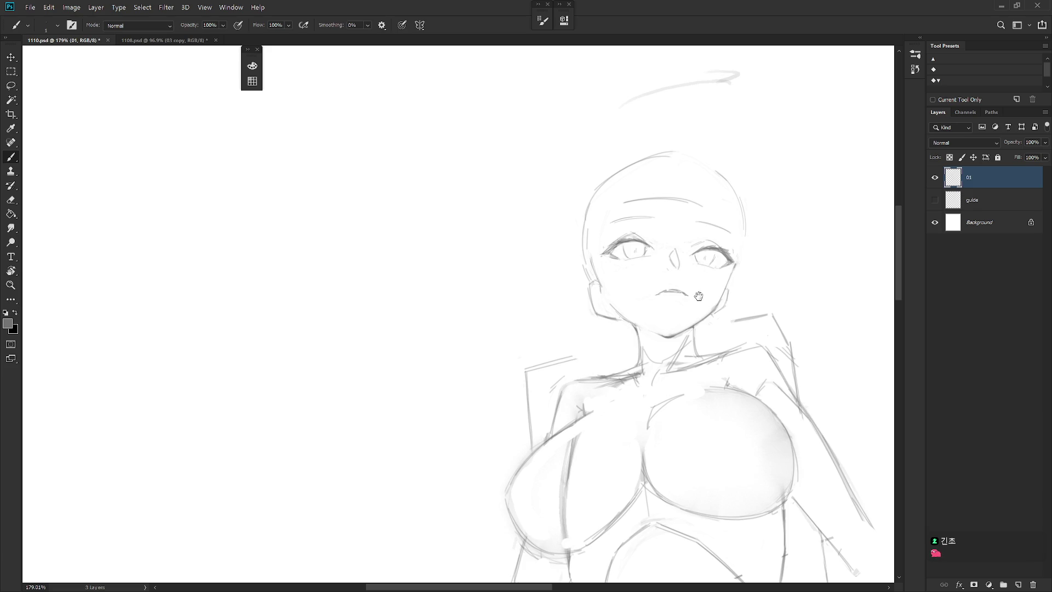
{"action": "left_click_drag", "start_coordinate": [692, 301], "coordinate": [662, 315]}
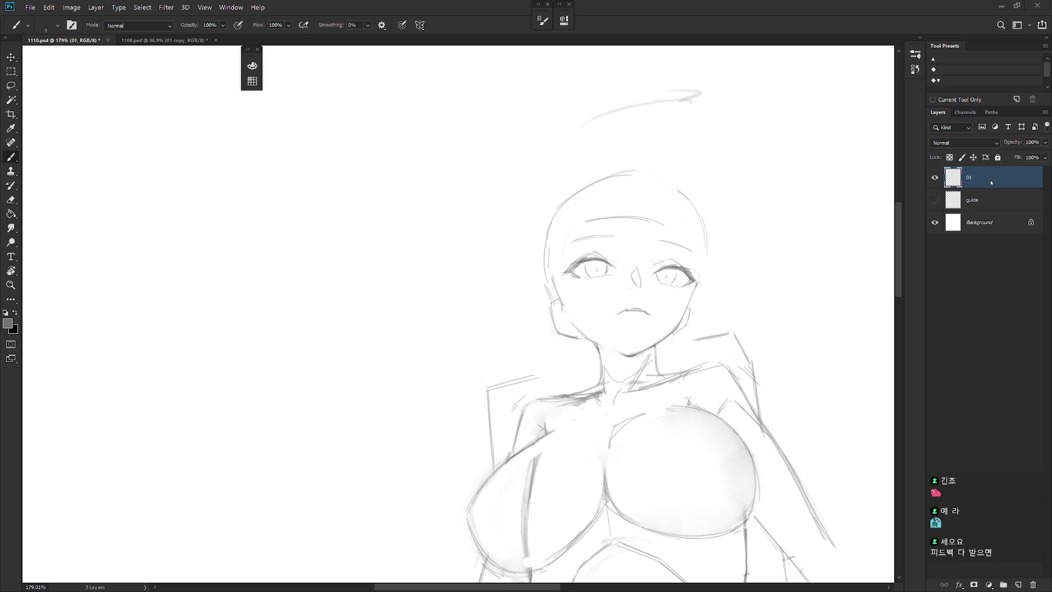
{"action": "scroll", "coordinate": [689, 352], "scroll_direction": "down", "scroll_amount": 5}
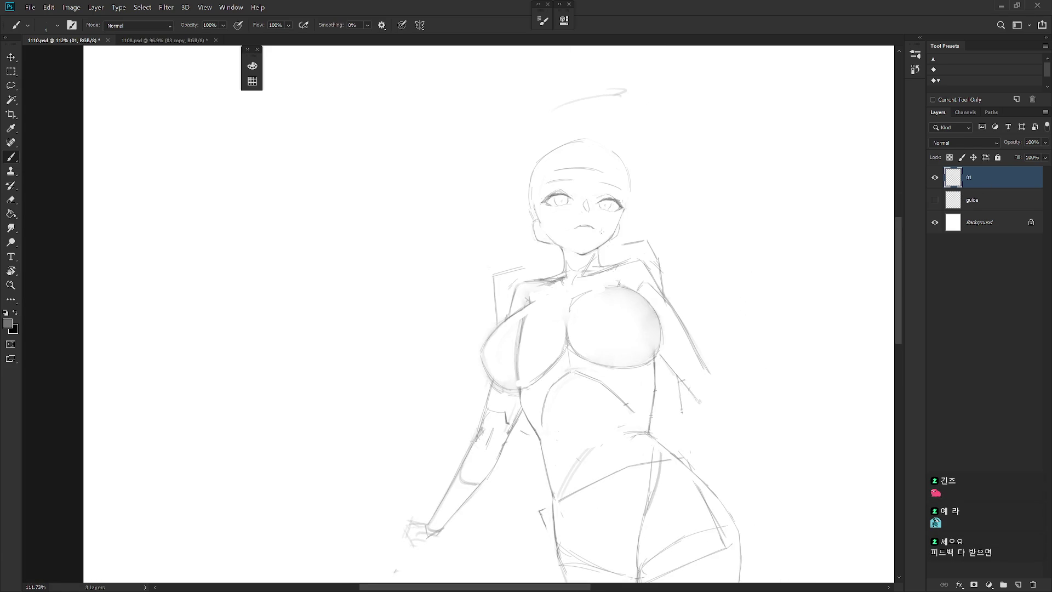
Lasso the whole head and apply a free transform to it.
{"action": "key", "text": "l"}
{"action": "left_click_drag", "start_coordinate": [599, 256], "coordinate": [587, 262]}
{"action": "key", "text": "ctrl+t"}
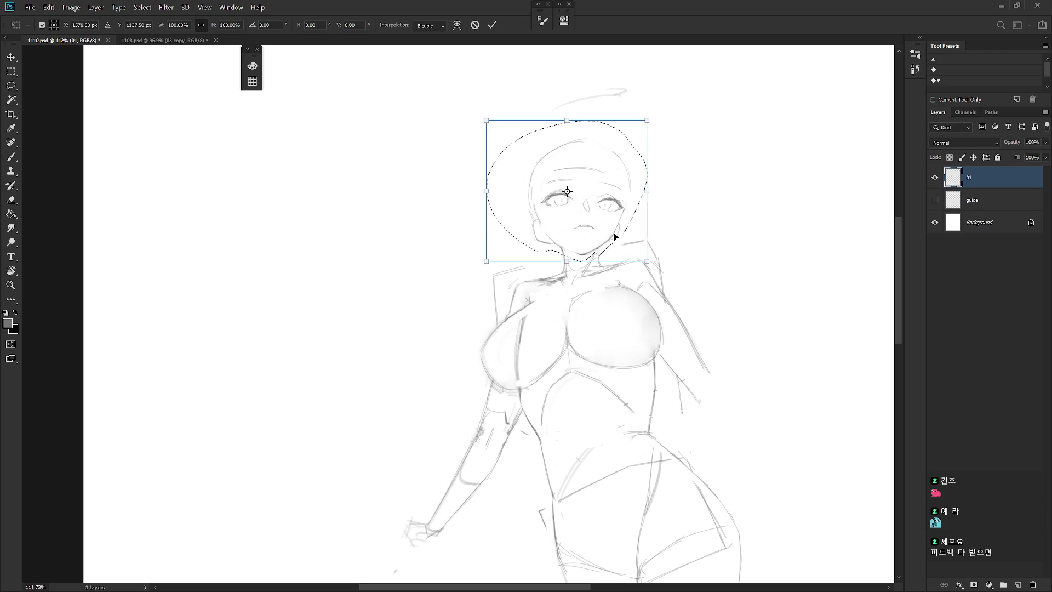
{"action": "key", "text": "Return"}
{"action": "key", "text": "ctrl+d"}
{"action": "key", "text": "b"}
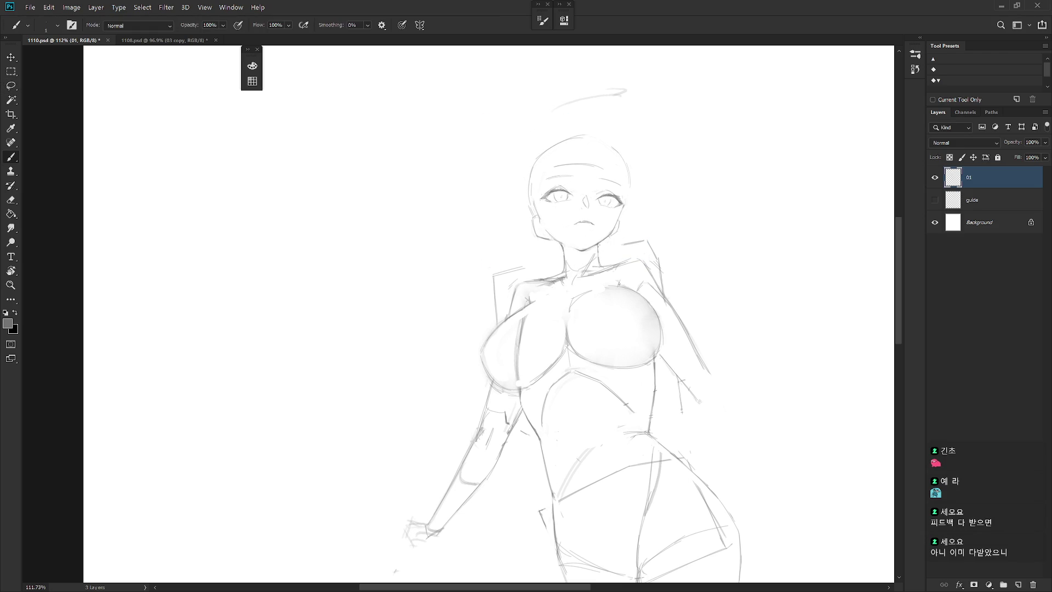
Draw a pencil line along the nose's left side, then zoom out to the whole figure.
{"action": "scroll", "coordinate": [653, 258], "scroll_direction": "down", "scroll_amount": 5}
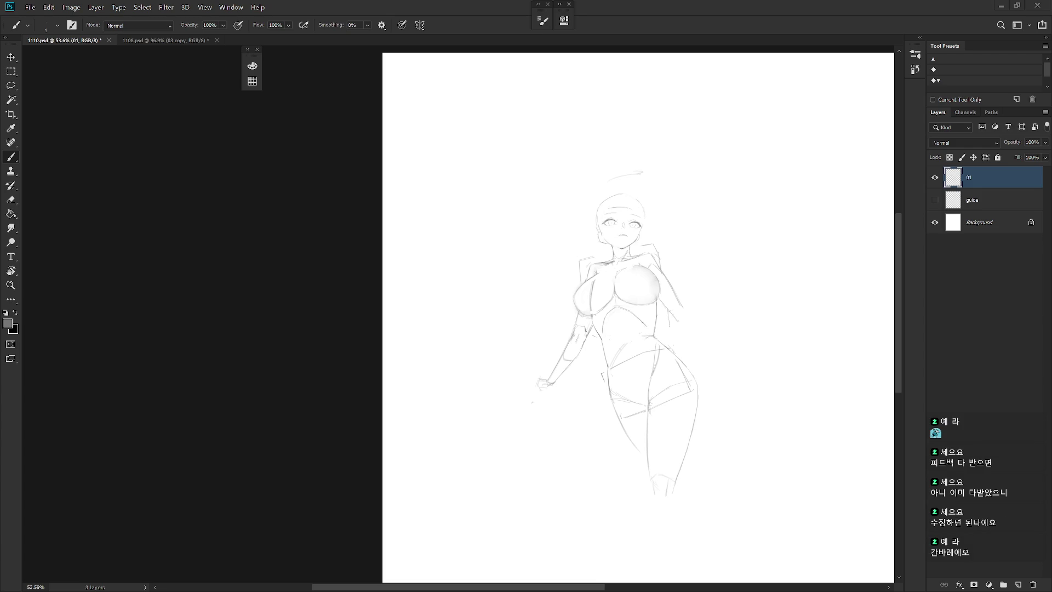
{"action": "scroll", "coordinate": [624, 214], "scroll_direction": "up", "scroll_amount": 5}
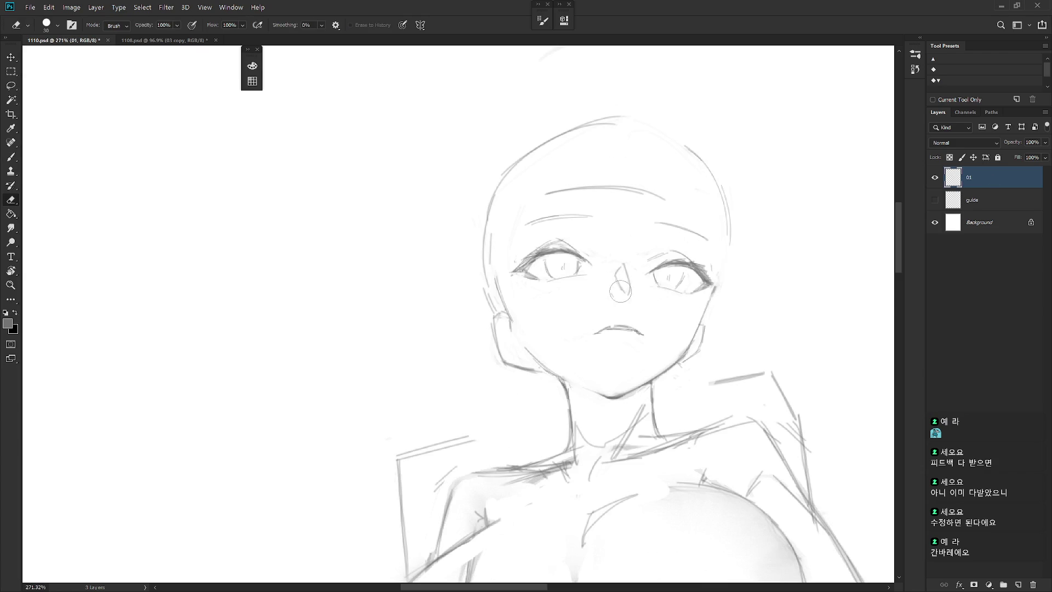
{"action": "left_click_drag", "start_coordinate": [615, 273], "coordinate": [625, 293]}
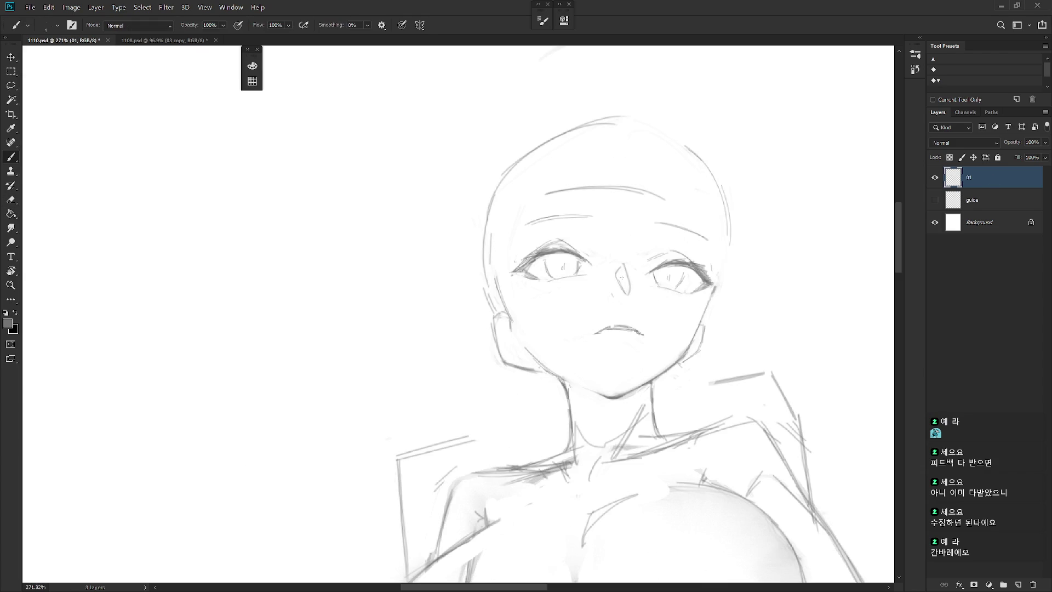
{"action": "scroll", "coordinate": [646, 227], "scroll_direction": "down", "scroll_amount": 3}
{"action": "scroll", "coordinate": [624, 252], "scroll_direction": "down", "scroll_amount": 3}
{"action": "scroll", "coordinate": [602, 283], "scroll_direction": "down", "scroll_amount": 3}
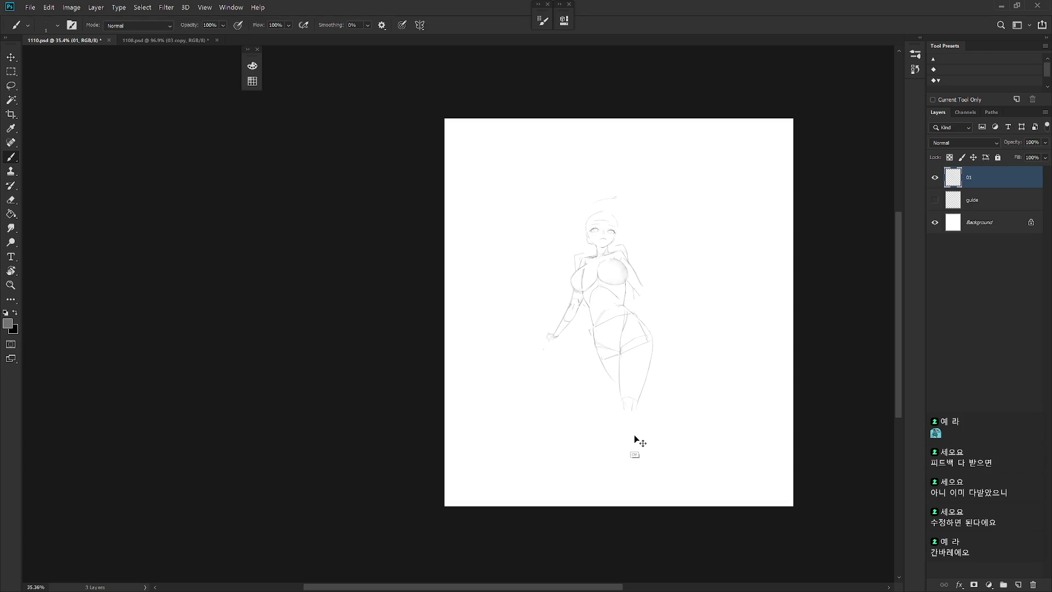
Paste the sketch into a new International Paper (A4) document, then close it without saving.
{"action": "key", "text": "ctrl+n"}
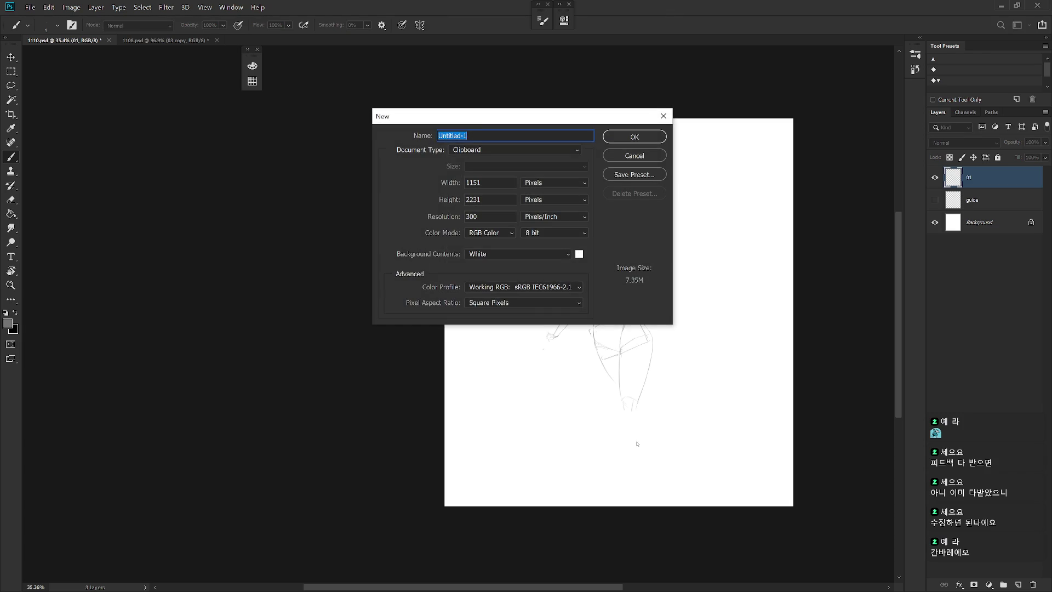
{"action": "left_click", "coordinate": [525, 149]}
{"action": "left_click", "coordinate": [531, 215]}
{"action": "key", "text": "Return"}
{"action": "key", "text": "ctrl+v"}
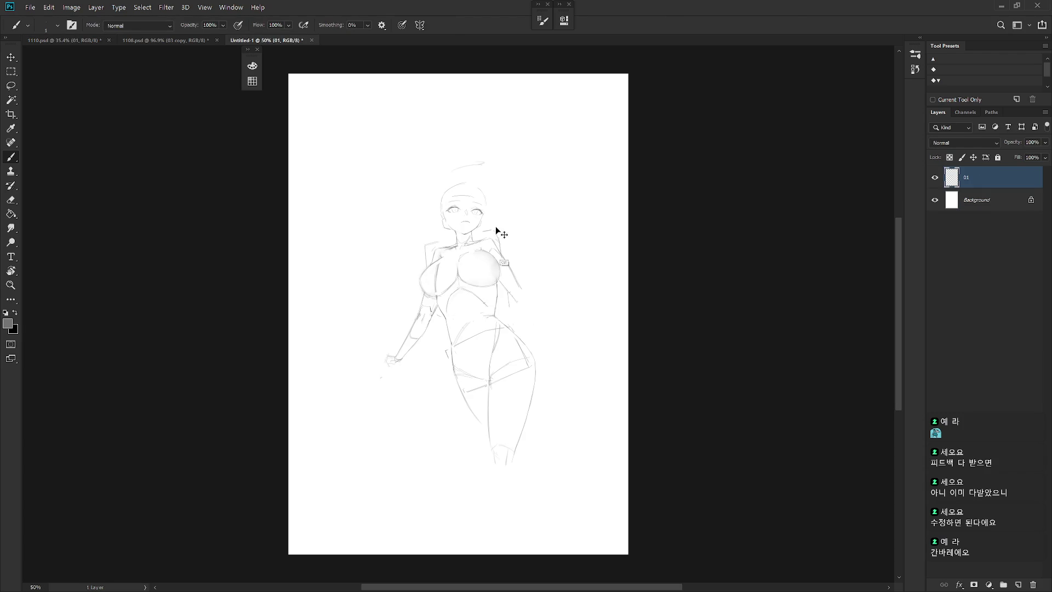
{"action": "left_click", "coordinate": [312, 40]}
{"action": "left_click", "coordinate": [576, 234]}
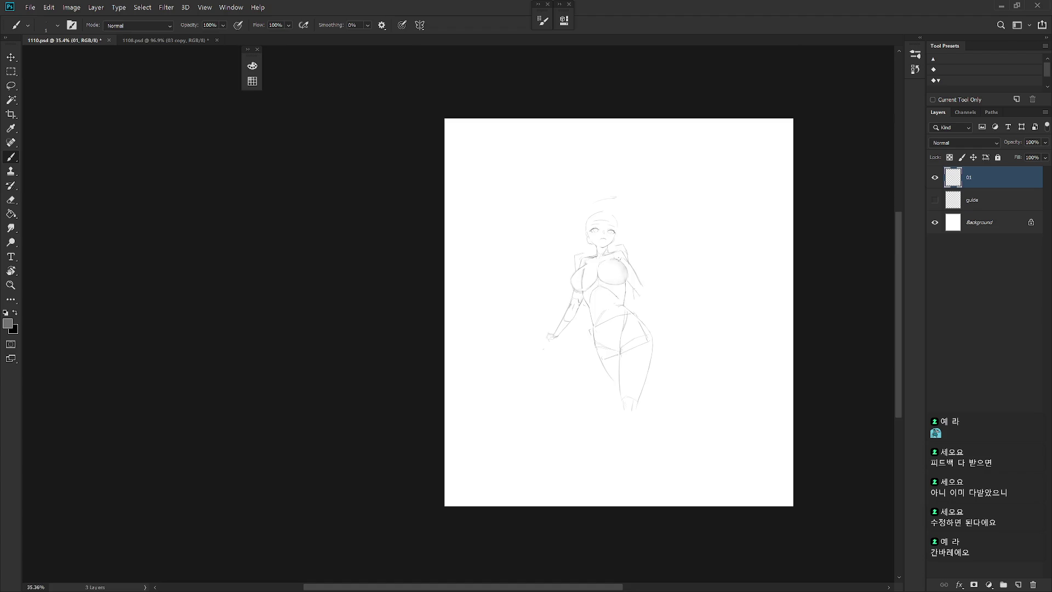
View the drawing full screen, then restore the Layers panel and tool options.
{"action": "key", "text": "f"}
{"action": "key", "text": "f"}
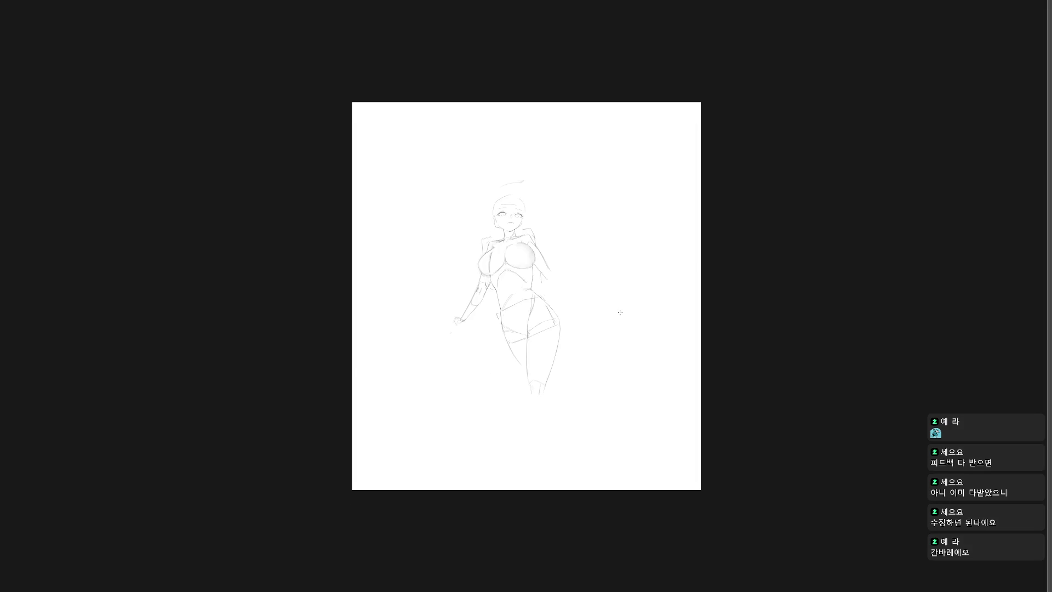
{"action": "scroll", "coordinate": [547, 324], "scroll_direction": "up", "scroll_amount": 1}
{"action": "key", "text": "F7"}
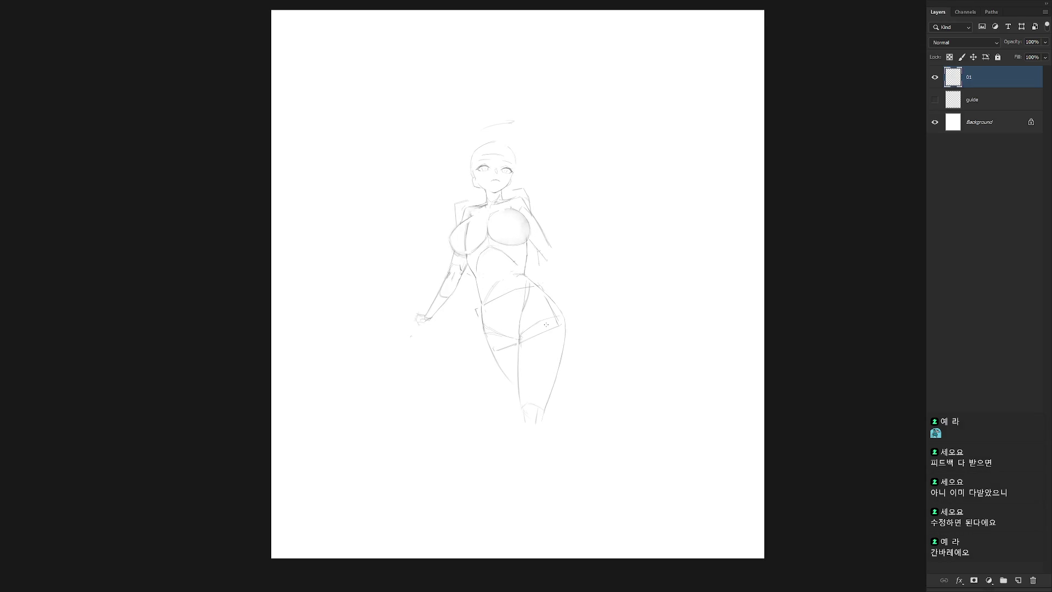
{"action": "key", "text": "Tab"}
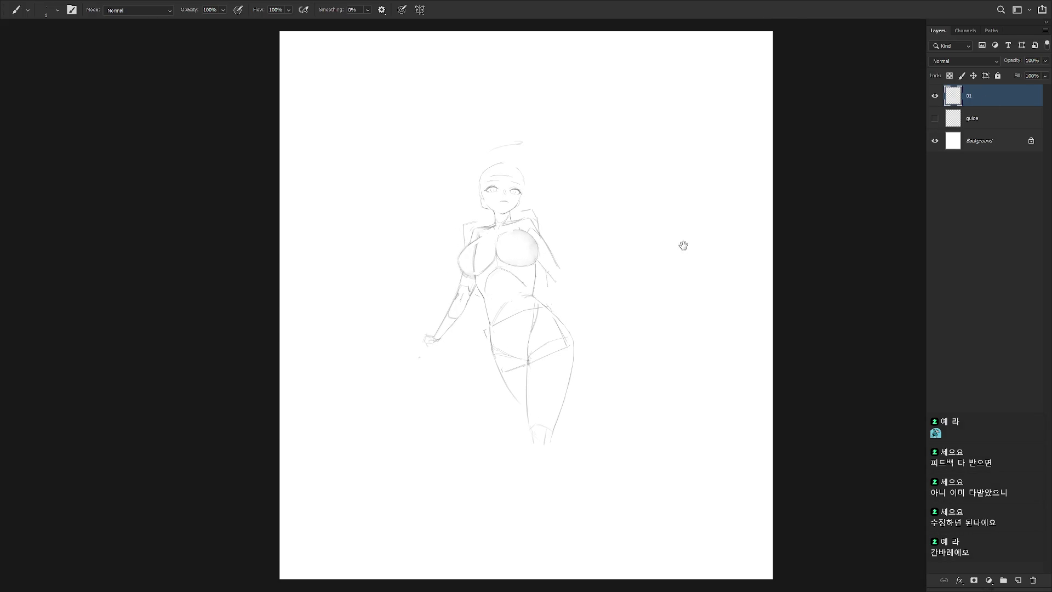
{"action": "scroll", "coordinate": [606, 266], "scroll_direction": "up", "scroll_amount": 1}
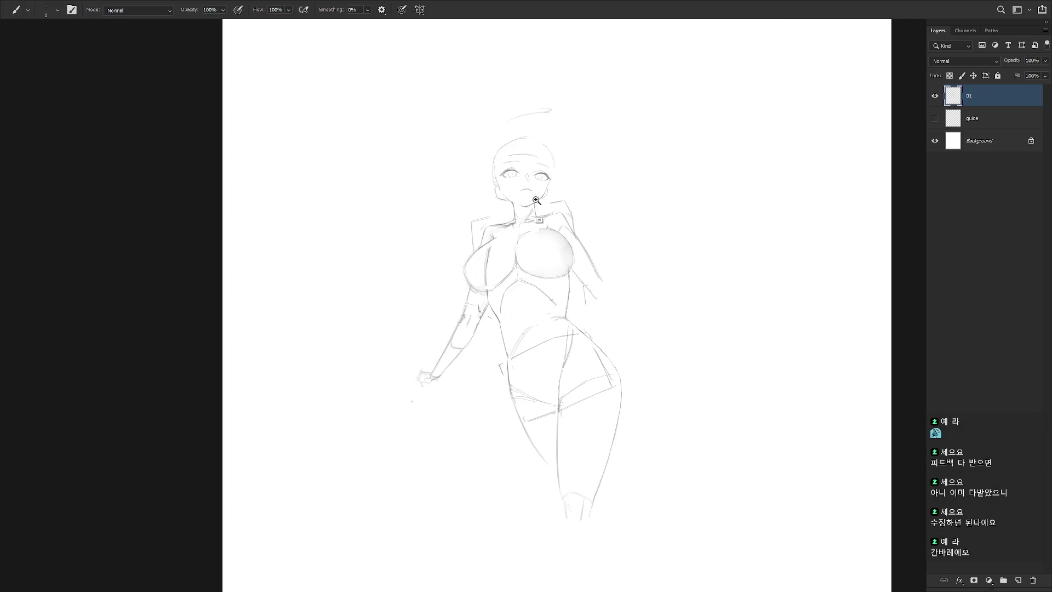
{"action": "scroll", "coordinate": [513, 173], "scroll_direction": "up", "scroll_amount": 3}
Soften the shoulder line with the Smudge tool, then lighten the grey smudge with the Eraser.
{"action": "key", "text": "e"}
{"action": "key", "text": "r"}
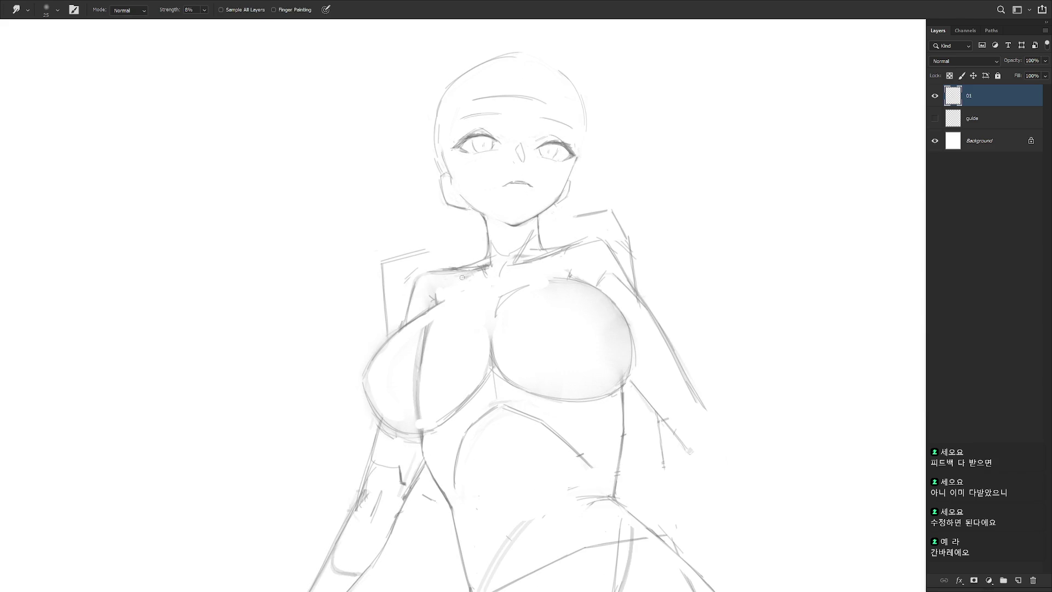
{"action": "left_click_drag", "start_coordinate": [473, 275], "coordinate": [440, 269]}
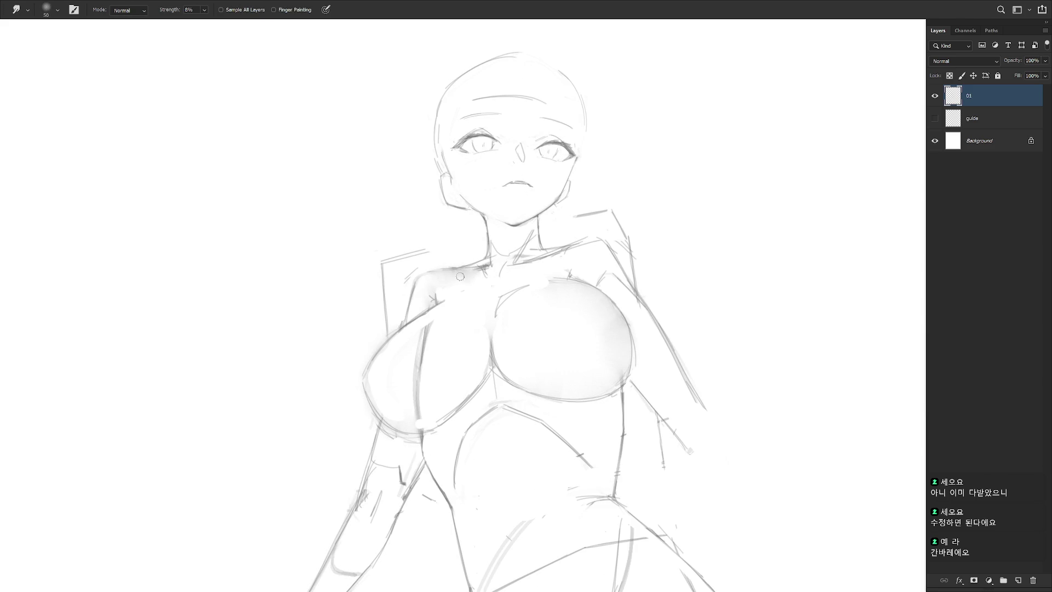
{"action": "key", "text": "e"}
{"action": "key", "text": "b"}
{"action": "left_click_drag", "start_coordinate": [556, 303], "coordinate": [555, 321]}
{"action": "key", "text": "ctrl+minus"}
{"action": "key", "text": "ctrl+z"}
{"action": "key", "text": "e"}
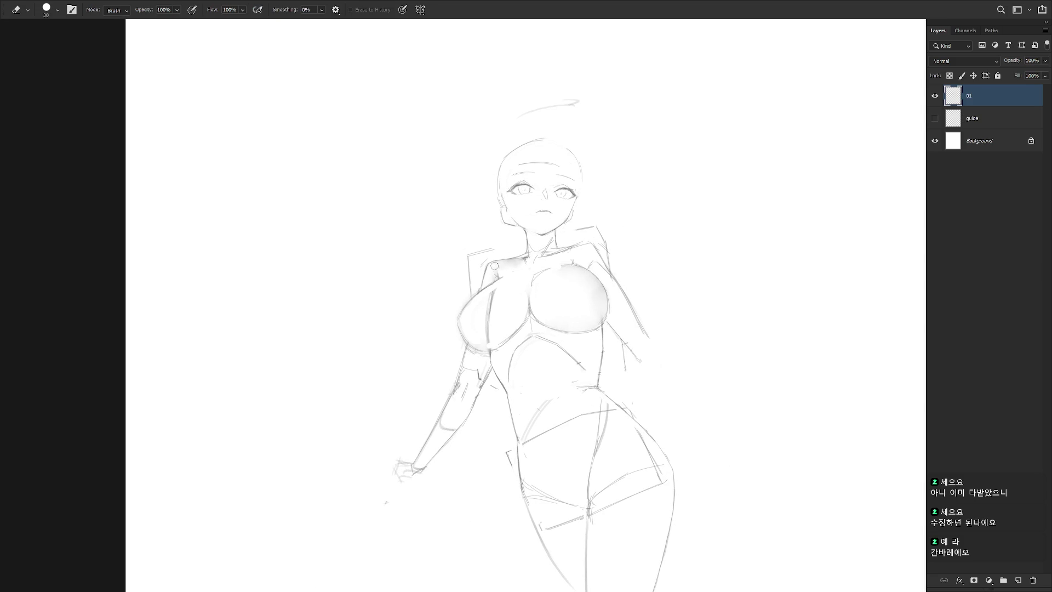
{"action": "left_click_drag", "start_coordinate": [504, 263], "coordinate": [519, 262]}
{"action": "scroll", "coordinate": [605, 383], "scroll_direction": "down", "scroll_amount": 1}
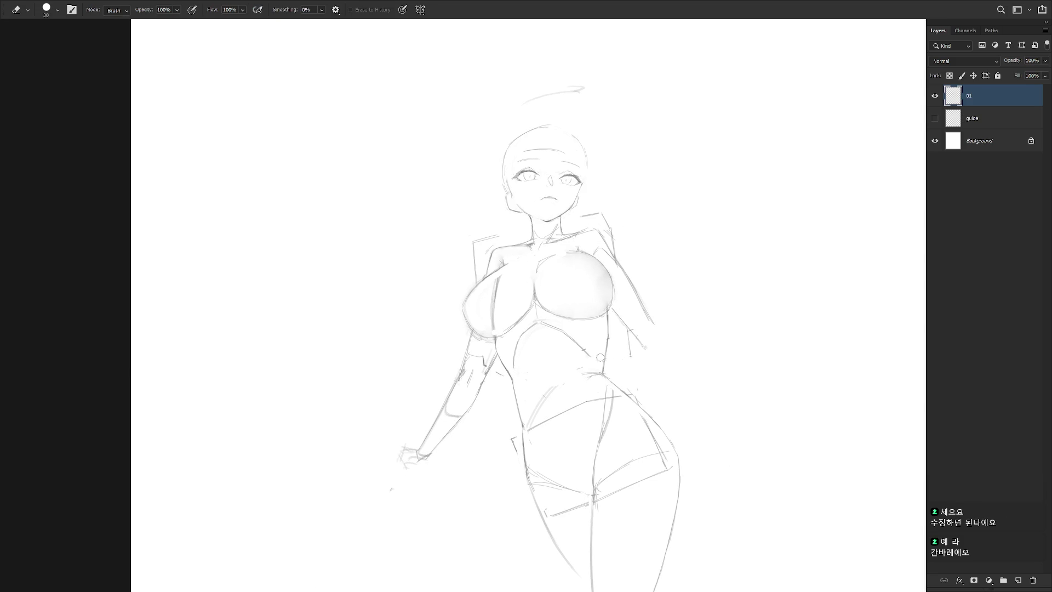
{"action": "key", "text": "b"}
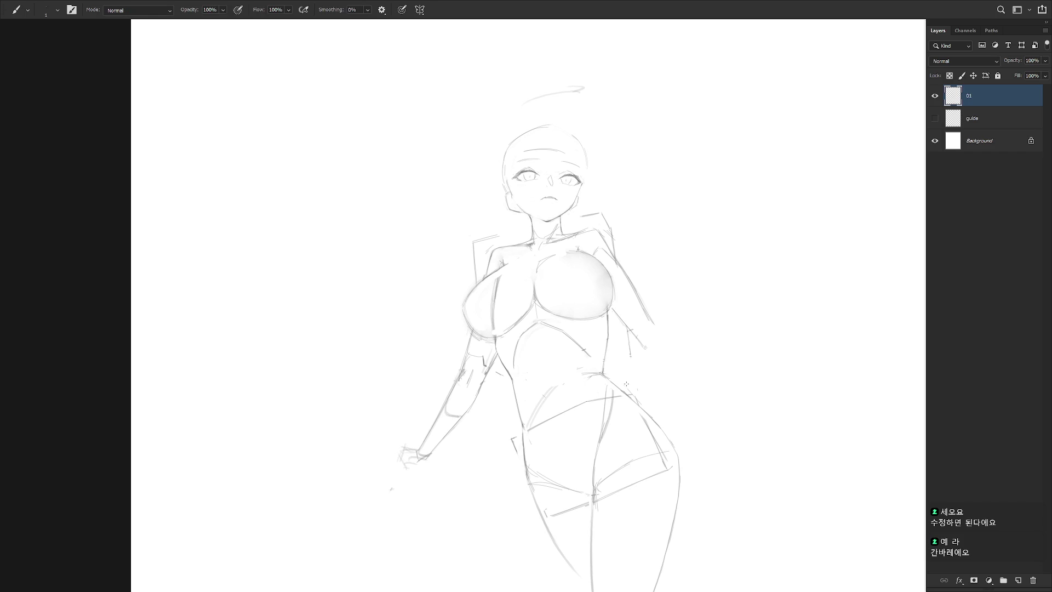
Lasso the arm on the figure's left side and remove it.
{"action": "key", "text": "l"}
{"action": "left_click_drag", "start_coordinate": [486, 323], "coordinate": [466, 458]}
{"action": "key", "text": "ctrl+d"}
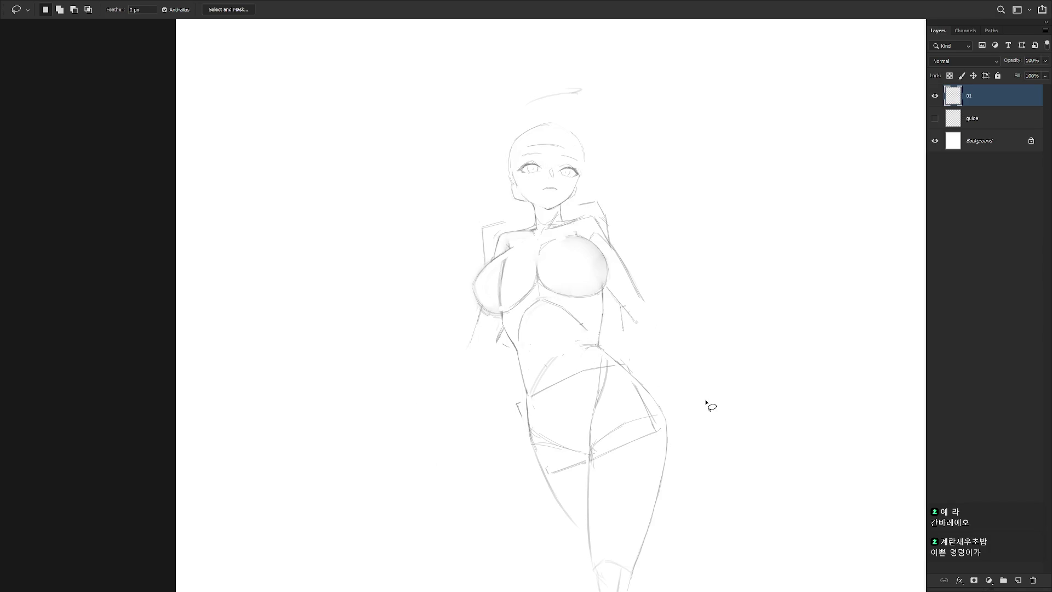
Lasso the stray lines beside the waist to clear them for the new upper arm.
{"action": "left_click_drag", "start_coordinate": [506, 333], "coordinate": [507, 325]}
{"action": "left_click_drag", "start_coordinate": [483, 340], "coordinate": [488, 316]}
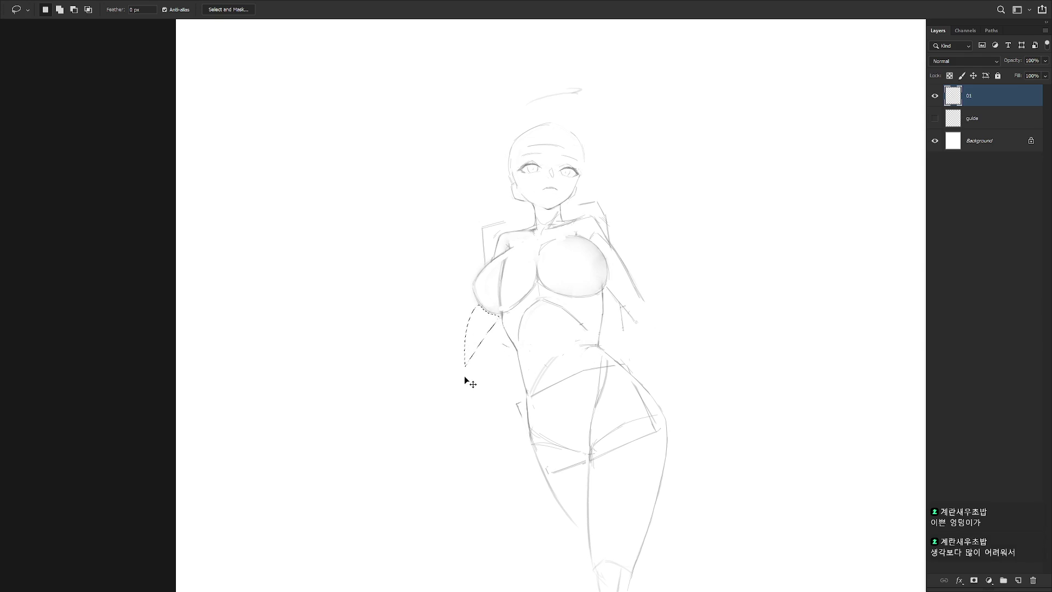
{"action": "key", "text": "b"}
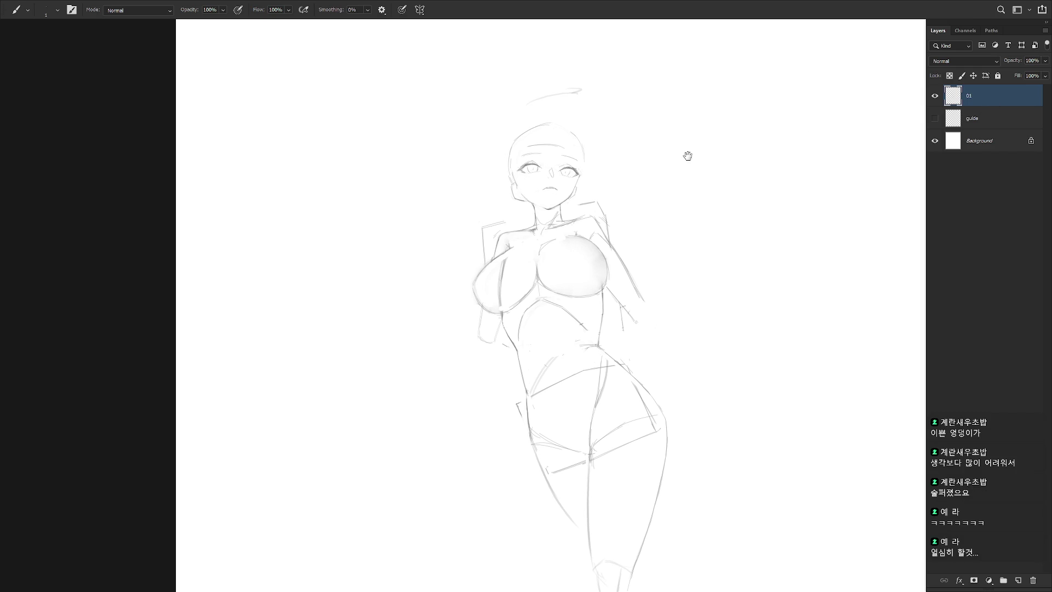
Tilt the canvas view about 40° clockwise, then return it upright.
{"action": "scroll", "coordinate": [562, 136], "scroll_direction": "up", "scroll_amount": 3}
{"action": "key", "text": "e"}
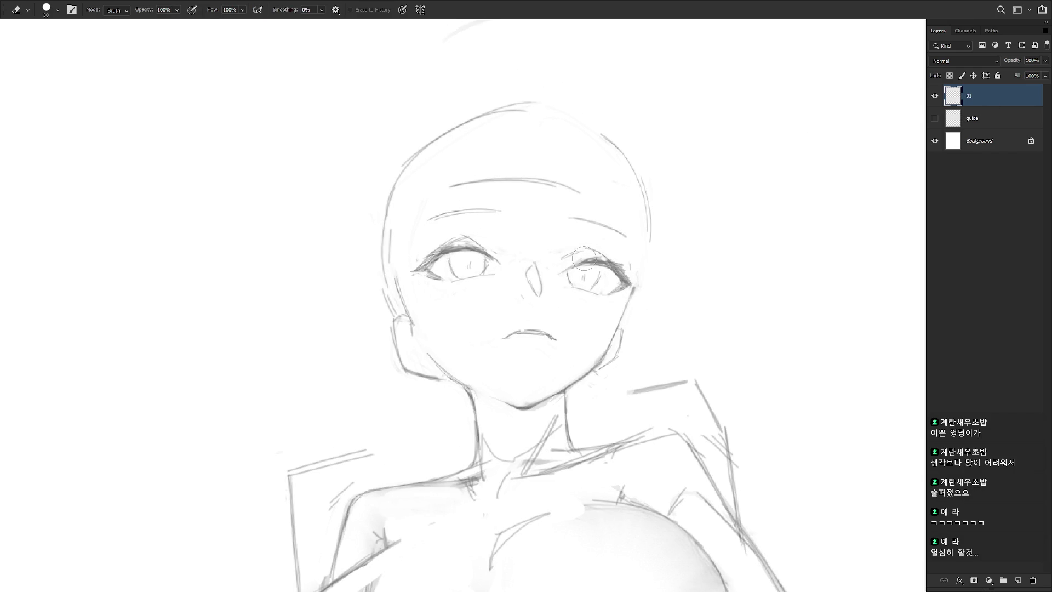
{"action": "key", "text": "b"}
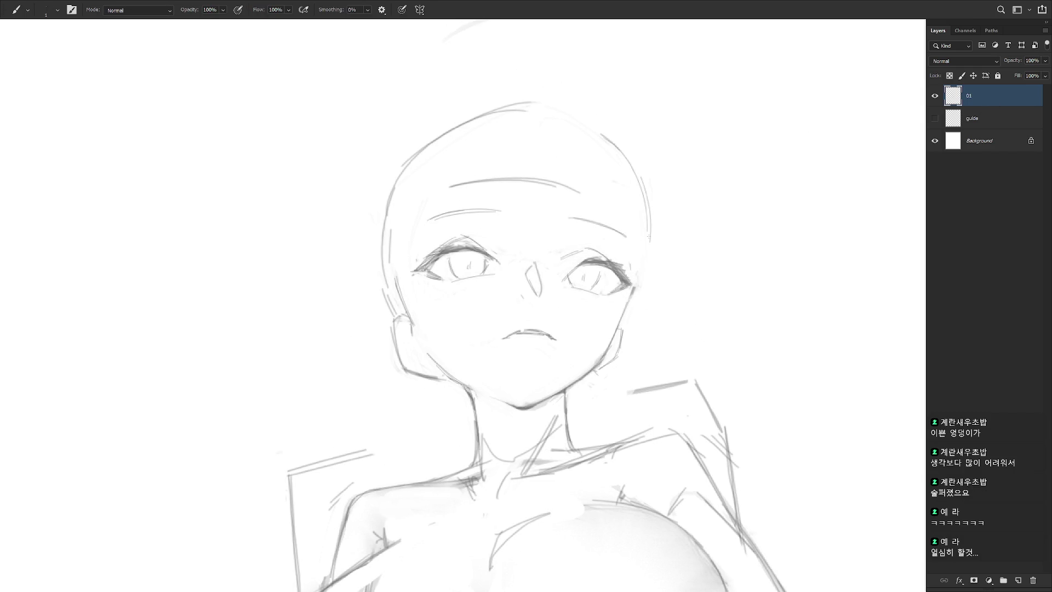
{"action": "key", "text": "r"}
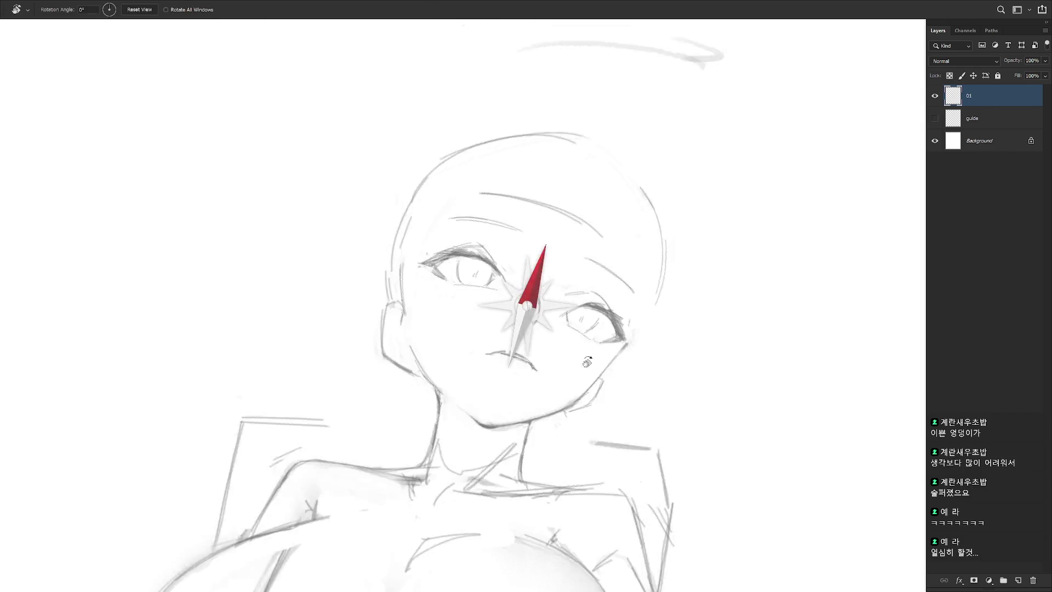
{"action": "left_click_drag", "start_coordinate": [564, 263], "coordinate": [567, 292]}
{"action": "key", "text": "e"}
{"action": "key", "text": "b"}
{"action": "left_click_drag", "start_coordinate": [513, 274], "coordinate": [525, 246]}
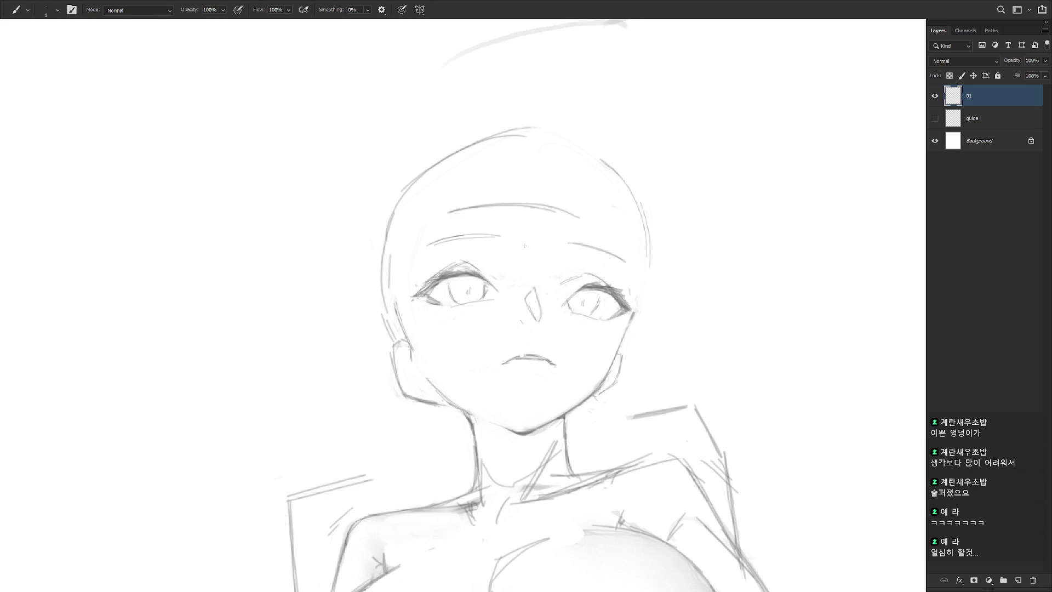
Draw the hair's left outline down past the shoulder, then zoom out one step.
{"action": "scroll", "coordinate": [645, 338], "scroll_direction": "down", "scroll_amount": 2}
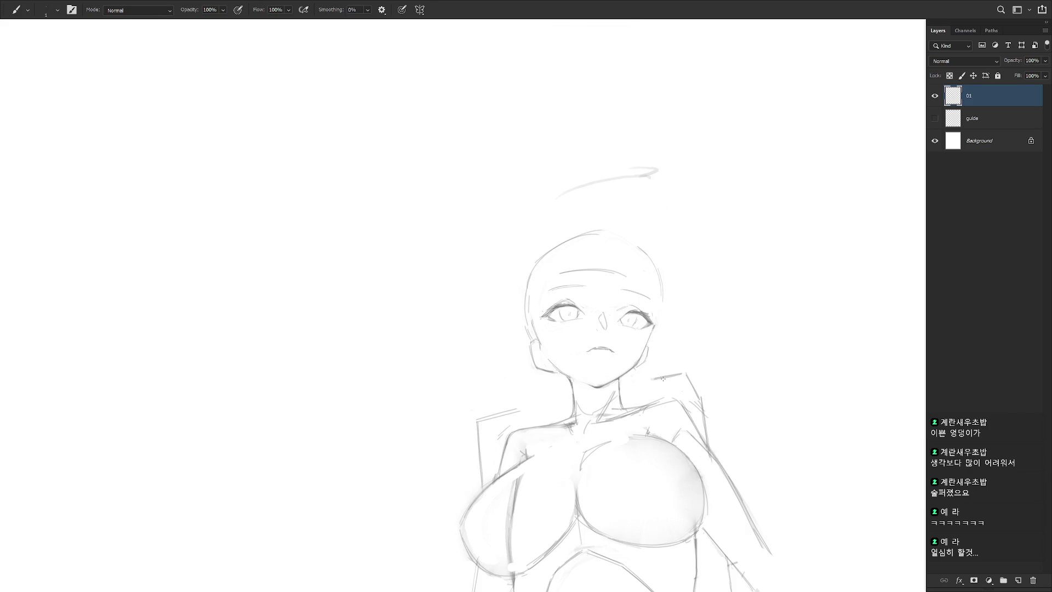
{"action": "scroll", "coordinate": [662, 378], "scroll_direction": "up", "scroll_amount": 2}
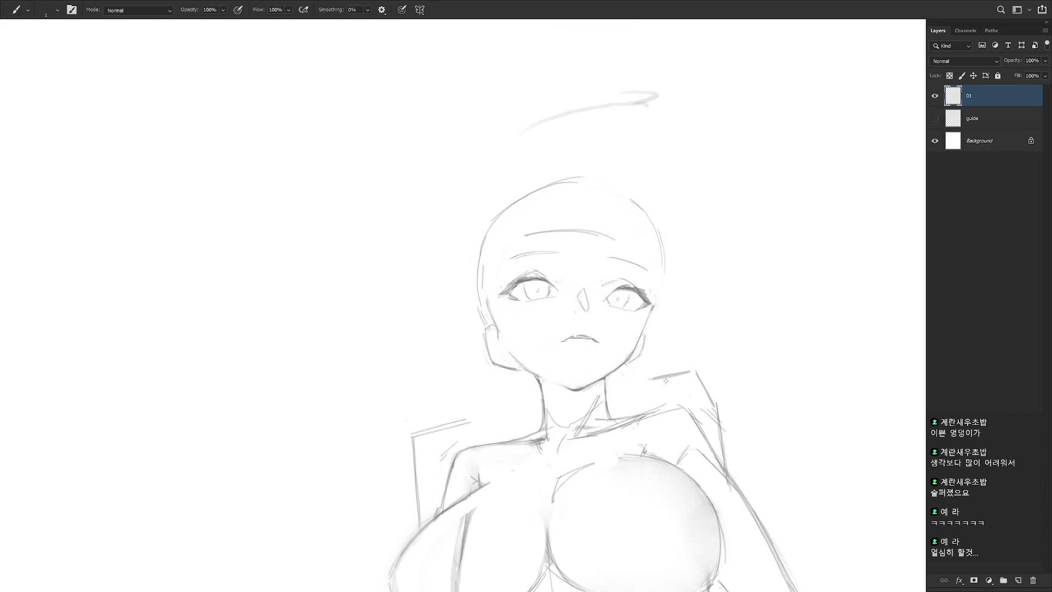
{"action": "scroll", "coordinate": [666, 381], "scroll_direction": "down", "scroll_amount": 2}
{"action": "mouse_move", "coordinate": [517, 266]}
{"action": "left_mouse_down"}
{"action": "mouse_move", "coordinate": [527, 368]}
{"action": "mouse_move", "coordinate": [494, 404]}
{"action": "mouse_move", "coordinate": [494, 395]}
{"action": "left_mouse_up"}
{"action": "key", "text": "l"}
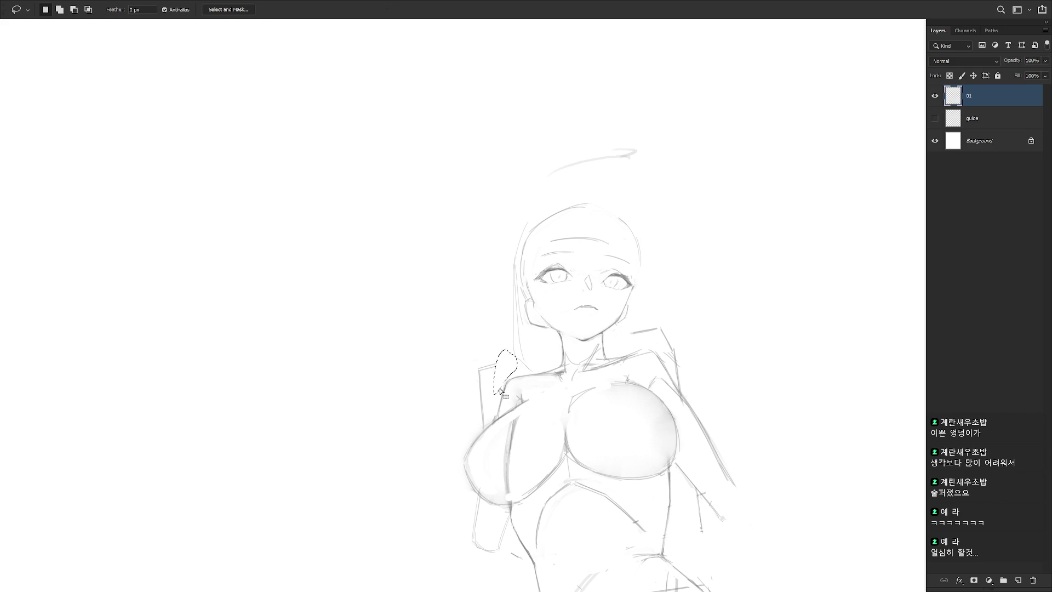
{"action": "scroll", "coordinate": [695, 365], "scroll_direction": "down", "scroll_amount": 3}
{"action": "key", "text": "b"}
{"action": "left_click", "coordinate": [698, 291], "text": "ctrl+alt"}
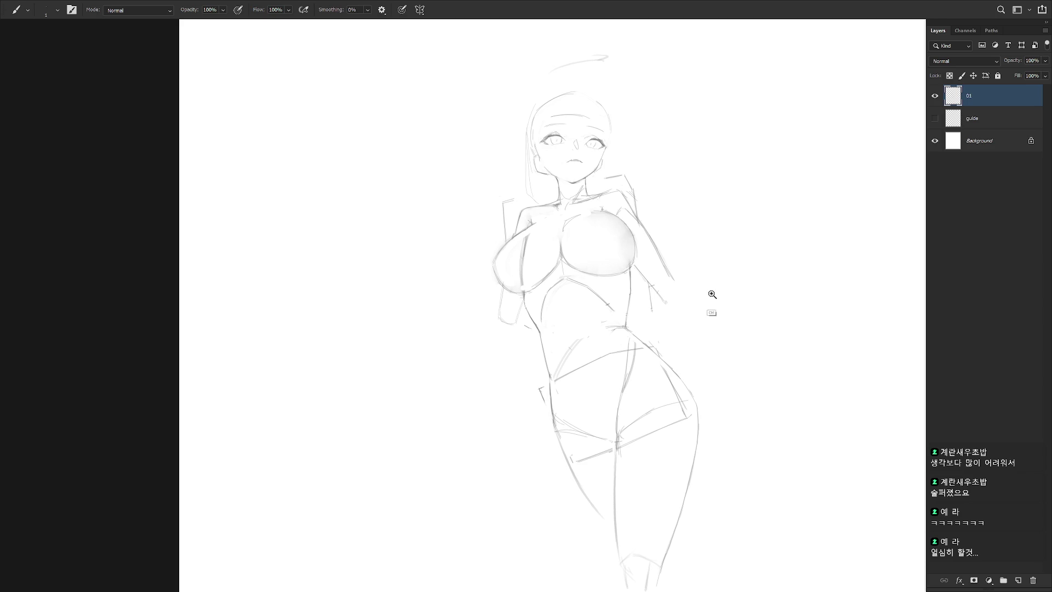
Zoom in on the halo and add a short stroke to it above the head.
{"action": "left_click", "coordinate": [700, 299], "text": "ctrl+alt"}
{"action": "left_click", "coordinate": [611, 164], "text": "ctrl"}
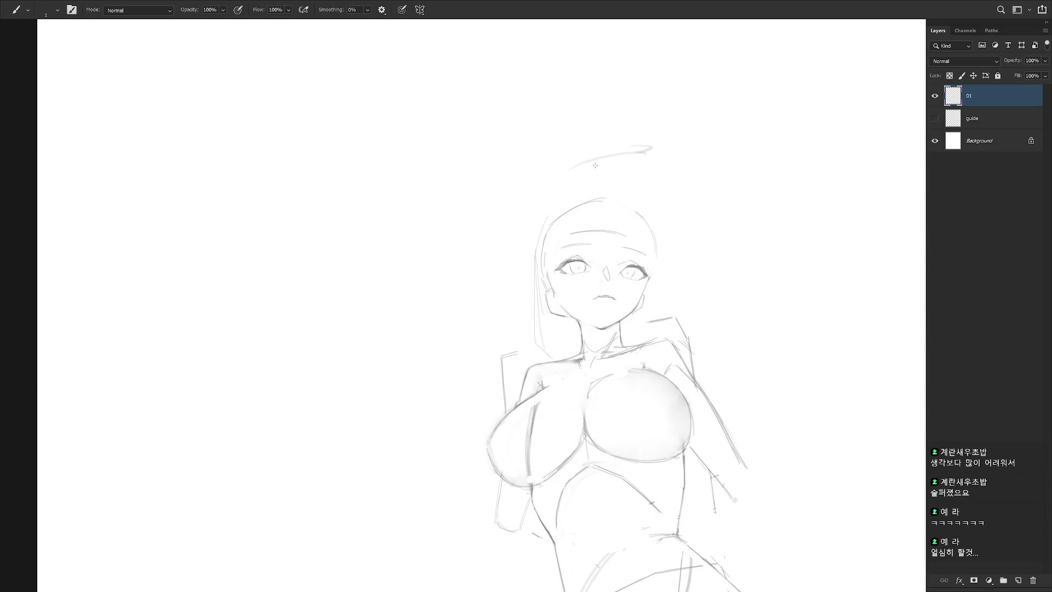
{"action": "left_click_drag", "start_coordinate": [565, 201], "coordinate": [584, 188]}
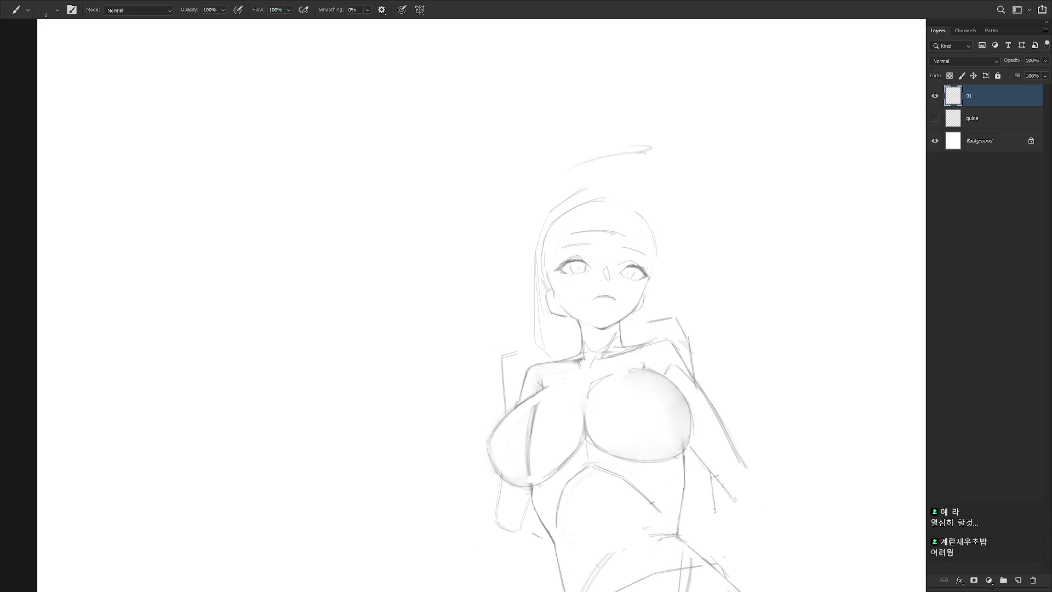
Darken the outer corner of the left eye, then rotate the view about 40°.
{"action": "left_click_drag", "start_coordinate": [621, 231], "coordinate": [640, 268]}
{"action": "key", "text": "e"}
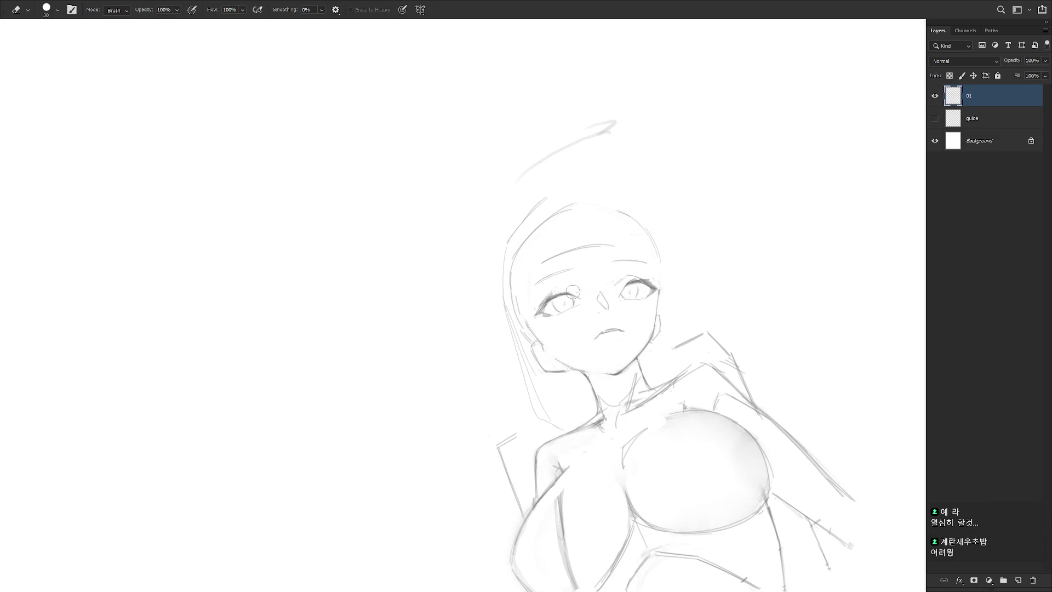
{"action": "key", "text": "b"}
{"action": "left_click_drag", "start_coordinate": [551, 291], "coordinate": [537, 308]}
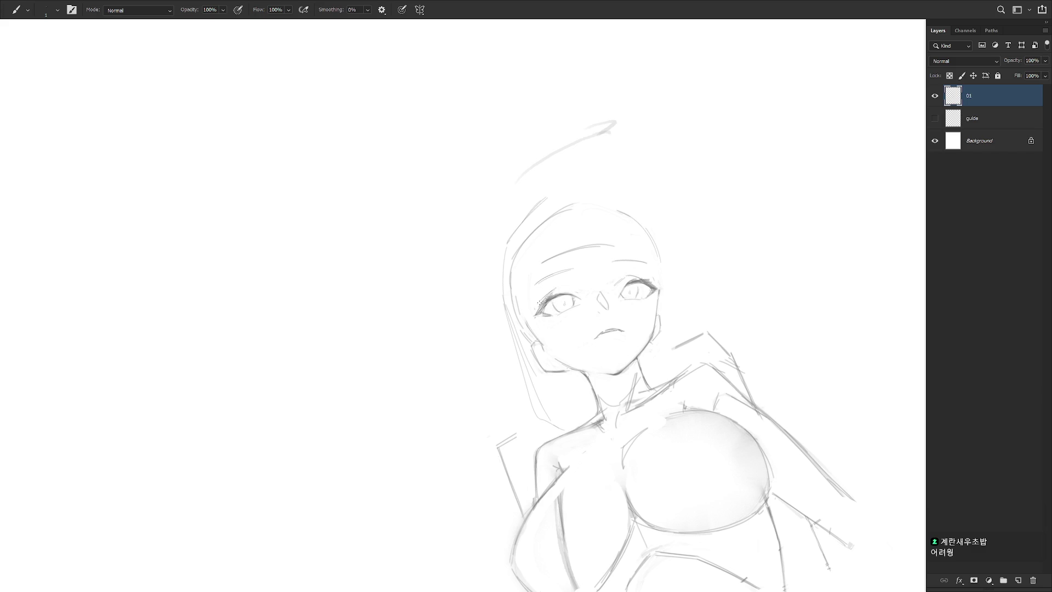
{"action": "key", "text": "r"}
{"action": "left_click_drag", "start_coordinate": [572, 291], "coordinate": [557, 301]}
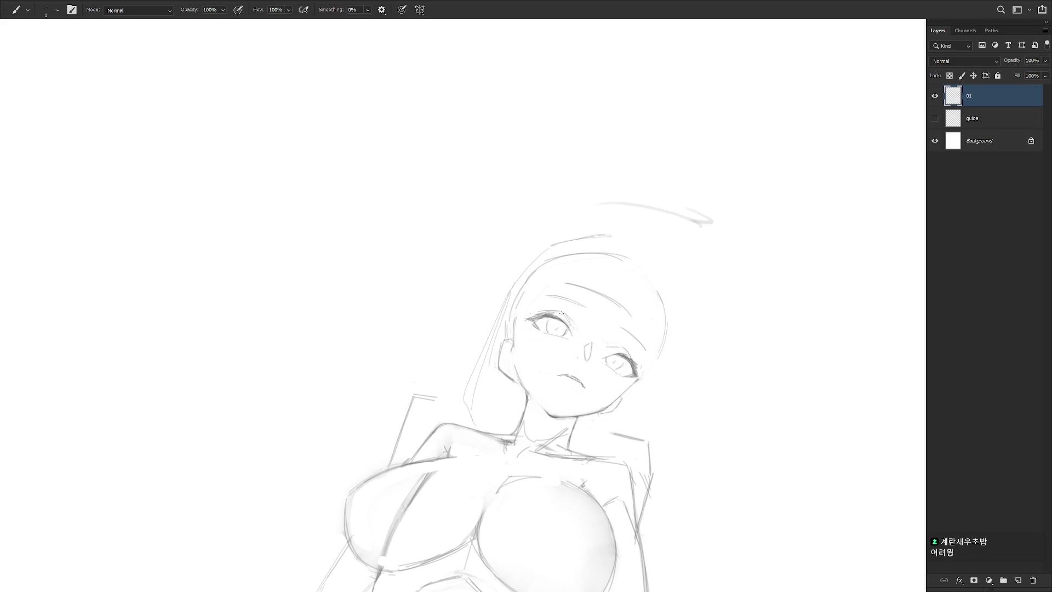
{"action": "left_click_drag", "start_coordinate": [599, 375], "coordinate": [601, 207]}
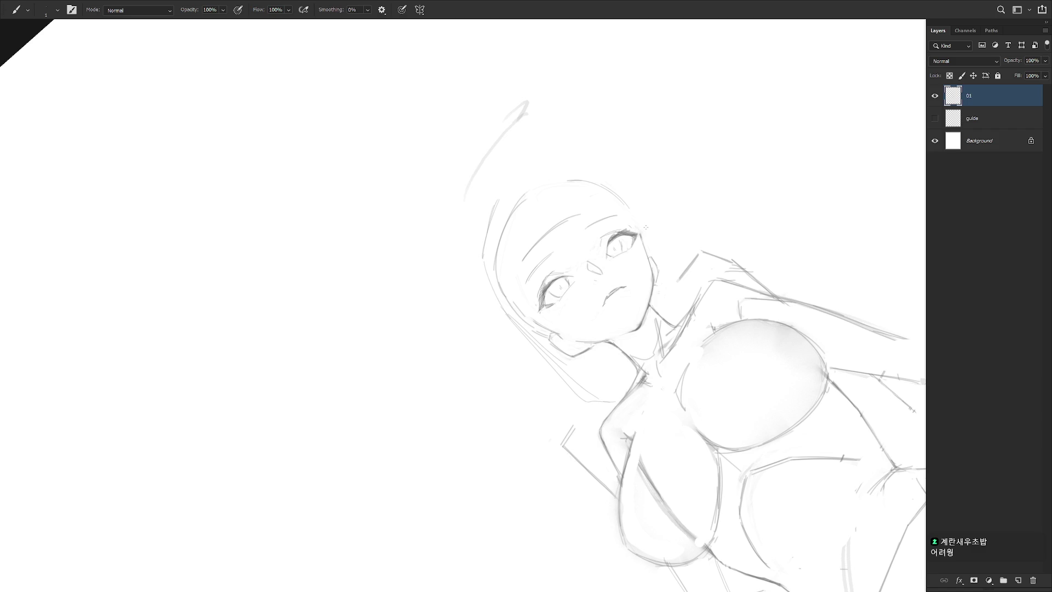
Reset the rotated view and redraw the right hair line down to the shoulder.
{"action": "key", "text": "Escape"}
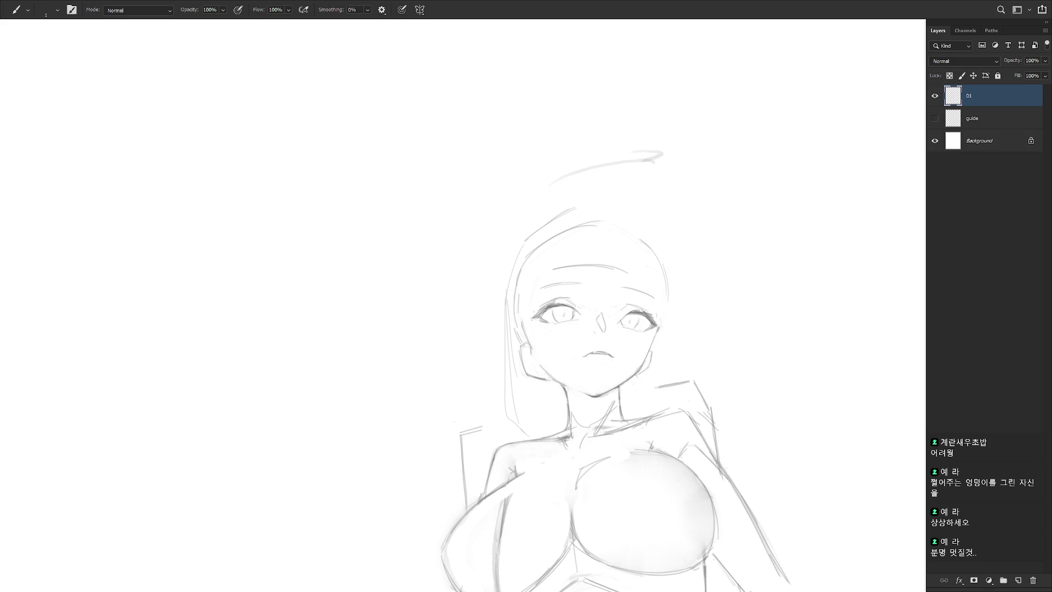
{"action": "left_click_drag", "start_coordinate": [644, 320], "coordinate": [587, 229]}
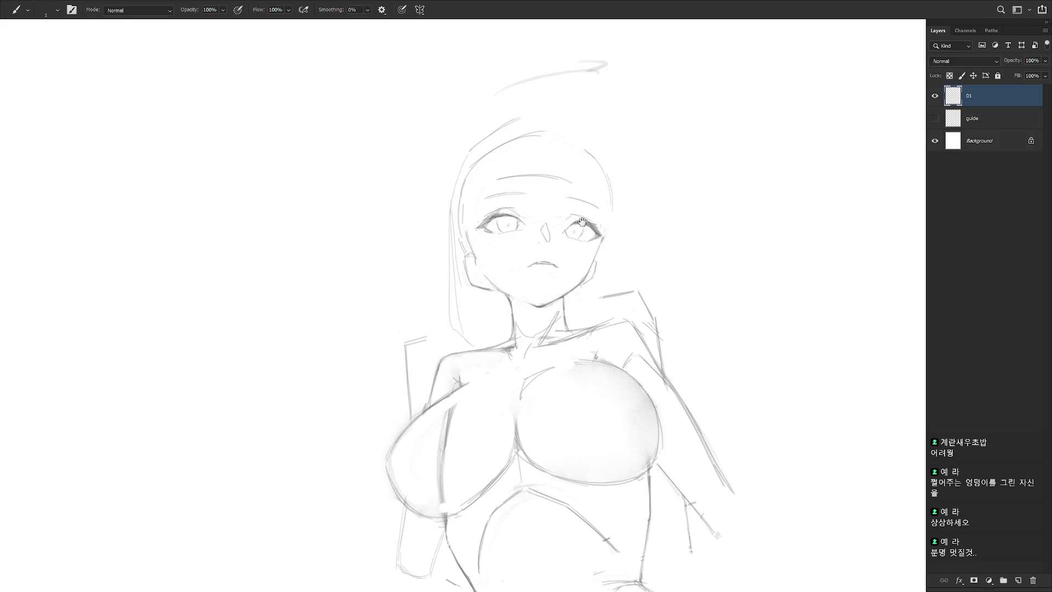
{"action": "left_click_drag", "start_coordinate": [602, 310], "coordinate": [604, 338]}
{"action": "left_click_drag", "start_coordinate": [612, 219], "coordinate": [612, 318]}
{"action": "key", "text": "ctrl+z"}
{"action": "left_click_drag", "start_coordinate": [625, 209], "coordinate": [626, 305]}
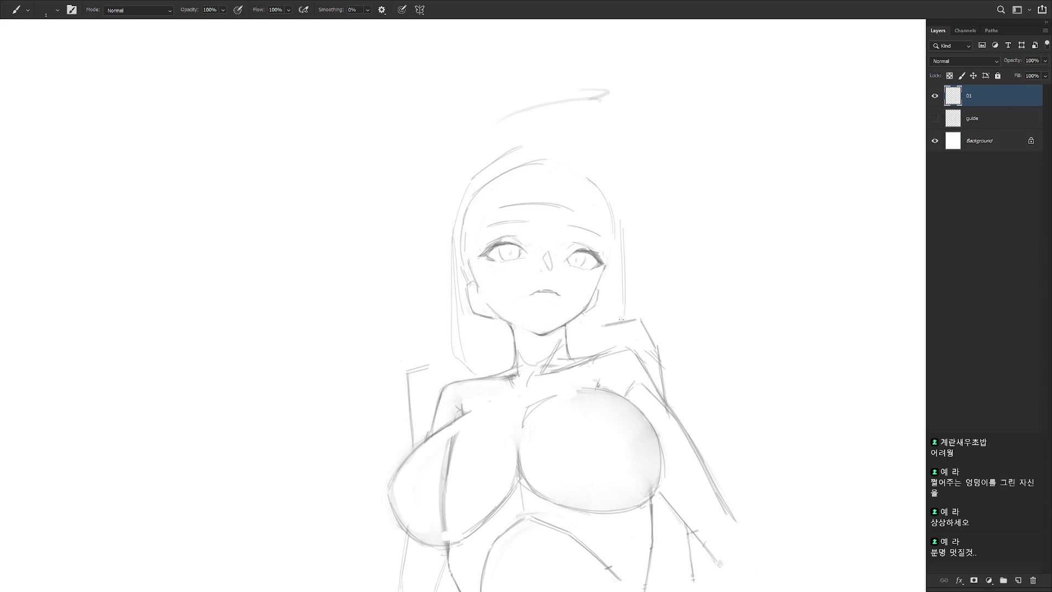
{"action": "mouse_move", "coordinate": [628, 225]}
{"action": "left_mouse_down"}
{"action": "mouse_move", "coordinate": [632, 304]}
{"action": "mouse_move", "coordinate": [605, 325]}
{"action": "left_mouse_up"}
Try a dark stroke in the right eye, then undo it.
{"action": "key", "text": "e"}
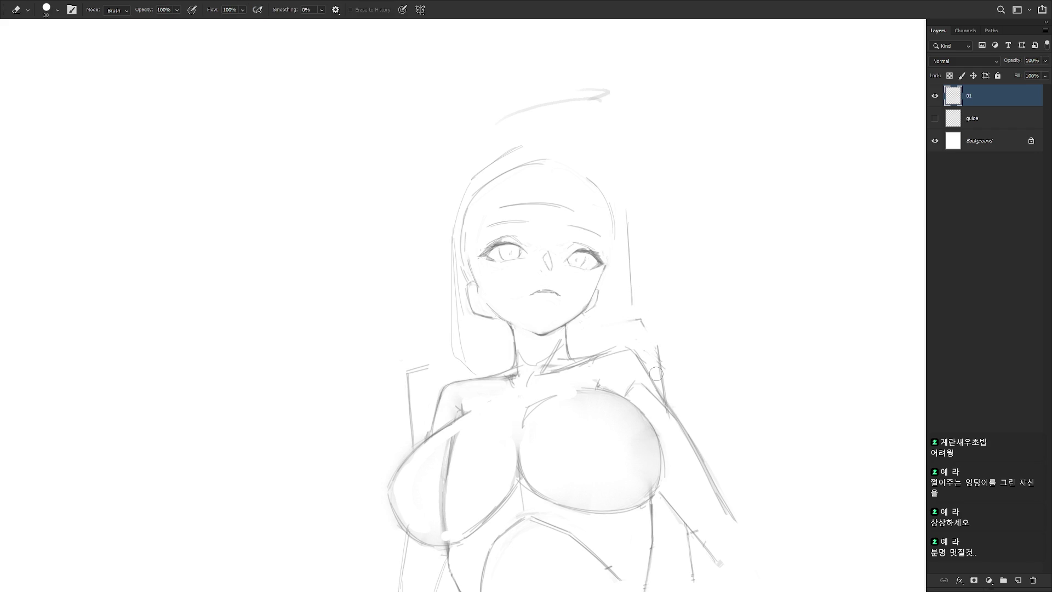
{"action": "key", "text": "b"}
{"action": "key", "text": "e"}
{"action": "key", "text": "b"}
{"action": "scroll", "coordinate": [611, 350], "scroll_direction": "down", "scroll_amount": 3}
{"action": "scroll", "coordinate": [609, 255], "scroll_direction": "up", "scroll_amount": 1}
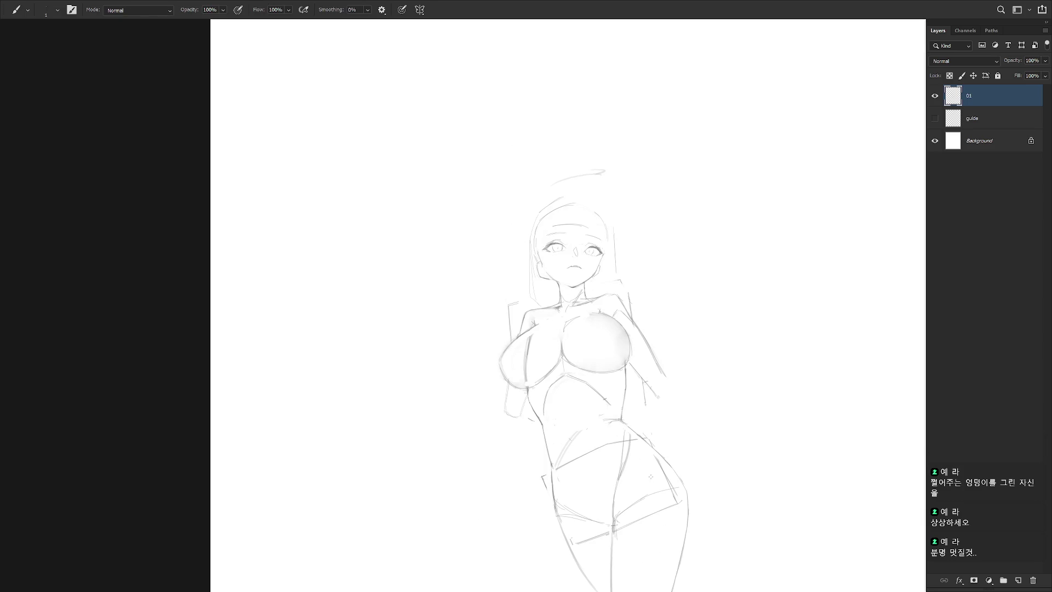
{"action": "scroll", "coordinate": [547, 212], "scroll_direction": "up", "scroll_amount": 3}
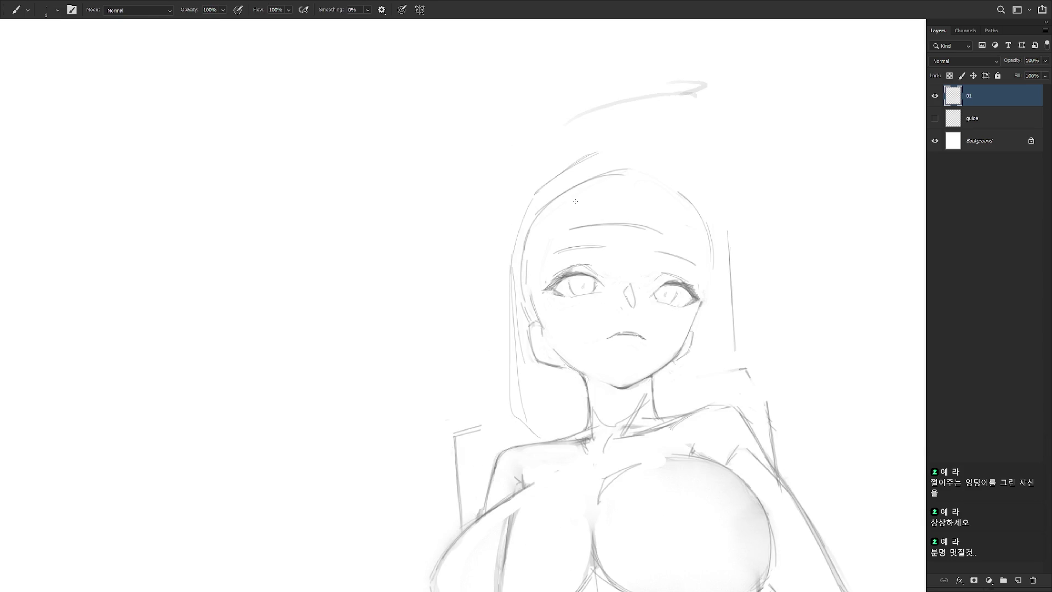
{"action": "key", "text": "e"}
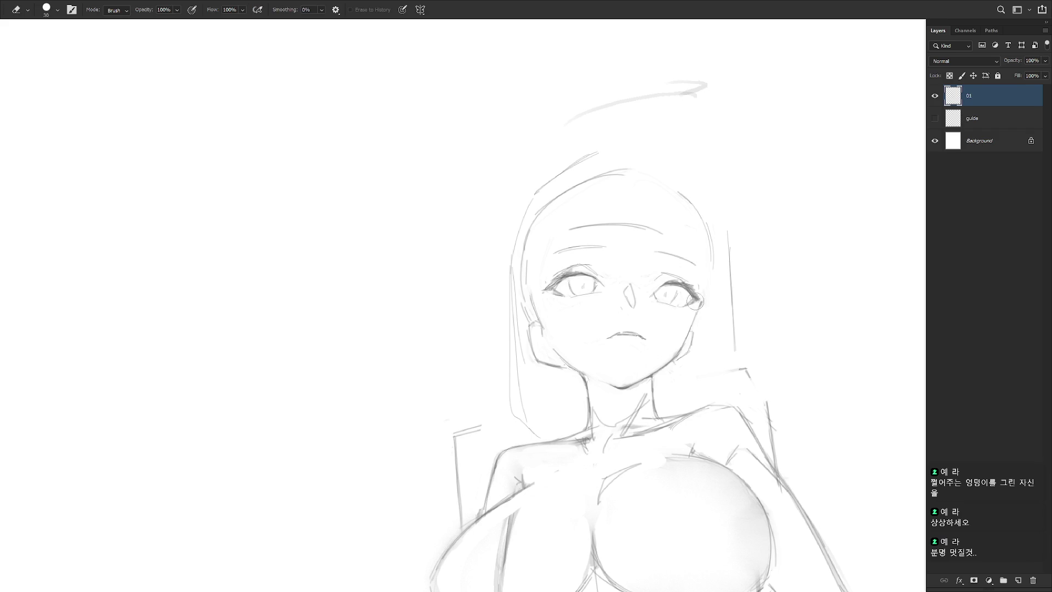
{"action": "key", "text": "b"}
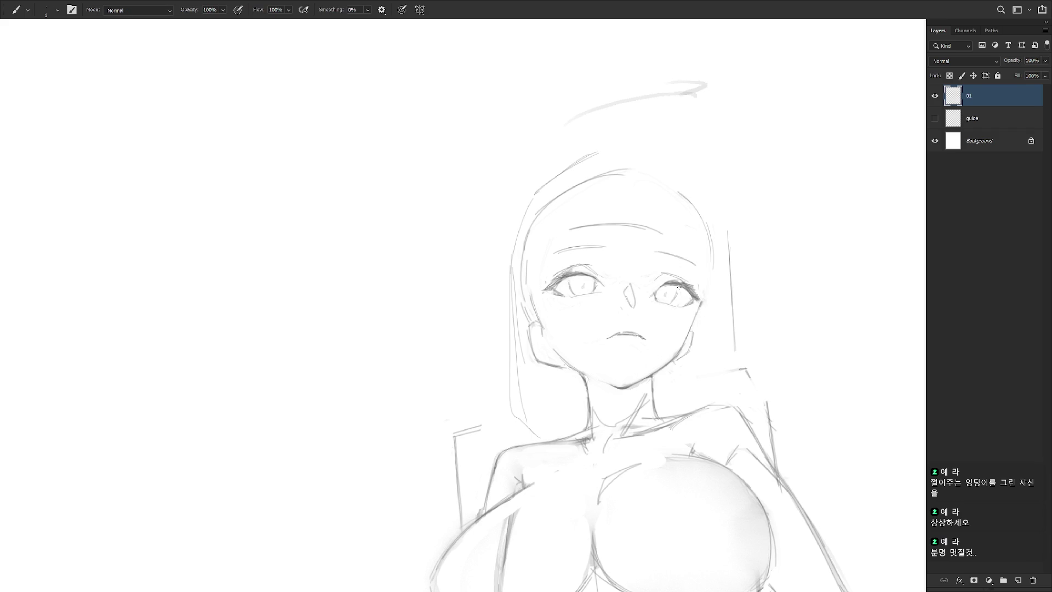
{"action": "key", "text": "e"}
{"action": "key", "text": "b"}
{"action": "left_click_drag", "start_coordinate": [677, 297], "coordinate": [687, 302]}
{"action": "key", "text": "ctrl+z"}
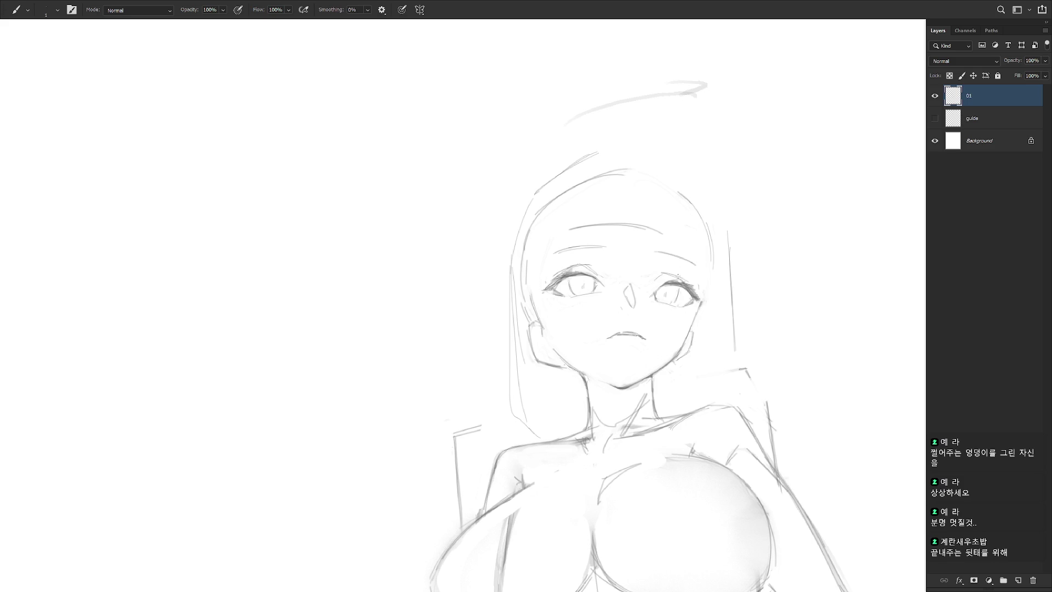
Add a small mark to the right pupil.
{"action": "scroll", "coordinate": [691, 303], "scroll_direction": "down", "scroll_amount": 3}
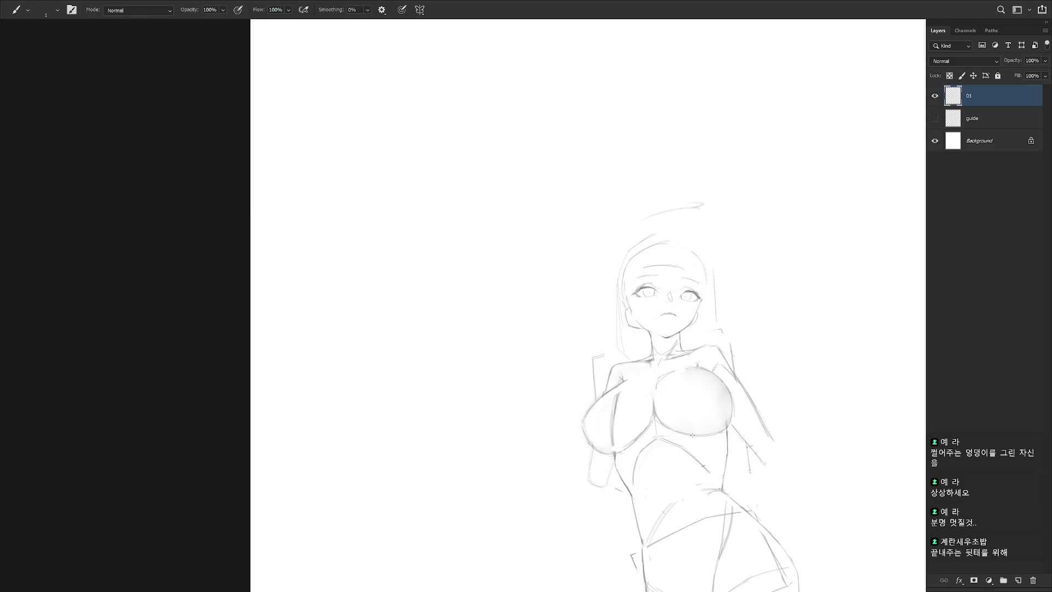
{"action": "scroll", "coordinate": [678, 291], "scroll_direction": "up", "scroll_amount": 3}
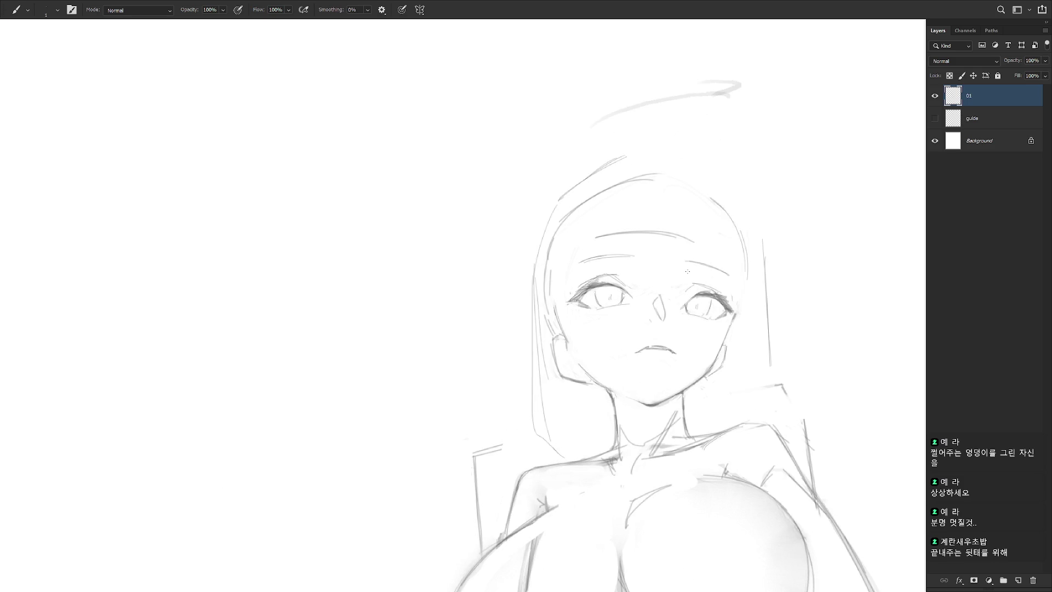
{"action": "key", "text": "l"}
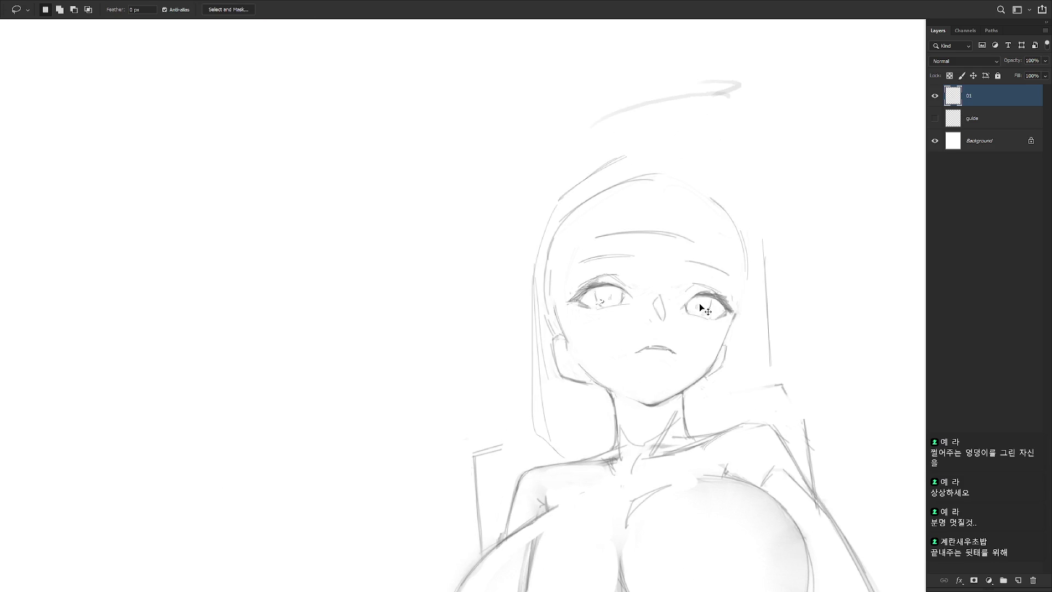
{"action": "key", "text": "b"}
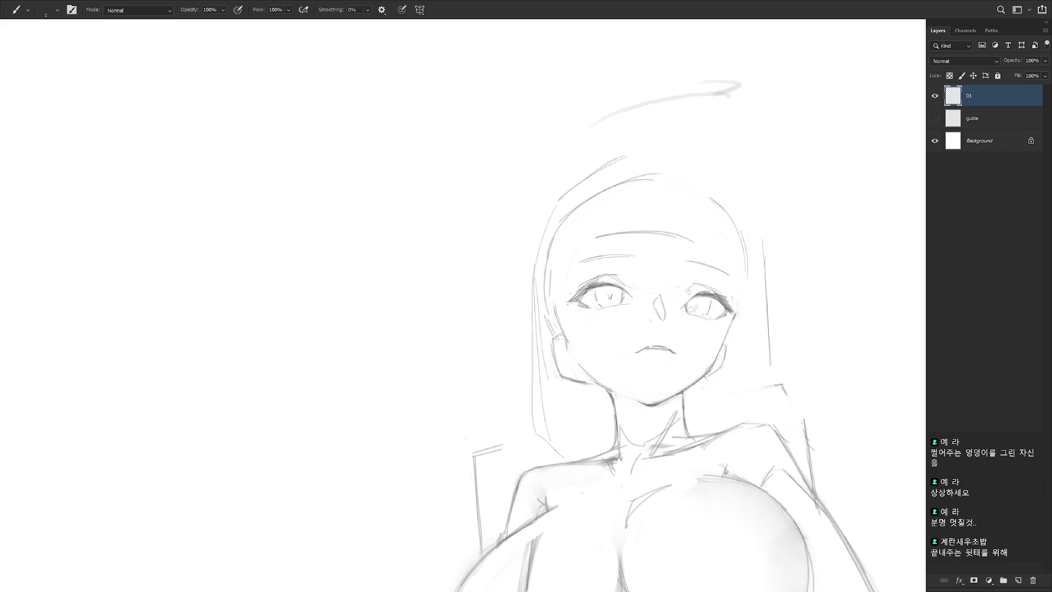
{"action": "left_click", "coordinate": [699, 305]}
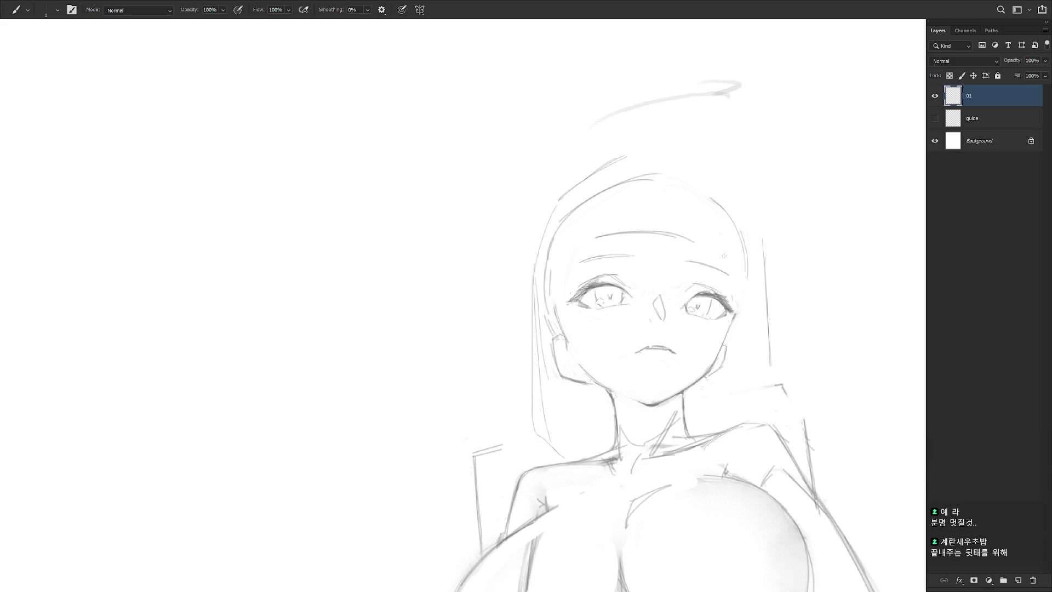
Sketch strokes along the left hair and head top, touching up the lower-left hair with the Eraser.
{"action": "key", "text": "e"}
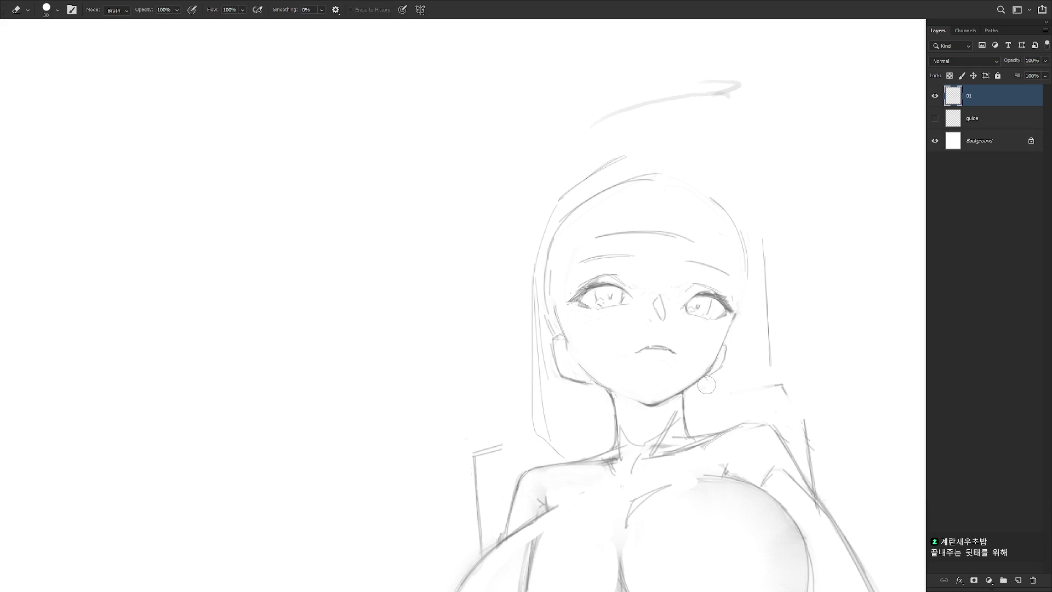
{"action": "scroll", "coordinate": [734, 370], "scroll_direction": "down", "scroll_amount": 3}
{"action": "scroll", "coordinate": [735, 370], "scroll_direction": "up", "scroll_amount": 3}
{"action": "key", "text": "b"}
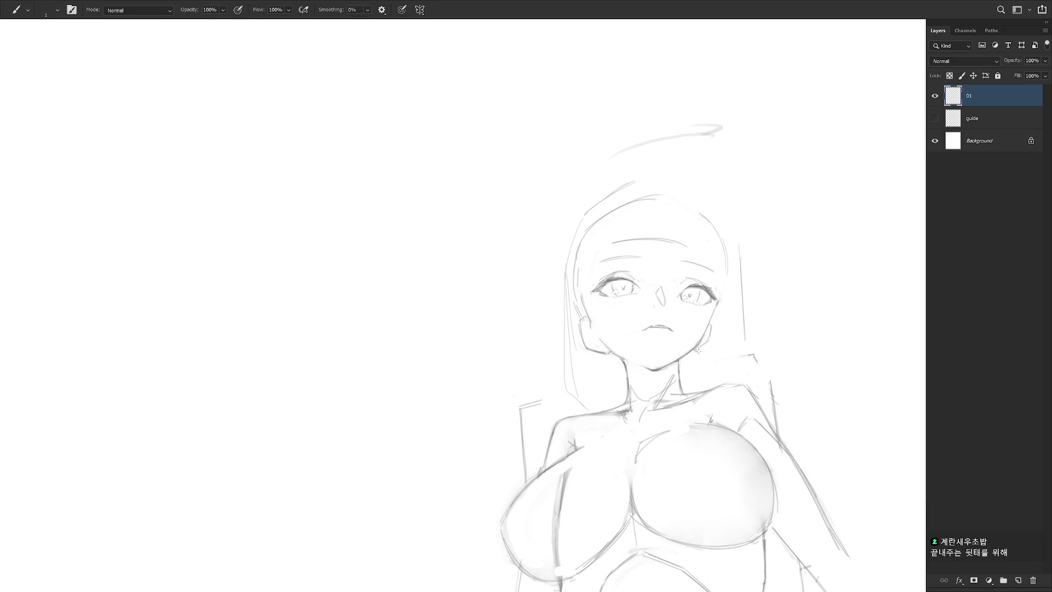
{"action": "key", "text": "e"}
{"action": "key", "text": "b"}
{"action": "key", "text": "e"}
{"action": "key", "text": "b"}
{"action": "mouse_move", "coordinate": [610, 194]}
{"action": "left_mouse_down"}
{"action": "mouse_move", "coordinate": [562, 249]}
{"action": "mouse_move", "coordinate": [558, 311]}
{"action": "left_mouse_up"}
{"action": "left_click_drag", "start_coordinate": [566, 228], "coordinate": [555, 317]}
{"action": "mouse_move", "coordinate": [610, 186]}
{"action": "left_mouse_down"}
{"action": "mouse_move", "coordinate": [582, 208]}
{"action": "mouse_move", "coordinate": [601, 194]}
{"action": "left_mouse_up"}
{"action": "mouse_move", "coordinate": [571, 305]}
{"action": "left_mouse_down"}
{"action": "mouse_move", "coordinate": [557, 339]}
{"action": "mouse_move", "coordinate": [559, 309]}
{"action": "mouse_move", "coordinate": [547, 298]}
{"action": "mouse_move", "coordinate": [559, 317]}
{"action": "left_mouse_up"}
{"action": "key", "text": "e"}
{"action": "key", "text": "b"}
Draw a curve across the top of the head and reinforce the right hair edge.
{"action": "mouse_move", "coordinate": [626, 178]}
{"action": "left_mouse_down"}
{"action": "mouse_move", "coordinate": [667, 173]}
{"action": "mouse_move", "coordinate": [729, 224]}
{"action": "left_mouse_up"}
{"action": "mouse_move", "coordinate": [693, 192]}
{"action": "left_mouse_down"}
{"action": "mouse_move", "coordinate": [729, 234]}
{"action": "mouse_move", "coordinate": [744, 339]}
{"action": "left_mouse_up"}
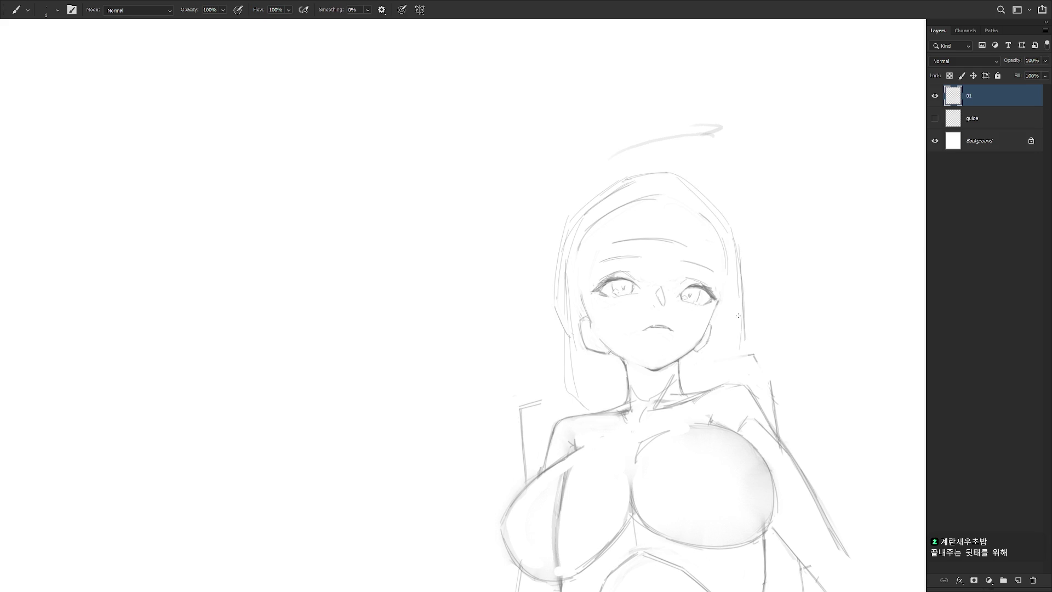
{"action": "left_click_drag", "start_coordinate": [736, 270], "coordinate": [728, 355]}
{"action": "left_click_drag", "start_coordinate": [734, 290], "coordinate": [722, 367]}
{"action": "scroll", "coordinate": [672, 223], "scroll_direction": "down", "scroll_amount": 3}
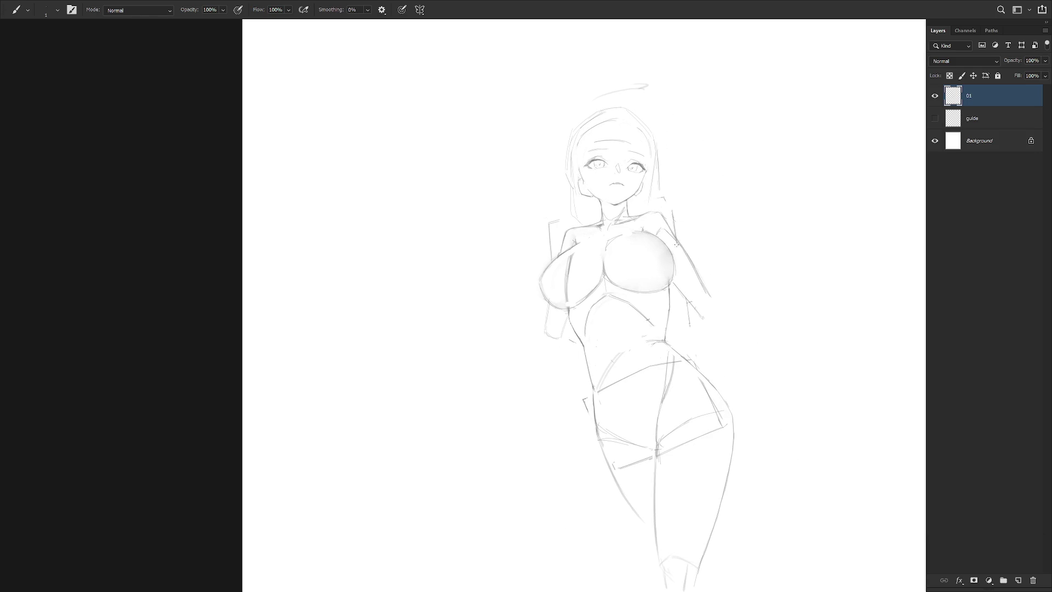
Lasso the stray forehead lines and delete them.
{"action": "scroll", "coordinate": [620, 55], "scroll_direction": "up", "scroll_amount": 3}
{"action": "key", "text": "l"}
{"action": "mouse_move", "coordinate": [543, 274]}
{"action": "left_mouse_down"}
{"action": "mouse_move", "coordinate": [636, 276]}
{"action": "mouse_move", "coordinate": [536, 274]}
{"action": "left_mouse_up"}
{"action": "key", "text": "Delete"}
{"action": "key", "text": "ctrl+d"}
{"action": "key", "text": "b"}
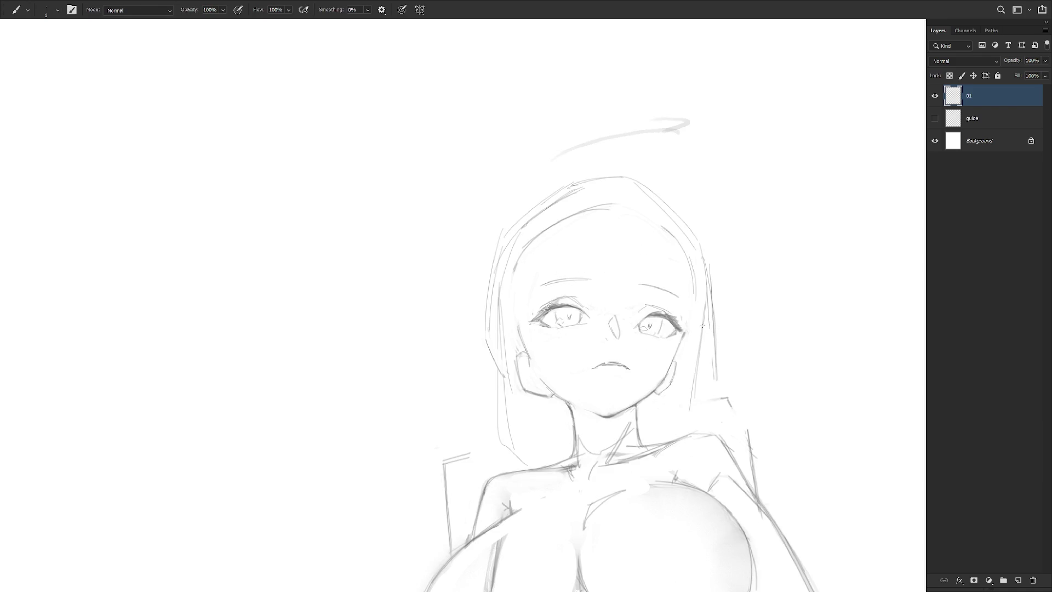
Start a freehand selection down the neck, then zoom out and return to the Brush.
{"action": "scroll", "coordinate": [639, 356], "scroll_direction": "down", "scroll_amount": 5}
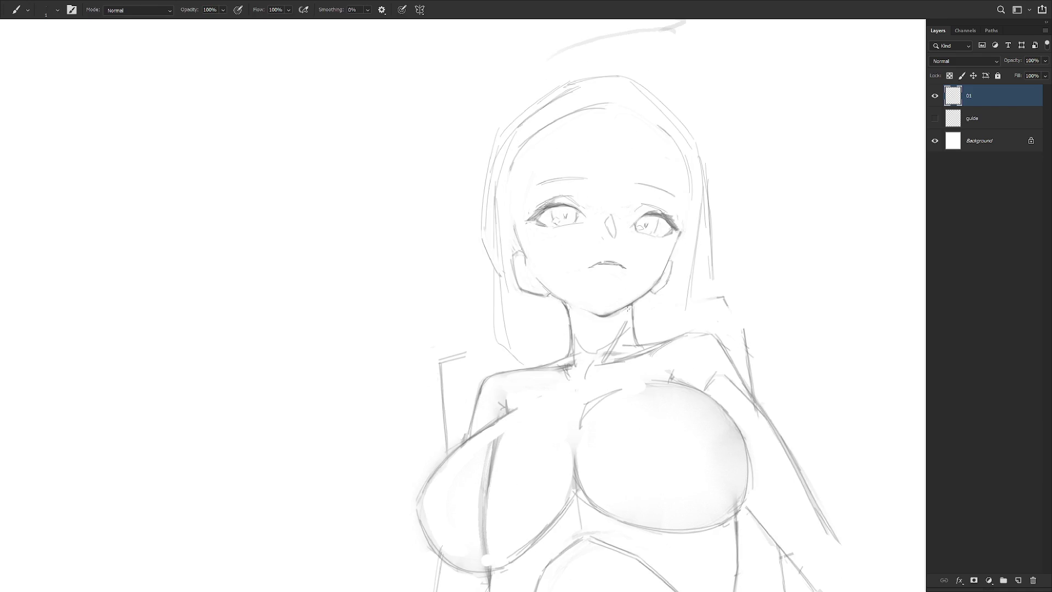
{"action": "key", "text": "shift+b"}
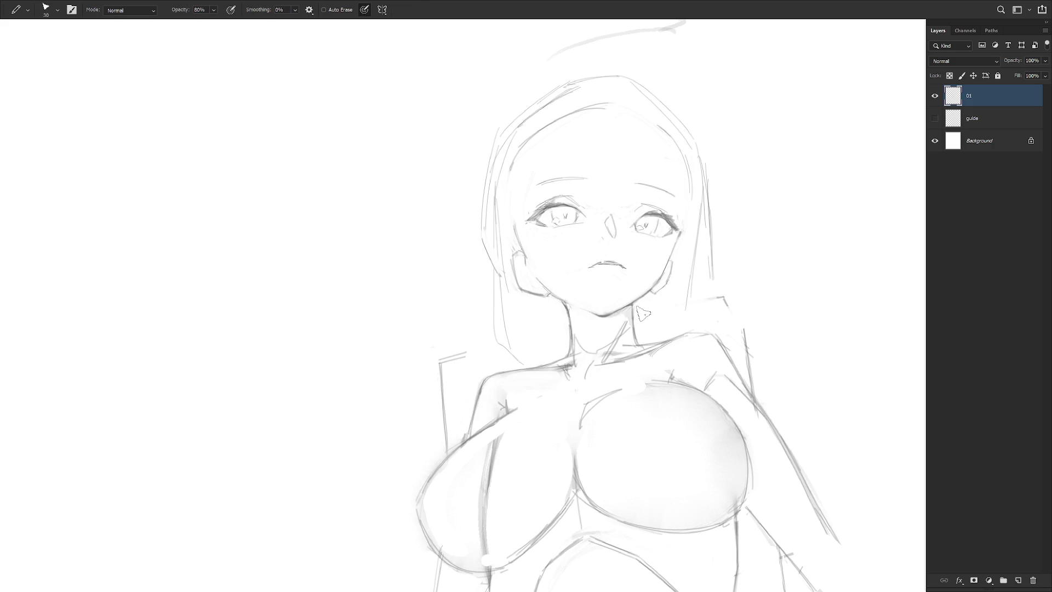
{"action": "key", "text": "shift+b"}
{"action": "key", "text": "l"}
{"action": "mouse_move", "coordinate": [563, 303]}
{"action": "left_mouse_down"}
{"action": "mouse_move", "coordinate": [573, 332]}
{"action": "mouse_move", "coordinate": [557, 352]}
{"action": "left_mouse_up"}
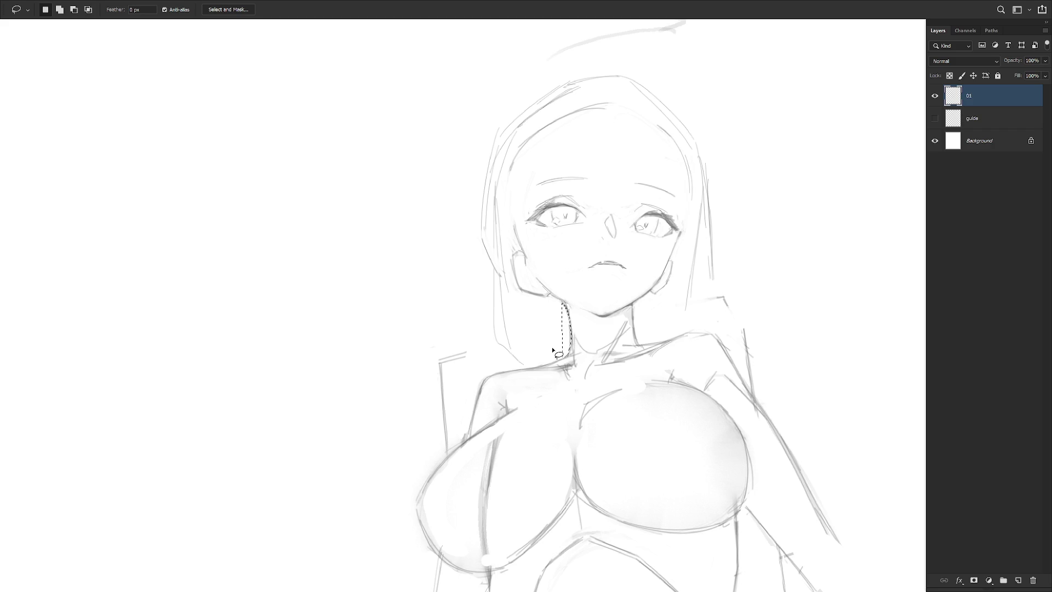
{"action": "key", "text": "b"}
{"action": "key", "text": "ctrl+minus"}
{"action": "key", "text": "ctrl+minus"}
{"action": "key", "text": "ctrl+minus"}
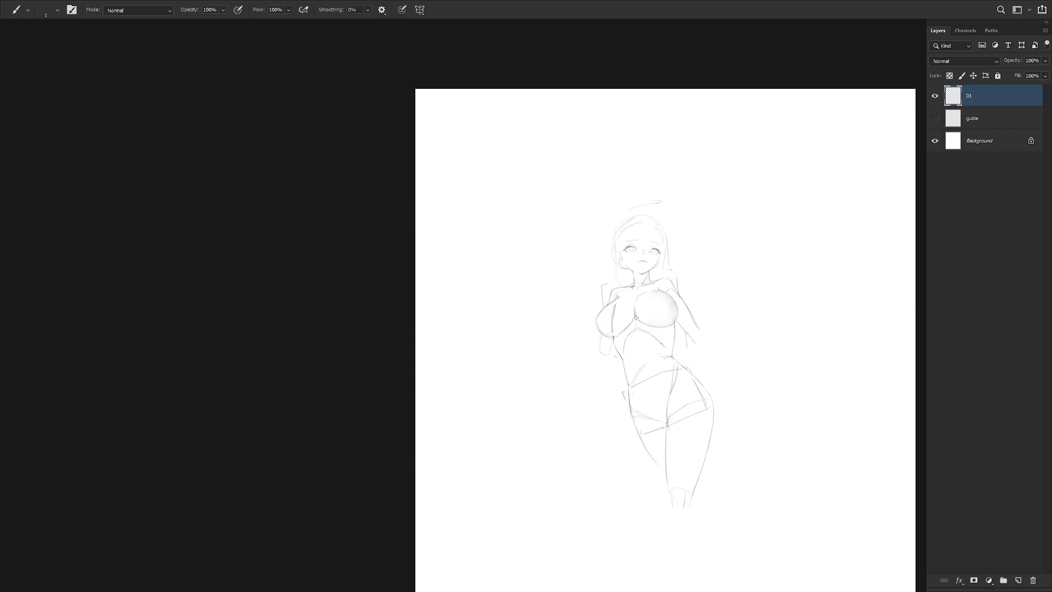
{"action": "scroll", "coordinate": [659, 247], "scroll_direction": "up", "scroll_amount": 5}
Lasso the right eye and nudge it a few pixels with Free Transform.
{"action": "key", "text": "l"}
{"action": "left_click_drag", "start_coordinate": [642, 291], "coordinate": [660, 257]}
{"action": "mouse_move", "coordinate": [631, 210]}
{"action": "left_mouse_down"}
{"action": "mouse_move", "coordinate": [615, 304]}
{"action": "mouse_move", "coordinate": [633, 274]}
{"action": "left_mouse_up"}
{"action": "key", "text": "ctrl+t"}
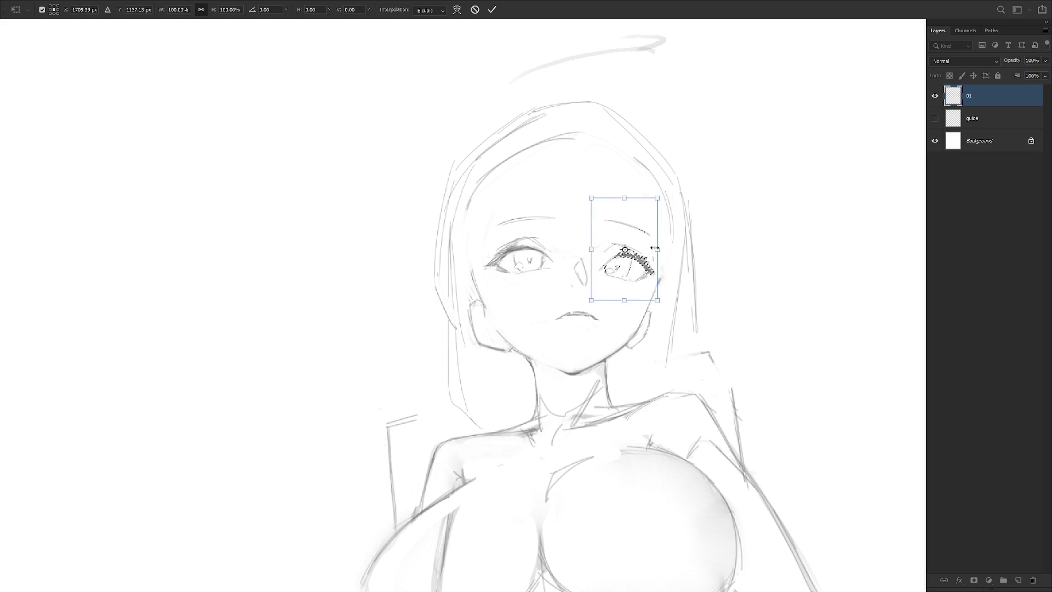
{"action": "key", "text": "Return"}
{"action": "scroll", "coordinate": [696, 329], "scroll_direction": "down", "scroll_amount": 5}
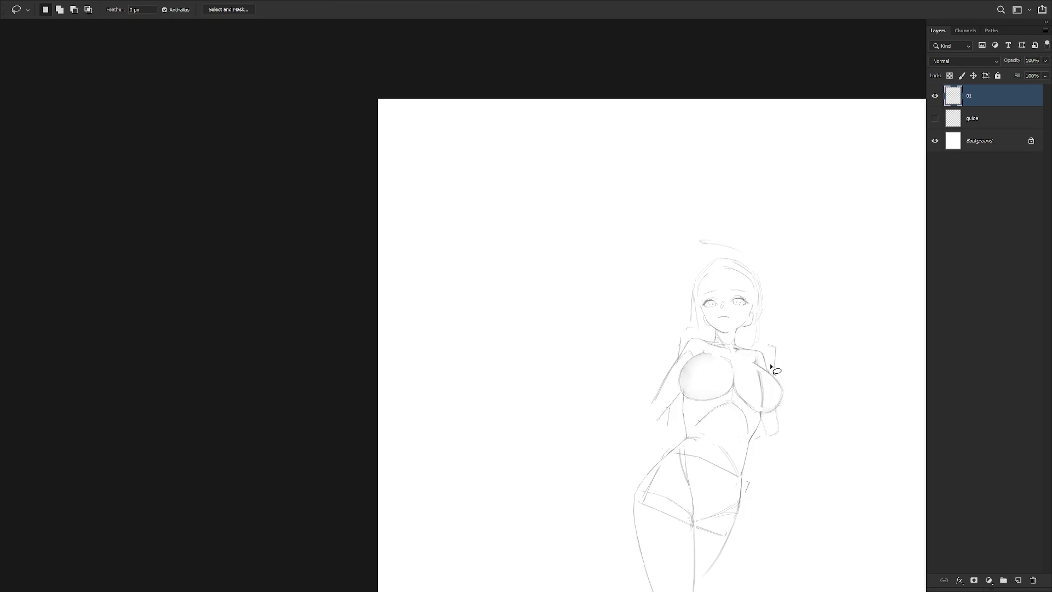
Add lash strokes at the left eye's outer corner.
{"action": "scroll", "coordinate": [775, 357], "scroll_direction": "up", "scroll_amount": 5}
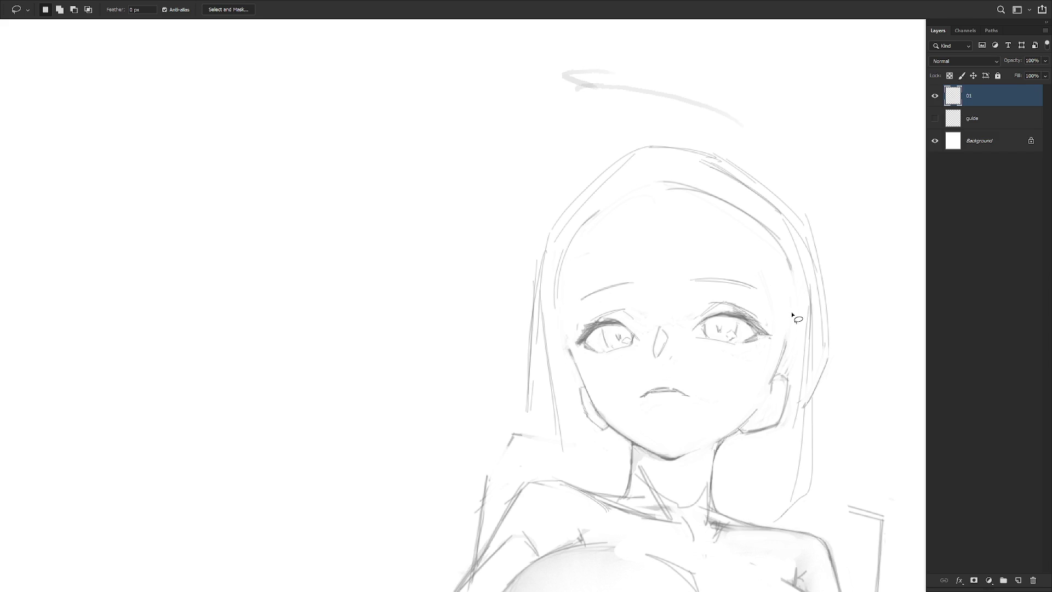
{"action": "key", "text": "b"}
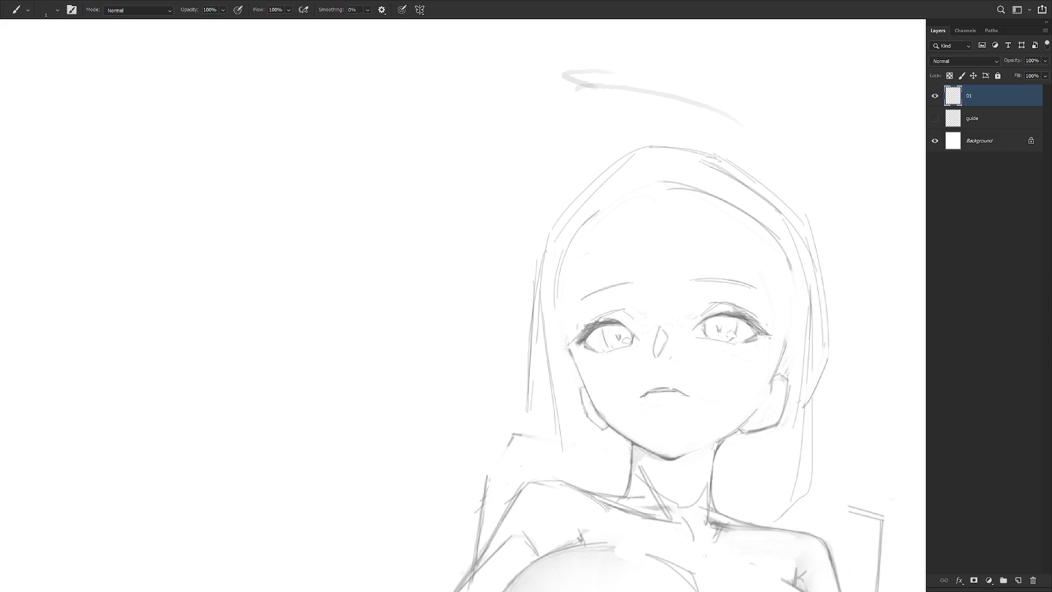
{"action": "key", "text": "e"}
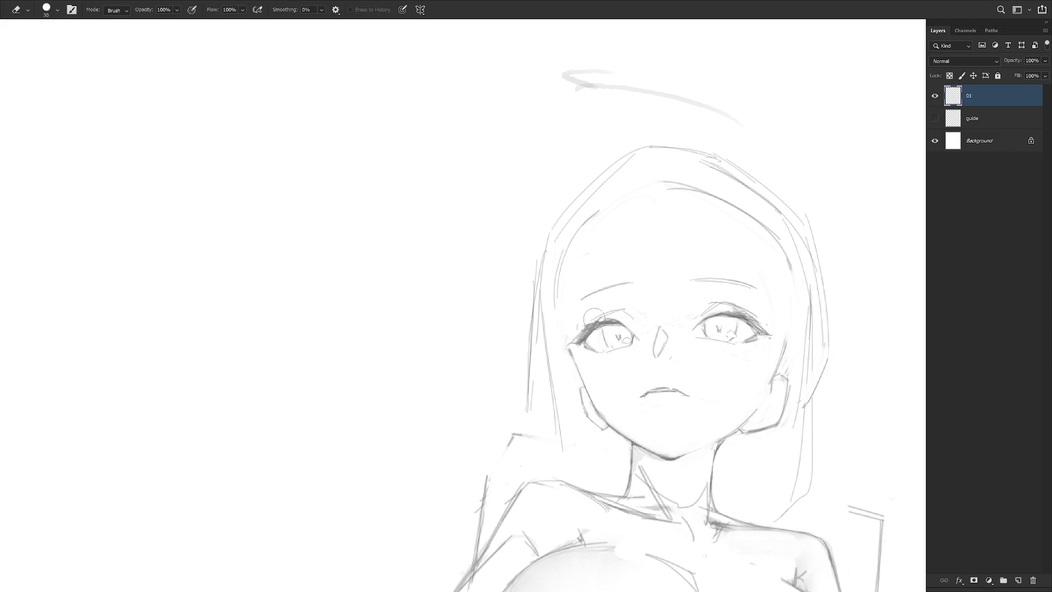
{"action": "key", "text": "b"}
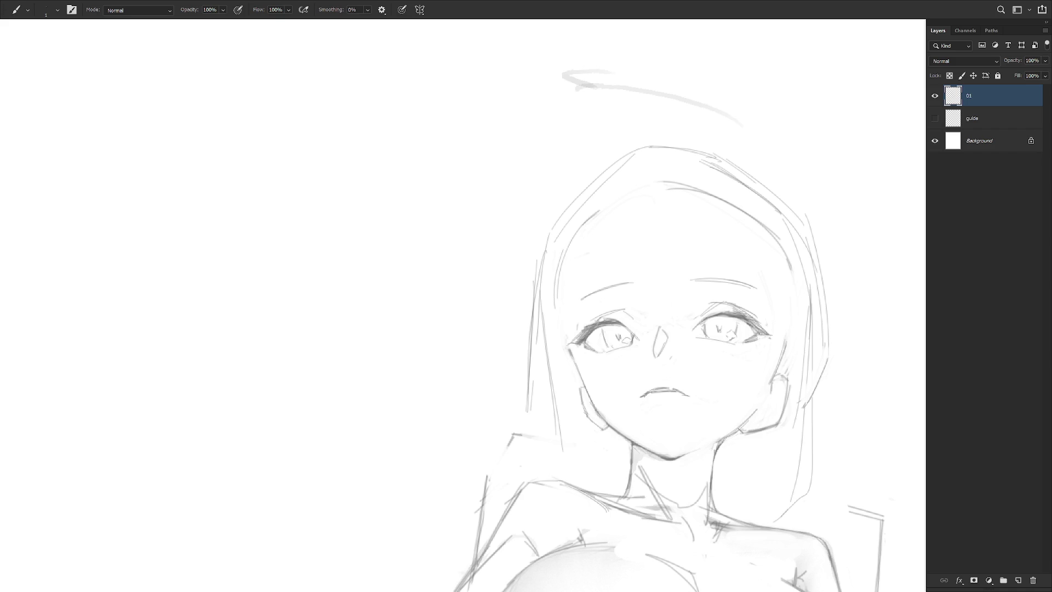
{"action": "left_click_drag", "start_coordinate": [581, 331], "coordinate": [564, 345]}
Lasso the mouth and rotate and nudge it with Free Transform.
{"action": "key", "text": "l"}
{"action": "left_click_drag", "start_coordinate": [706, 390], "coordinate": [722, 364]}
{"action": "key", "text": "ctrl+t"}
{"action": "left_click_drag", "start_coordinate": [693, 398], "coordinate": [695, 396]}
{"action": "key", "text": "Return"}
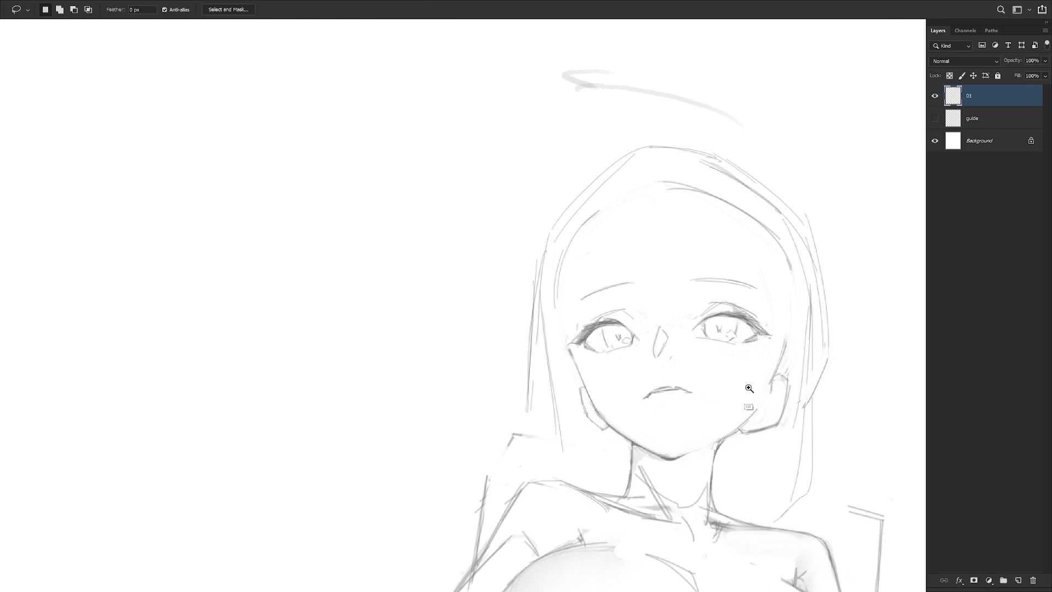
{"action": "scroll", "coordinate": [747, 390], "scroll_direction": "down", "scroll_amount": 5}
{"action": "scroll", "coordinate": [715, 402], "scroll_direction": "up", "scroll_amount": 5}
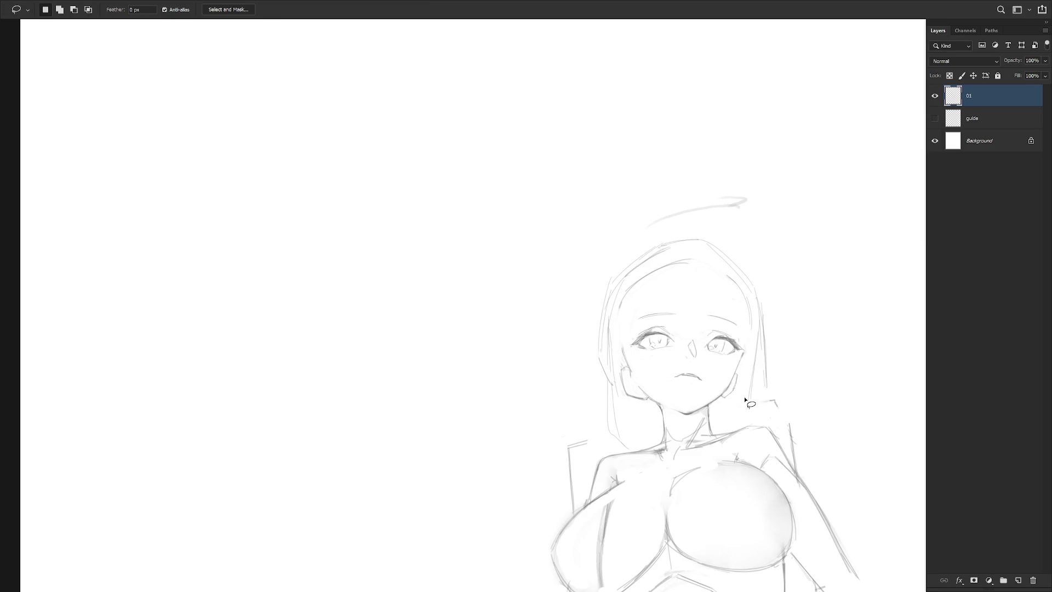
Undo the mouth edits back to the small closed mouth and return to the Brush.
{"action": "key", "text": "ctrl+z"}
{"action": "key", "text": "ctrl+z"}
{"action": "key", "text": "ctrl+z"}
{"action": "left_click_drag", "start_coordinate": [737, 416], "coordinate": [705, 421]}
{"action": "key", "text": "ctrl+z"}
{"action": "key", "text": "b"}
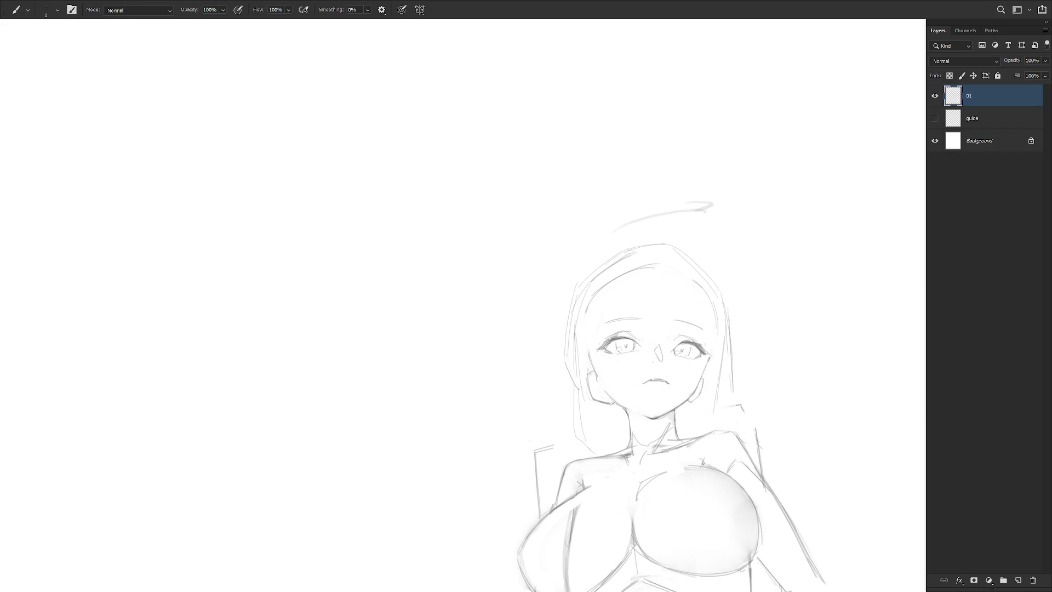
{"action": "scroll", "coordinate": [639, 143], "scroll_direction": "down", "scroll_amount": 4}
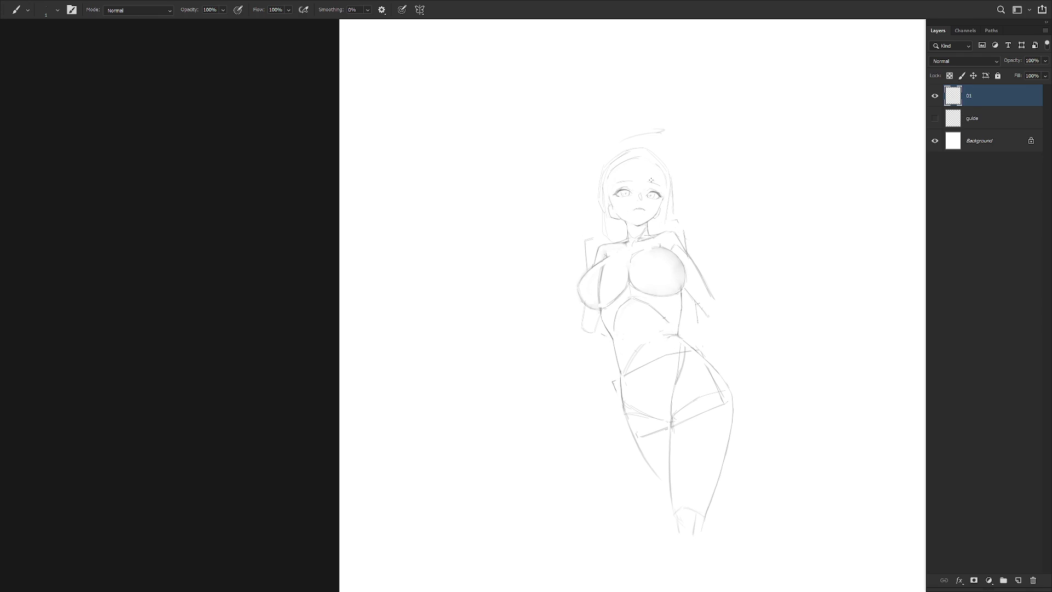
Cancel the unfinished head selection and undo the hair-part stroke on the forehead.
{"action": "scroll", "coordinate": [664, 135], "scroll_direction": "up", "scroll_amount": 2}
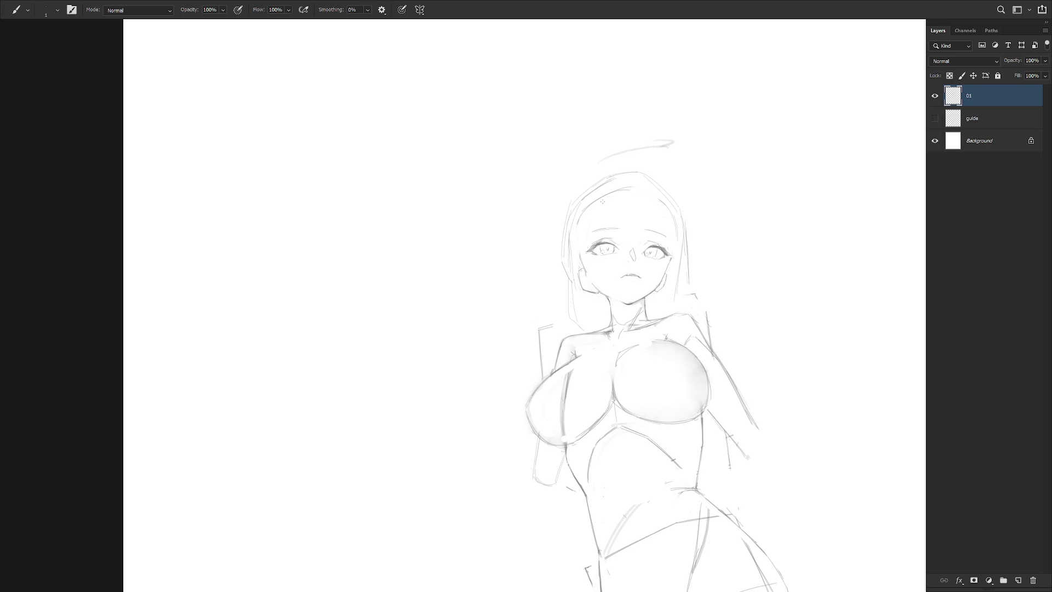
{"action": "key", "text": "l"}
{"action": "left_click_drag", "start_coordinate": [633, 176], "coordinate": [582, 249]}
{"action": "key", "text": "Escape"}
{"action": "key", "text": "b"}
{"action": "key", "text": "ctrl+z"}
Erase the dark halo stroke above the head.
{"action": "scroll", "coordinate": [696, 186], "scroll_direction": "down", "scroll_amount": 2}
{"action": "key", "text": "e"}
{"action": "mouse_move", "coordinate": [592, 79]}
{"action": "left_mouse_down"}
{"action": "mouse_move", "coordinate": [658, 83]}
{"action": "mouse_move", "coordinate": [647, 94]}
{"action": "left_mouse_up"}
{"action": "key", "text": "shift+b"}
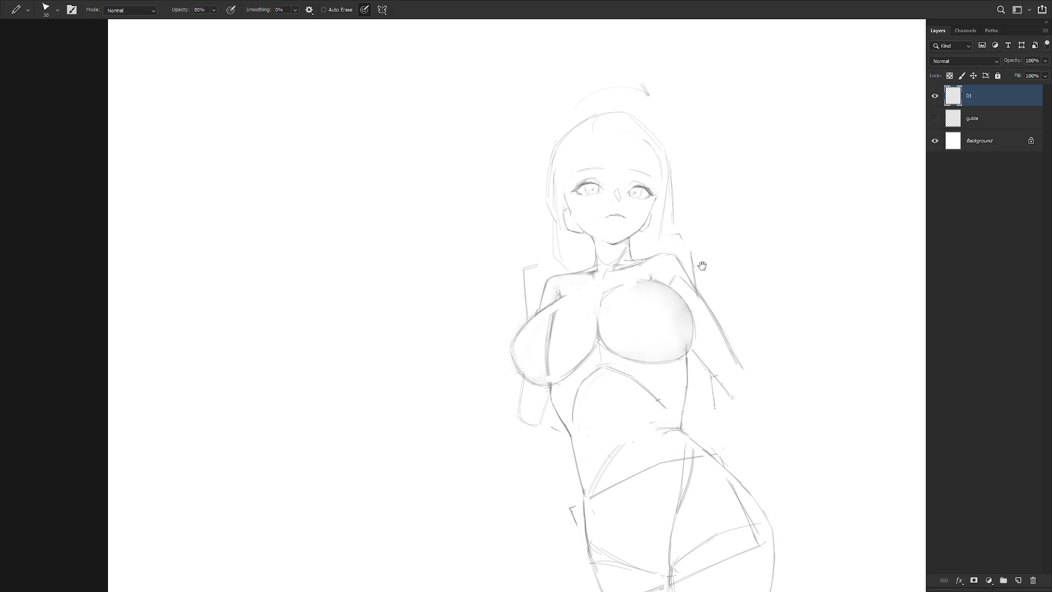
Add a short stroke in the hair with the soft brush.
{"action": "left_click_drag", "start_coordinate": [702, 265], "coordinate": [697, 293]}
{"action": "key", "text": "shift+b"}
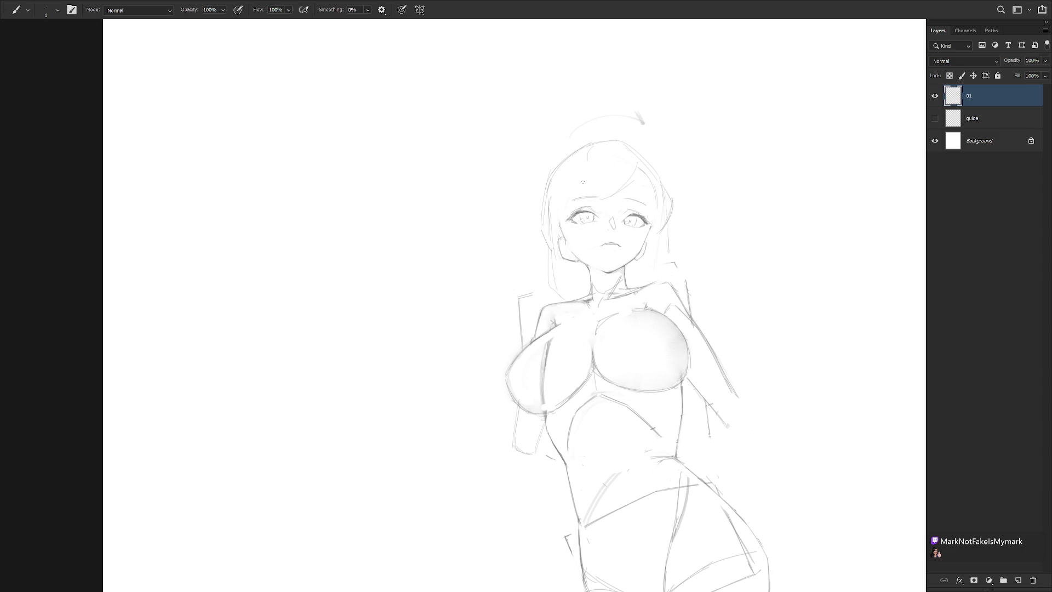
{"action": "left_click_drag", "start_coordinate": [589, 184], "coordinate": [527, 250]}
{"action": "key", "text": "e"}
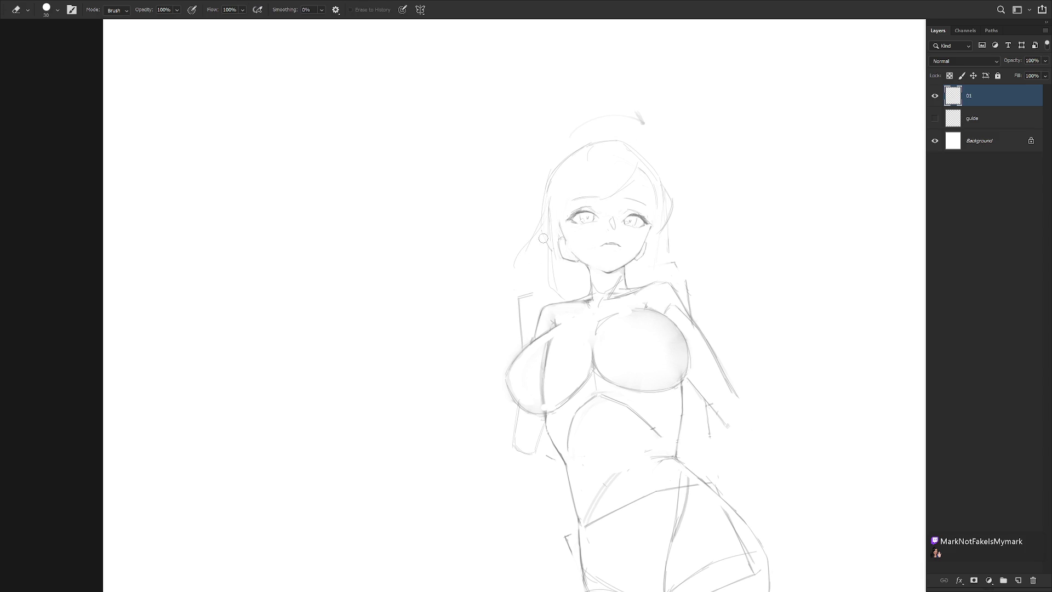
{"action": "key", "text": "b"}
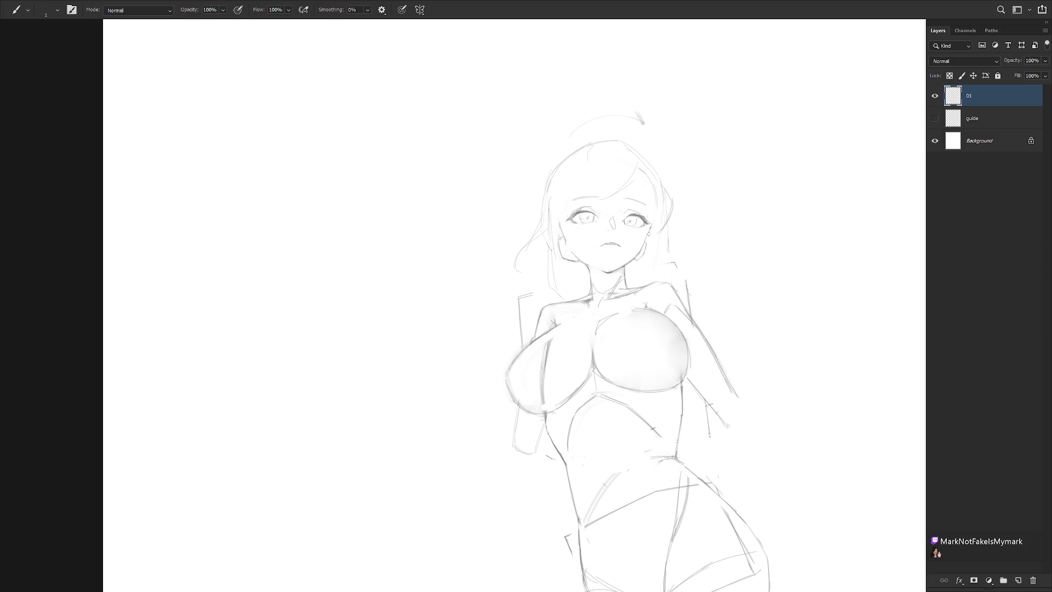
Draw hair beside the face and neck, and delete stray strokes left of the face.
{"action": "left_click_drag", "start_coordinate": [648, 272], "coordinate": [631, 283]}
{"action": "key", "text": "l"}
{"action": "left_click_drag", "start_coordinate": [542, 291], "coordinate": [556, 235]}
{"action": "key", "text": "Delete"}
{"action": "key", "text": "ctrl+d"}
{"action": "key", "text": "b"}
Redraw the left shoulder stroke and add a short hair strand by the shoulder.
{"action": "left_click_drag", "start_coordinate": [549, 290], "coordinate": [525, 318]}
{"action": "key", "text": "ctrl+z"}
{"action": "left_click_drag", "start_coordinate": [574, 287], "coordinate": [550, 302]}
{"action": "left_click_drag", "start_coordinate": [527, 289], "coordinate": [564, 296]}
{"action": "left_click_drag", "start_coordinate": [544, 300], "coordinate": [478, 325]}
{"action": "key", "text": "ctrl+z"}
Outline the strokes beside the left shoulder and darken the upper-left breast outline.
{"action": "key", "text": "l"}
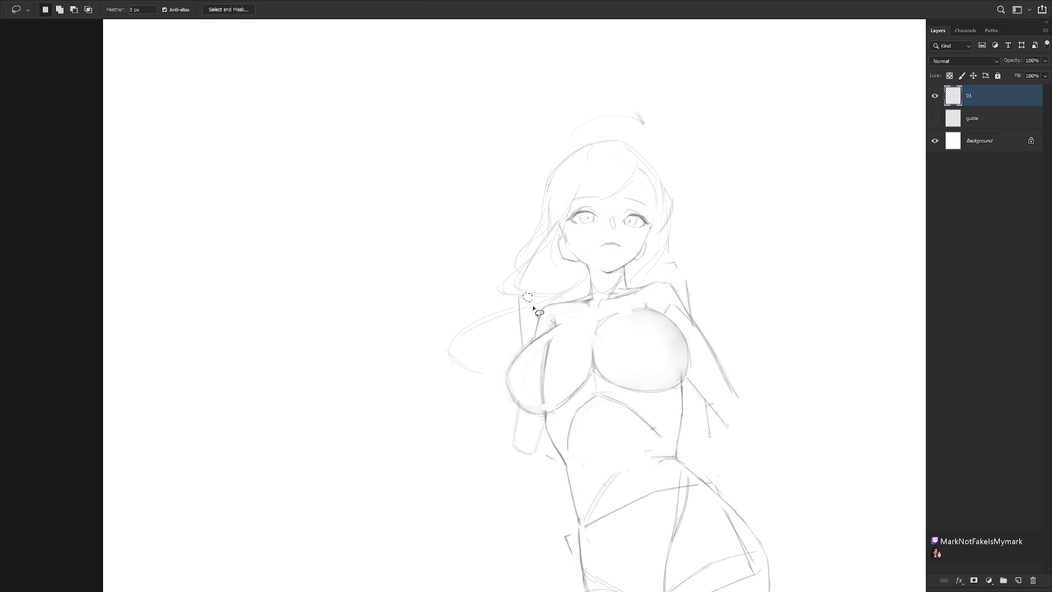
{"action": "mouse_move", "coordinate": [518, 302]}
{"action": "left_mouse_down"}
{"action": "mouse_move", "coordinate": [518, 343]}
{"action": "mouse_move", "coordinate": [541, 300]}
{"action": "mouse_move", "coordinate": [521, 352]}
{"action": "mouse_move", "coordinate": [558, 328]}
{"action": "mouse_move", "coordinate": [529, 348]}
{"action": "mouse_move", "coordinate": [549, 341]}
{"action": "left_mouse_up"}
{"action": "key", "text": "b"}
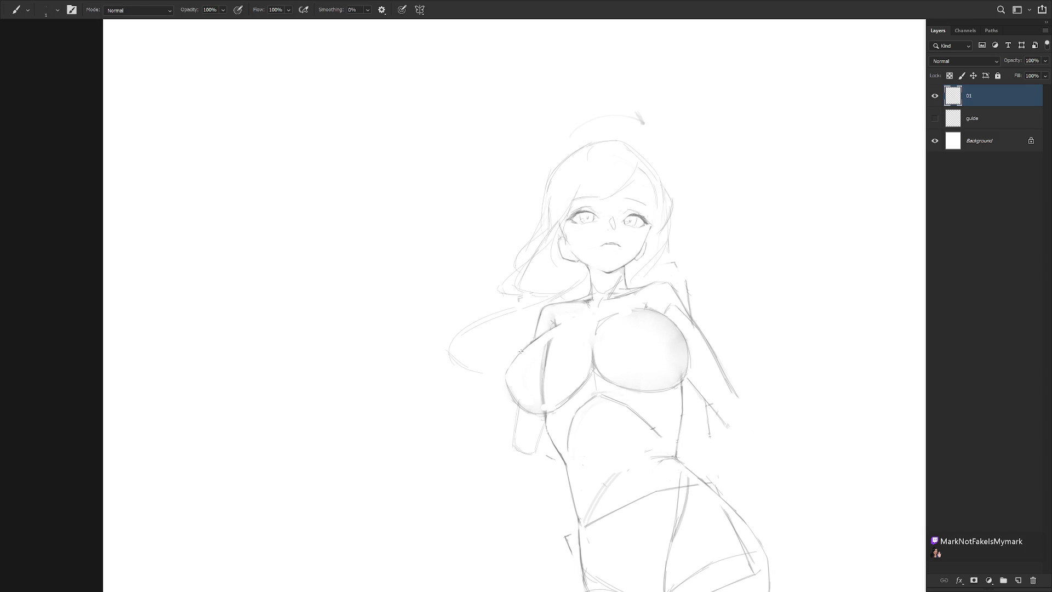
{"action": "left_click_drag", "start_coordinate": [541, 334], "coordinate": [523, 349]}
{"action": "key", "text": "e"}
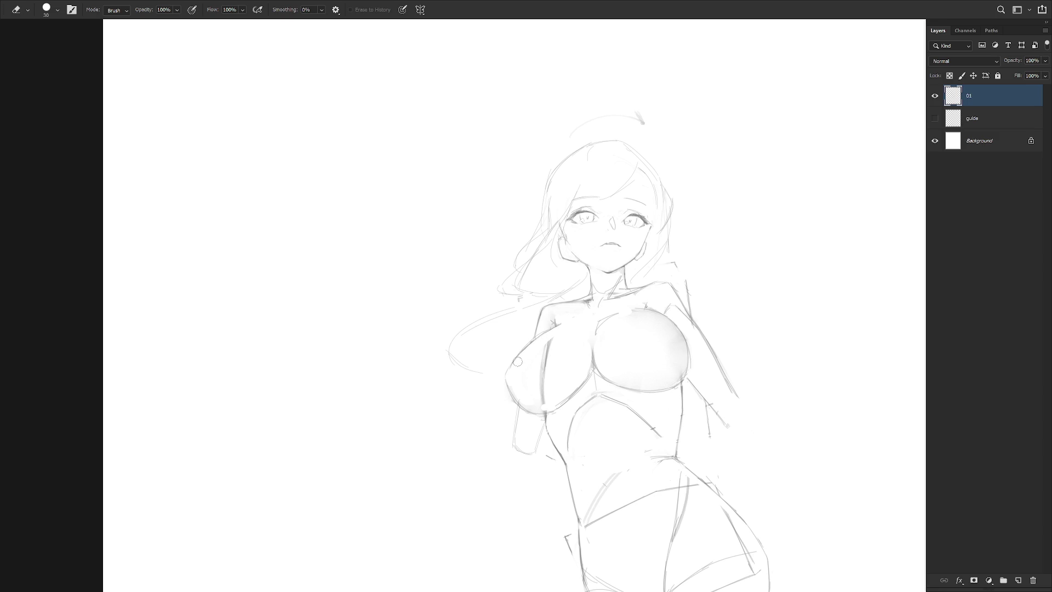
{"action": "key", "text": "b"}
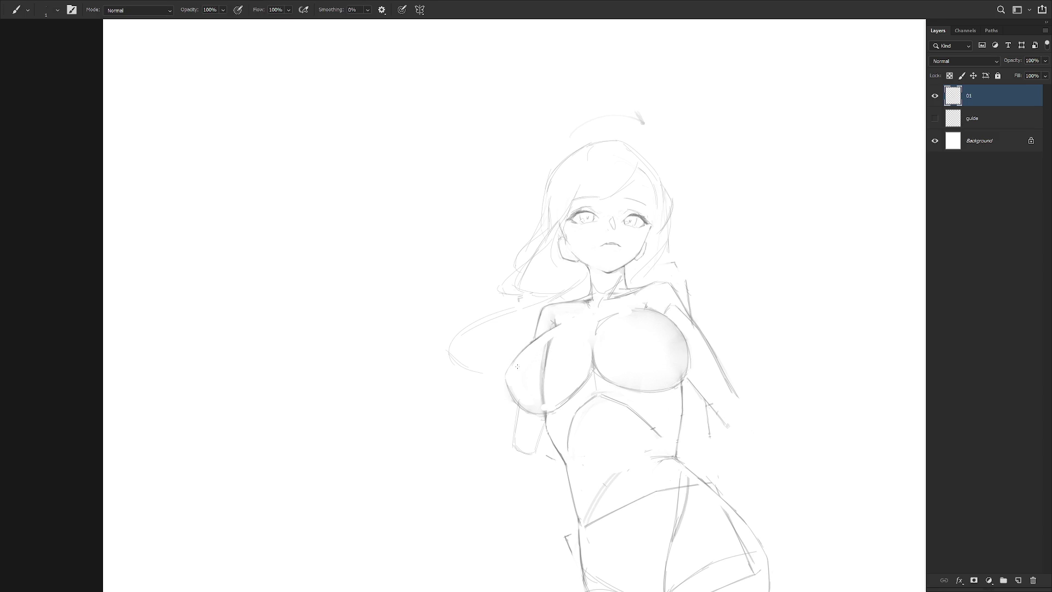
{"action": "key", "text": "e"}
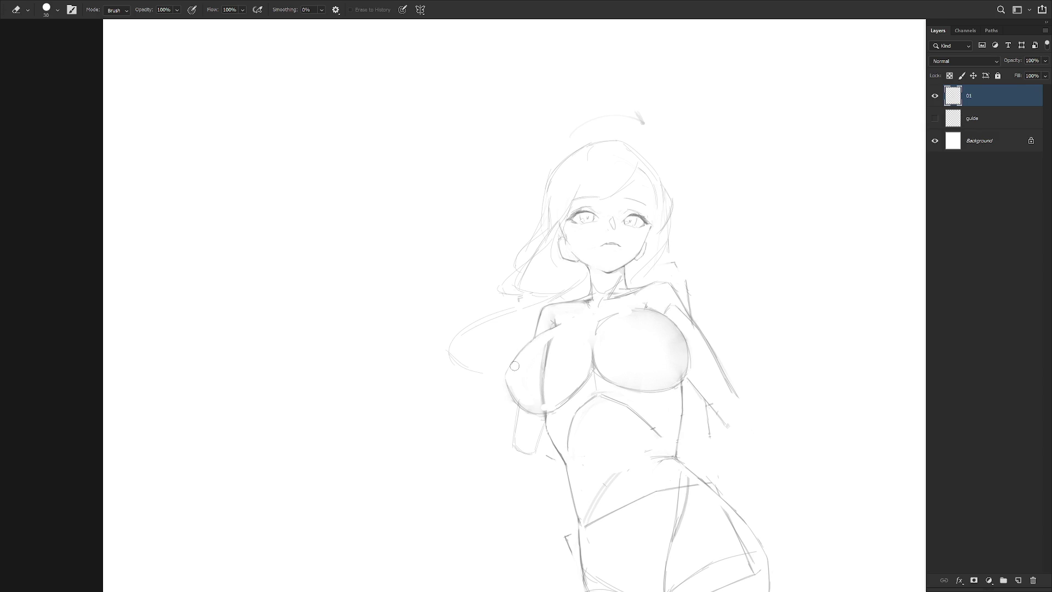
{"action": "key", "text": "b"}
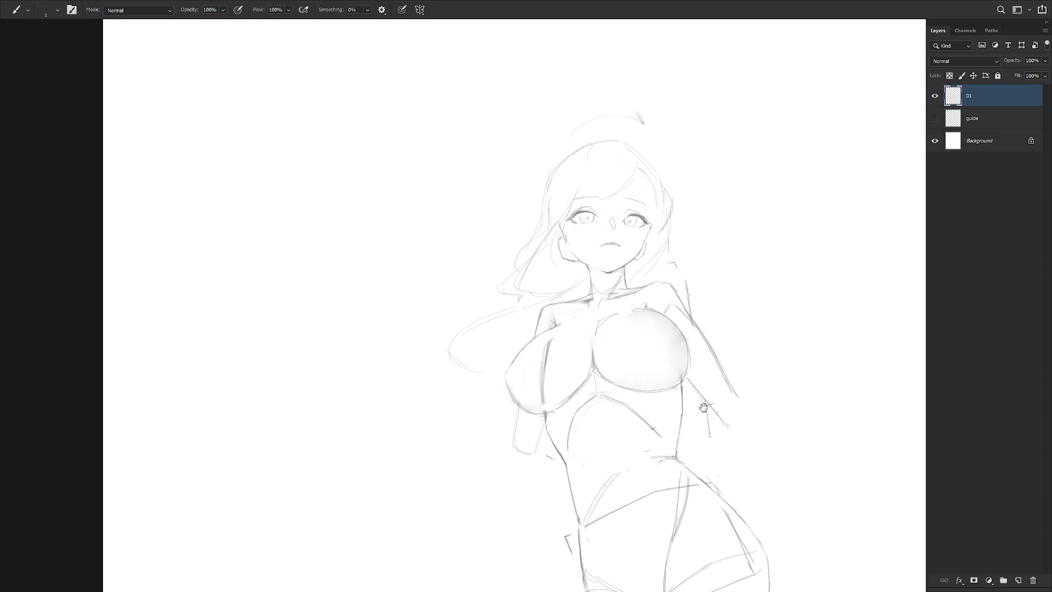
Outline an area beside the right shoulder with the Lasso.
{"action": "left_click_drag", "start_coordinate": [687, 410], "coordinate": [649, 387]}
{"action": "key", "text": "l"}
{"action": "left_click_drag", "start_coordinate": [642, 303], "coordinate": [665, 341]}
{"action": "scroll", "coordinate": [688, 365], "scroll_direction": "down", "scroll_amount": 3}
{"action": "key", "text": "b"}
Cycle the screen mode and bring back the layers list.
{"action": "key", "text": "f"}
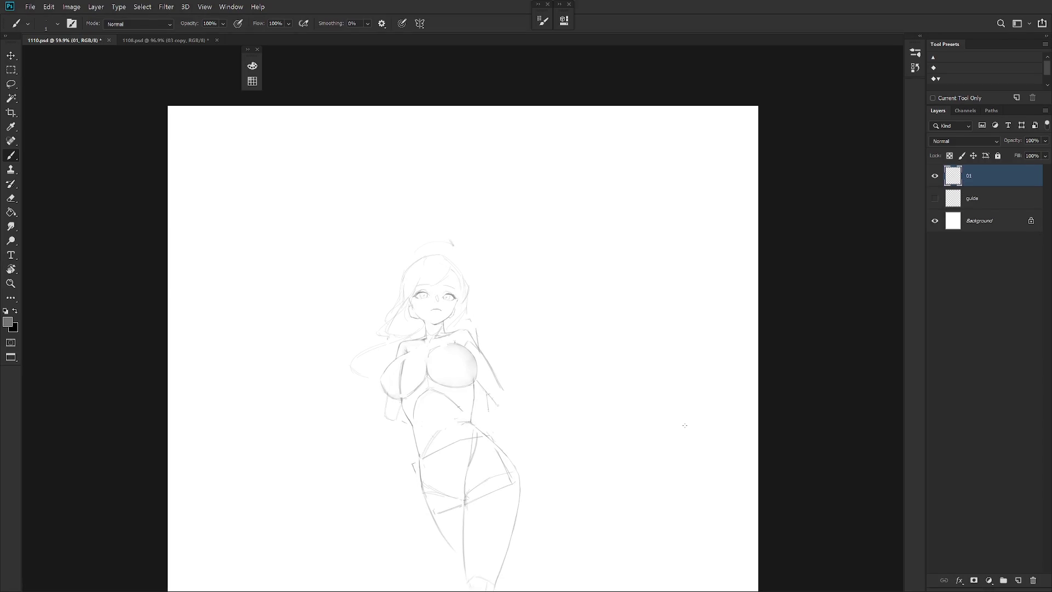
{"action": "key", "text": "f"}
{"action": "key", "text": "f"}
{"action": "key", "text": "Tab"}
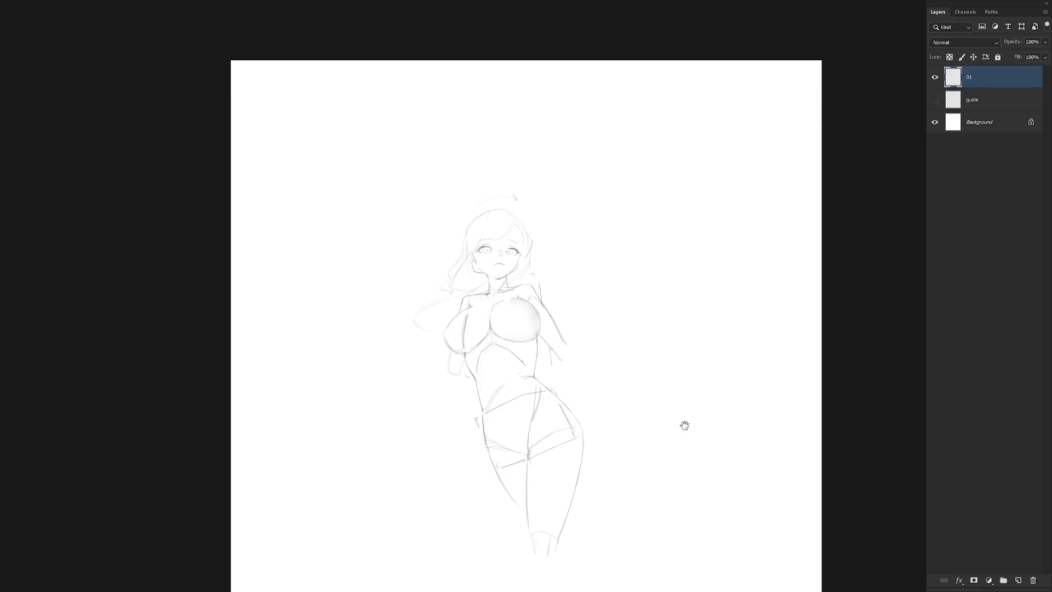
{"action": "scroll", "coordinate": [683, 423], "scroll_direction": "up", "scroll_amount": 1}
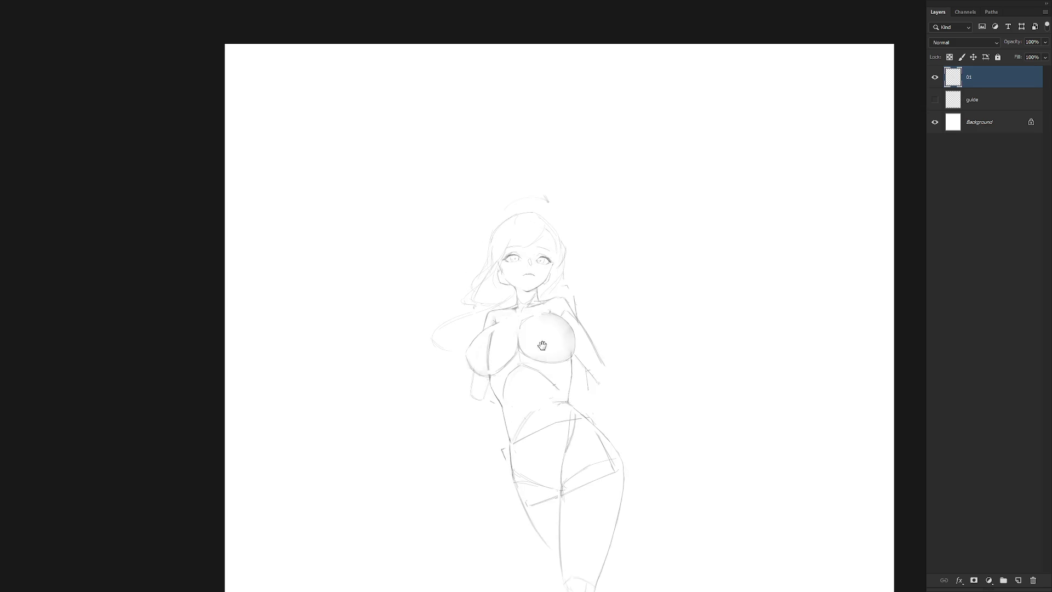
{"action": "scroll", "coordinate": [572, 269], "scroll_direction": "up", "scroll_amount": 3}
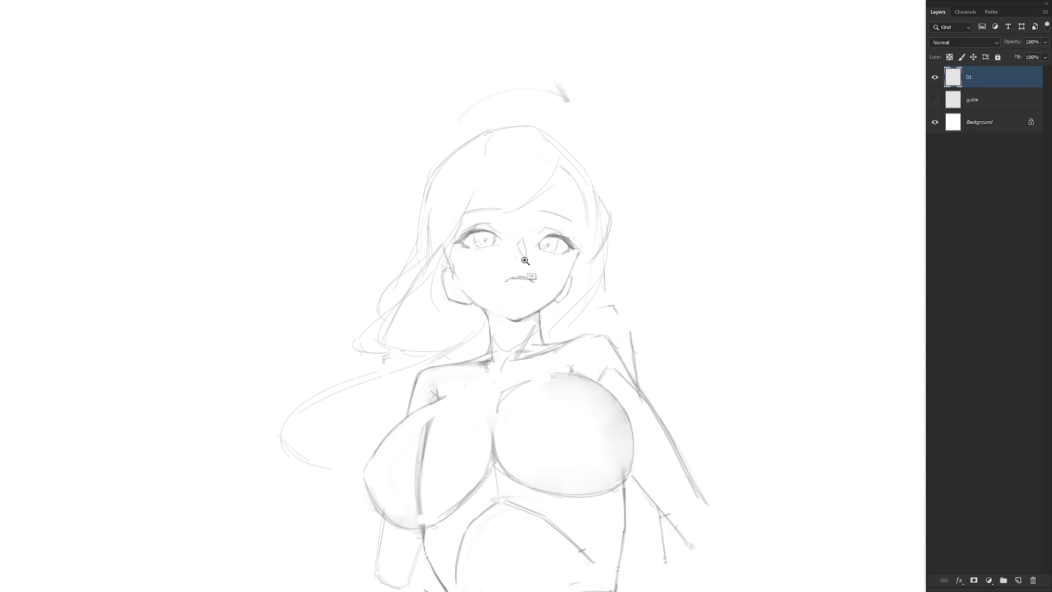
{"action": "scroll", "coordinate": [556, 271], "scroll_direction": "up", "scroll_amount": 1}
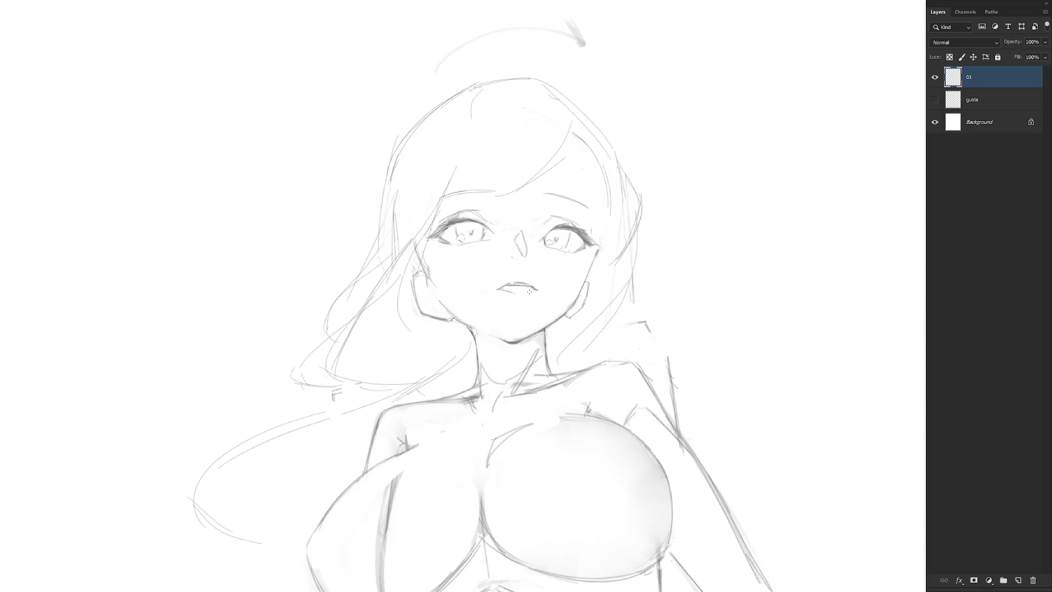
Draw bangs across the forehead and down past the nose, redoing faint strokes.
{"action": "left_click_drag", "start_coordinate": [511, 293], "coordinate": [526, 294]}
{"action": "left_click_drag", "start_coordinate": [571, 150], "coordinate": [491, 192]}
{"action": "key", "text": "ctrl+z"}
{"action": "left_click_drag", "start_coordinate": [568, 157], "coordinate": [496, 195]}
{"action": "key", "text": "ctrl+z"}
{"action": "mouse_move", "coordinate": [603, 164]}
{"action": "left_mouse_down"}
{"action": "mouse_move", "coordinate": [586, 190]}
{"action": "mouse_move", "coordinate": [504, 230]}
{"action": "mouse_move", "coordinate": [522, 225]}
{"action": "left_mouse_up"}
{"action": "left_click_drag", "start_coordinate": [538, 174], "coordinate": [464, 217]}
{"action": "left_click_drag", "start_coordinate": [552, 189], "coordinate": [500, 195]}
{"action": "left_click_drag", "start_coordinate": [577, 159], "coordinate": [551, 184]}
Add strands along the right edge of the hair, then zoom out to the whole figure.
{"action": "mouse_move", "coordinate": [620, 167]}
{"action": "left_mouse_down"}
{"action": "mouse_move", "coordinate": [627, 222]}
{"action": "mouse_move", "coordinate": [564, 284]}
{"action": "left_mouse_up"}
{"action": "left_click_drag", "start_coordinate": [624, 234], "coordinate": [611, 261]}
{"action": "mouse_move", "coordinate": [612, 185]}
{"action": "left_mouse_down"}
{"action": "mouse_move", "coordinate": [590, 213]}
{"action": "mouse_move", "coordinate": [600, 209]}
{"action": "mouse_move", "coordinate": [602, 233]}
{"action": "mouse_move", "coordinate": [554, 298]}
{"action": "mouse_move", "coordinate": [609, 275]}
{"action": "left_mouse_up"}
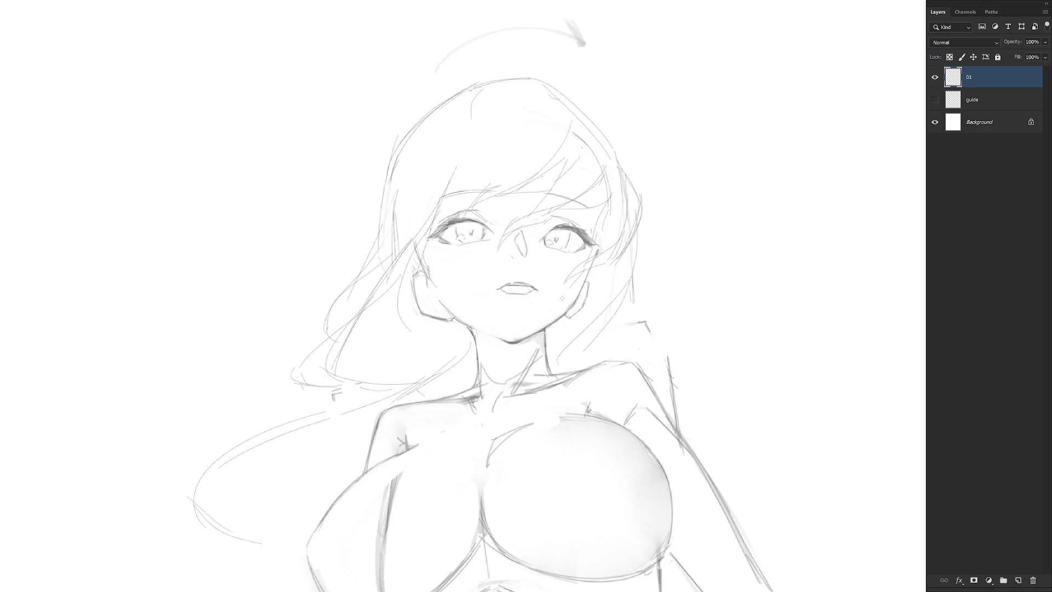
{"action": "left_click_drag", "start_coordinate": [580, 279], "coordinate": [618, 263]}
{"action": "left_click_drag", "start_coordinate": [632, 235], "coordinate": [624, 310]}
{"action": "key", "text": "ctrl+z"}
{"action": "mouse_move", "coordinate": [636, 226]}
{"action": "left_mouse_down"}
{"action": "mouse_move", "coordinate": [625, 313]}
{"action": "mouse_move", "coordinate": [549, 358]}
{"action": "left_mouse_up"}
{"action": "key", "text": "ctrl+minus"}
{"action": "key", "text": "ctrl+minus"}
{"action": "scroll", "coordinate": [617, 516], "scroll_direction": "down", "scroll_amount": 3}
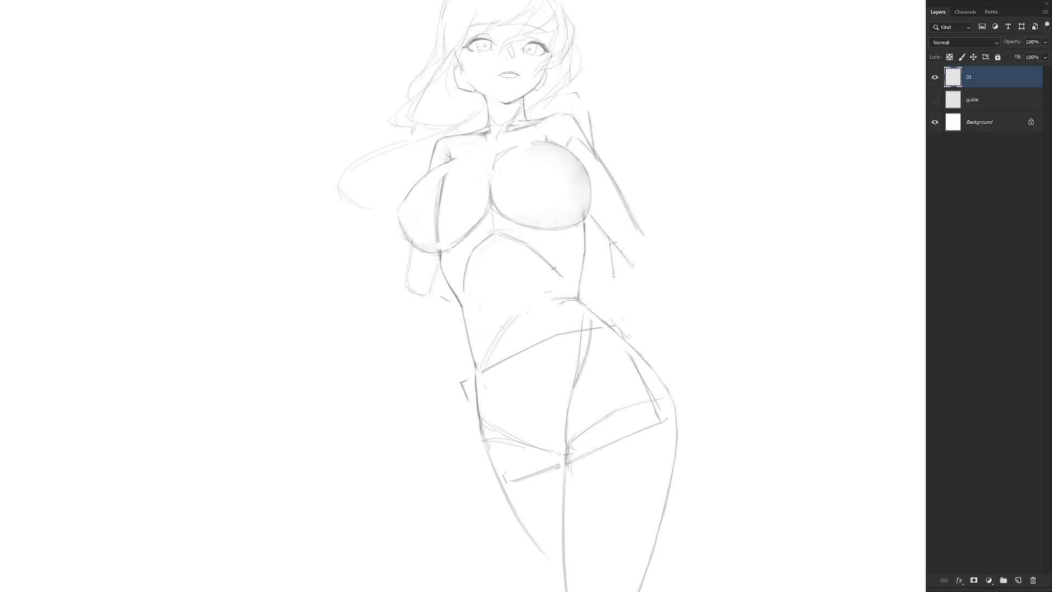
Add a hair strand on the right of the head after clearing trial forehead selections.
{"action": "key", "text": "ctrl+0"}
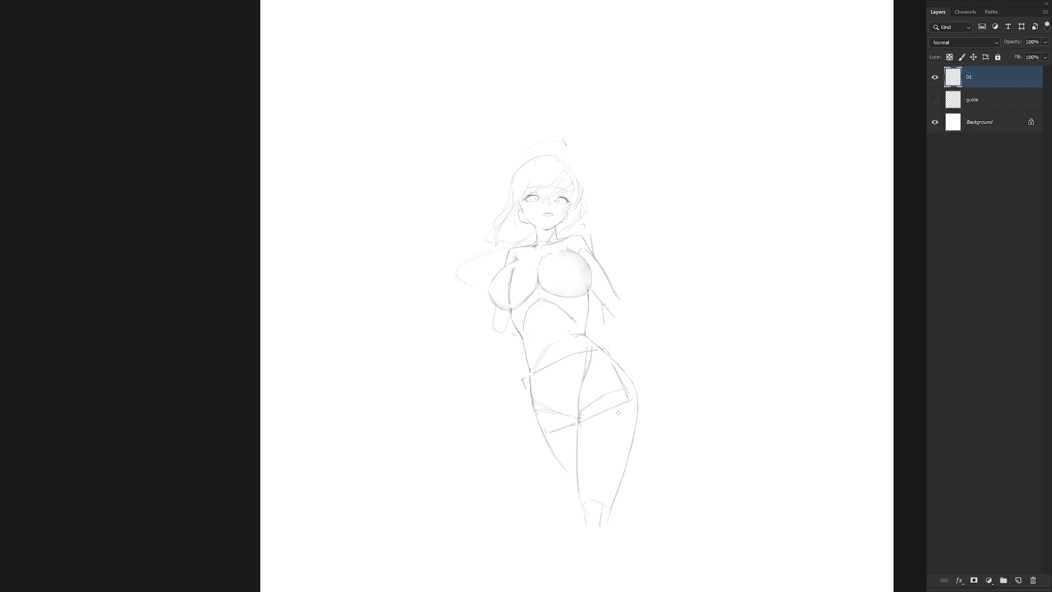
{"action": "scroll", "coordinate": [558, 167], "scroll_direction": "up", "scroll_amount": 3}
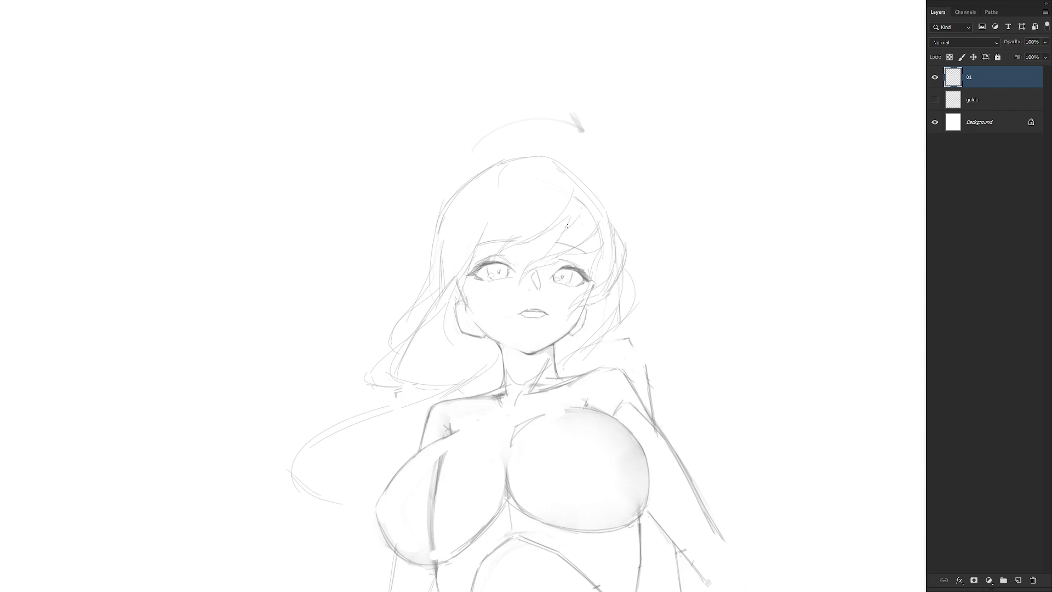
{"action": "left_click_drag", "start_coordinate": [514, 241], "coordinate": [518, 241]}
{"action": "key", "text": "ctrl+d"}
{"action": "left_click_drag", "start_coordinate": [548, 239], "coordinate": [536, 243]}
{"action": "key", "text": "ctrl+d"}
{"action": "left_click_drag", "start_coordinate": [576, 205], "coordinate": [548, 239]}
Sketch strands over the top and left of the head, redrawing the down-left strand.
{"action": "left_click_drag", "start_coordinate": [507, 165], "coordinate": [505, 206]}
{"action": "mouse_move", "coordinate": [520, 167]}
{"action": "left_mouse_down"}
{"action": "mouse_move", "coordinate": [514, 249]}
{"action": "mouse_move", "coordinate": [519, 226]}
{"action": "mouse_move", "coordinate": [543, 268]}
{"action": "left_mouse_up"}
{"action": "key", "text": "ctrl+z"}
{"action": "key", "text": "ctrl+z"}
{"action": "key", "text": "ctrl+z"}
{"action": "mouse_move", "coordinate": [549, 177]}
{"action": "left_mouse_down"}
{"action": "mouse_move", "coordinate": [523, 242]}
{"action": "mouse_move", "coordinate": [493, 235]}
{"action": "left_mouse_up"}
{"action": "key", "text": "ctrl+z"}
{"action": "left_click_drag", "start_coordinate": [554, 164], "coordinate": [541, 198]}
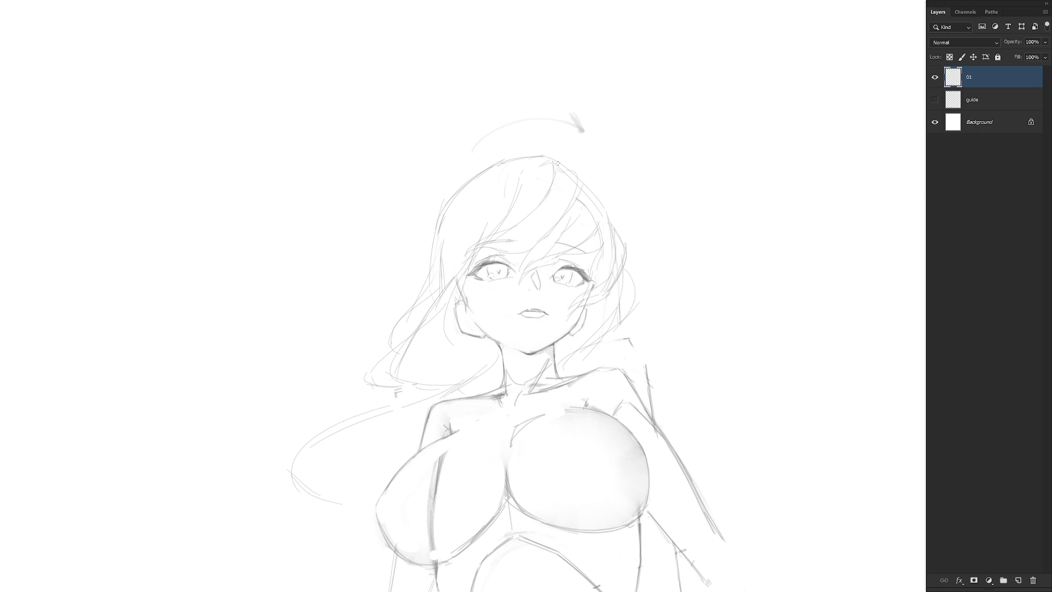
{"action": "mouse_move", "coordinate": [549, 168]}
{"action": "left_mouse_down"}
{"action": "mouse_move", "coordinate": [449, 260]}
{"action": "mouse_move", "coordinate": [449, 282]}
{"action": "left_mouse_up"}
{"action": "mouse_move", "coordinate": [439, 250]}
{"action": "left_mouse_down"}
{"action": "mouse_move", "coordinate": [416, 305]}
{"action": "mouse_move", "coordinate": [439, 249]}
{"action": "left_mouse_up"}
{"action": "mouse_move", "coordinate": [452, 279]}
{"action": "left_mouse_down"}
{"action": "mouse_move", "coordinate": [403, 320]}
{"action": "mouse_move", "coordinate": [396, 341]}
{"action": "left_mouse_up"}
{"action": "scroll", "coordinate": [571, 311], "scroll_direction": "down", "scroll_amount": 2}
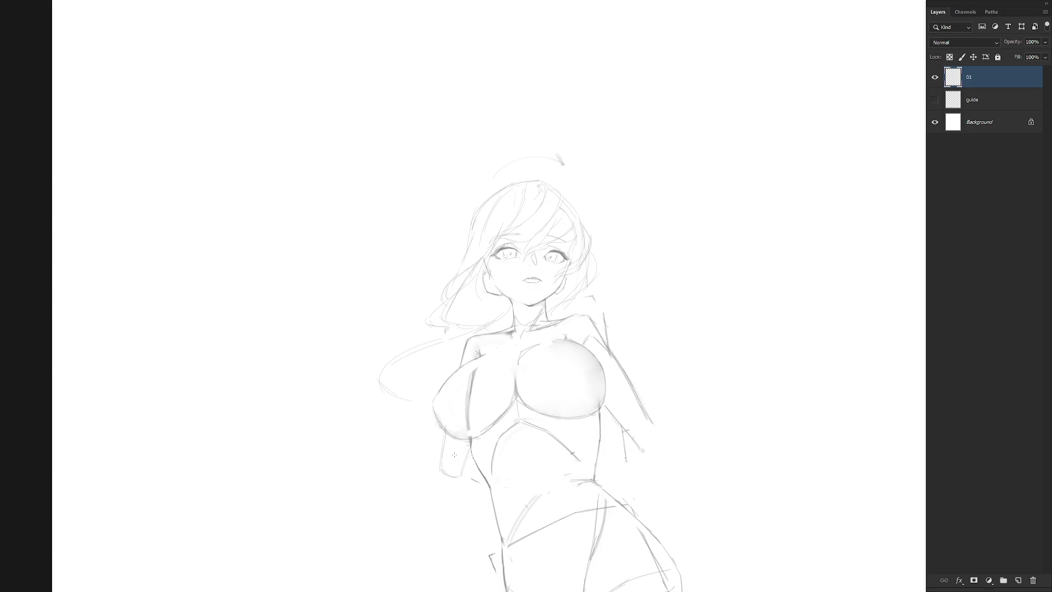
Lasso and delete the lower mouth lines to leave a small closed mouth.
{"action": "scroll", "coordinate": [544, 268], "scroll_direction": "up", "scroll_amount": 3}
{"action": "mouse_move", "coordinate": [523, 311]}
{"action": "left_mouse_down"}
{"action": "mouse_move", "coordinate": [483, 314]}
{"action": "mouse_move", "coordinate": [509, 334]}
{"action": "left_mouse_up"}
{"action": "key", "text": "Delete"}
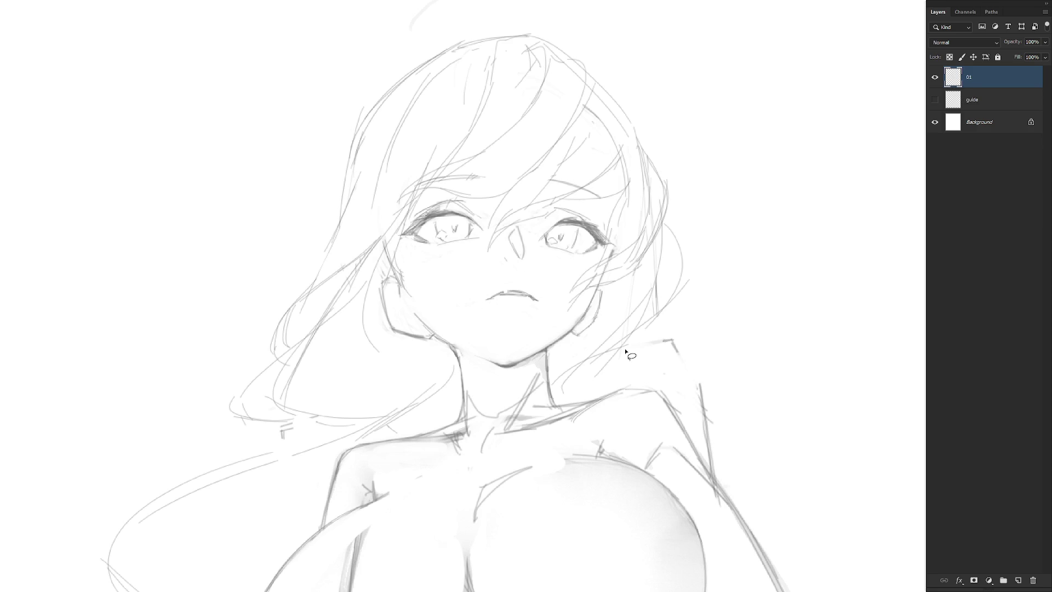
{"action": "scroll", "coordinate": [622, 348], "scroll_direction": "down", "scroll_amount": 5}
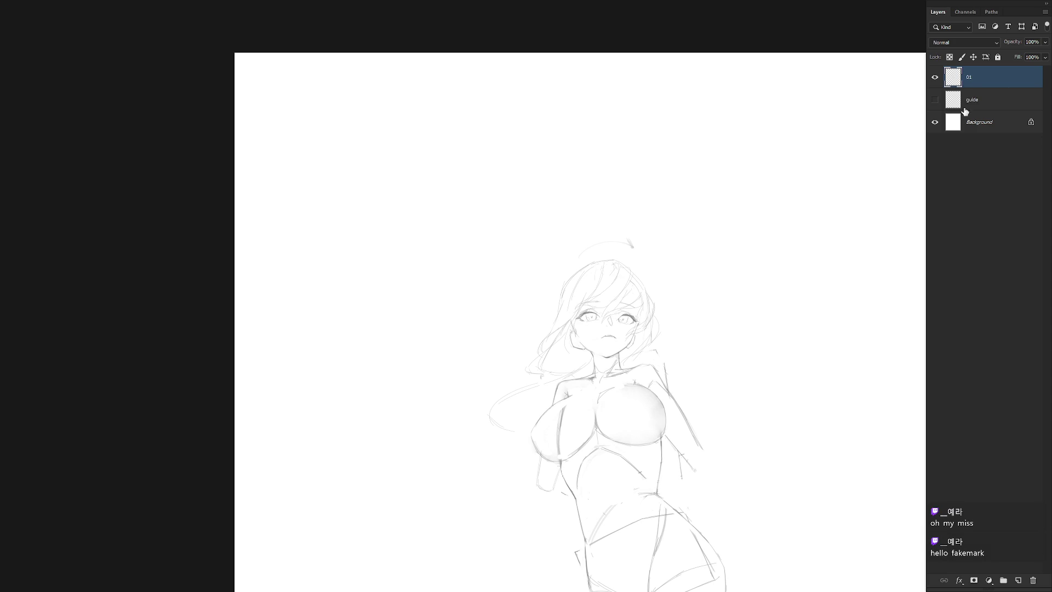
Delete the small scribble beside the figure and clear the selection.
{"action": "left_click_drag", "start_coordinate": [677, 310], "coordinate": [637, 198]}
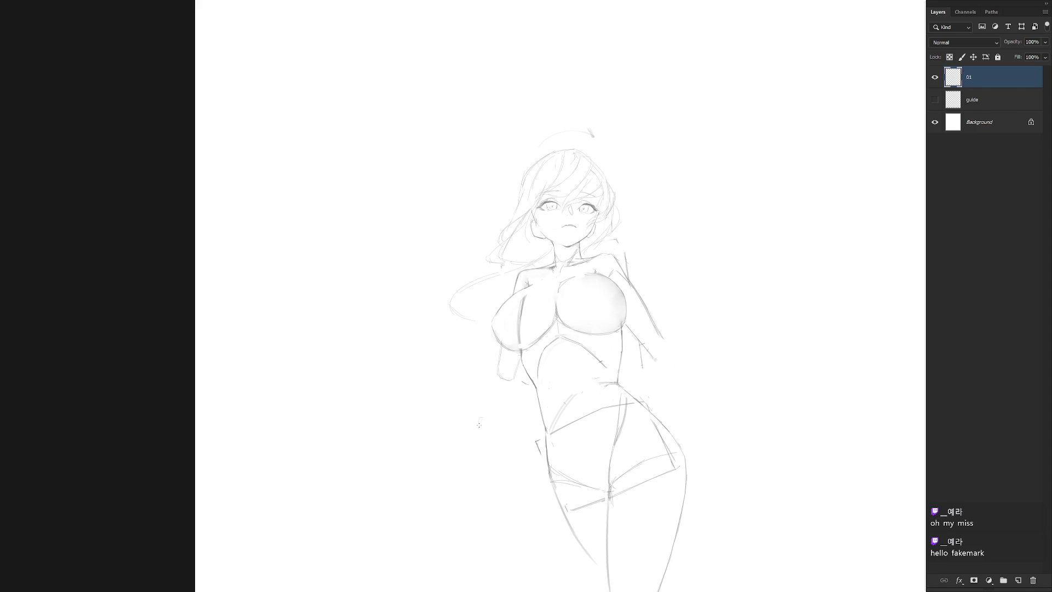
{"action": "left_click_drag", "start_coordinate": [487, 431], "coordinate": [491, 427]}
{"action": "scroll", "coordinate": [591, 383], "scroll_direction": "down", "scroll_amount": 1}
{"action": "left_click_drag", "start_coordinate": [607, 381], "coordinate": [595, 355]}
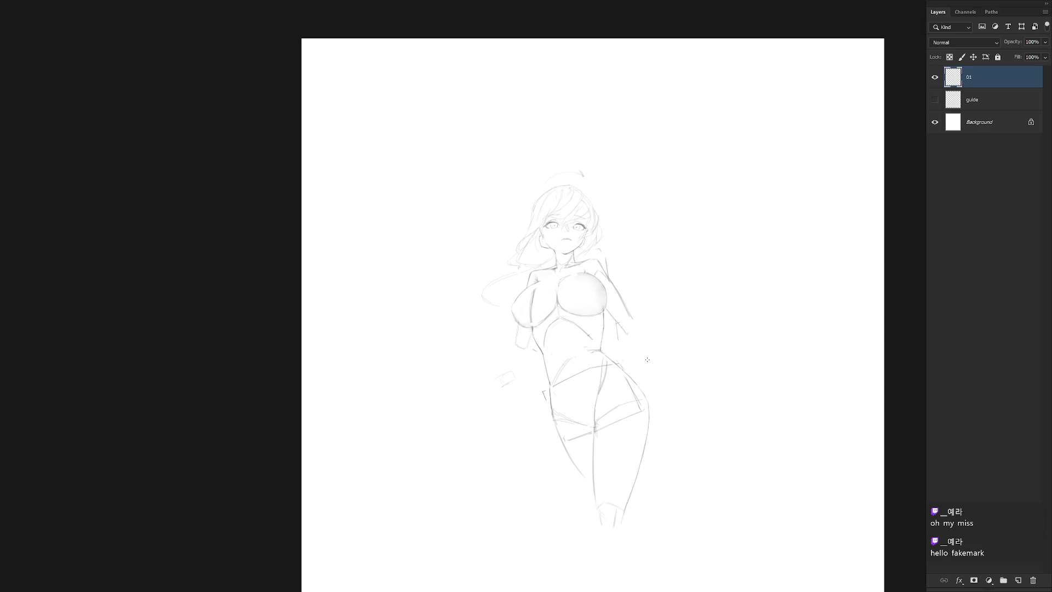
{"action": "left_click_drag", "start_coordinate": [528, 389], "coordinate": [534, 371]}
{"action": "key", "text": "Delete"}
{"action": "key", "text": "ctrl+d"}
Lasso the small stroke and the forearm lines beside the waist.
{"action": "key", "text": "l"}
{"action": "mouse_move", "coordinate": [531, 332]}
{"action": "left_mouse_down"}
{"action": "mouse_move", "coordinate": [528, 341]}
{"action": "mouse_move", "coordinate": [545, 321]}
{"action": "left_mouse_up"}
{"action": "key", "text": "ctrl+z"}
{"action": "scroll", "coordinate": [541, 318], "scroll_direction": "up", "scroll_amount": 3}
{"action": "mouse_move", "coordinate": [539, 336]}
{"action": "left_mouse_down"}
{"action": "mouse_move", "coordinate": [508, 398]}
{"action": "mouse_move", "coordinate": [535, 369]}
{"action": "left_mouse_up"}
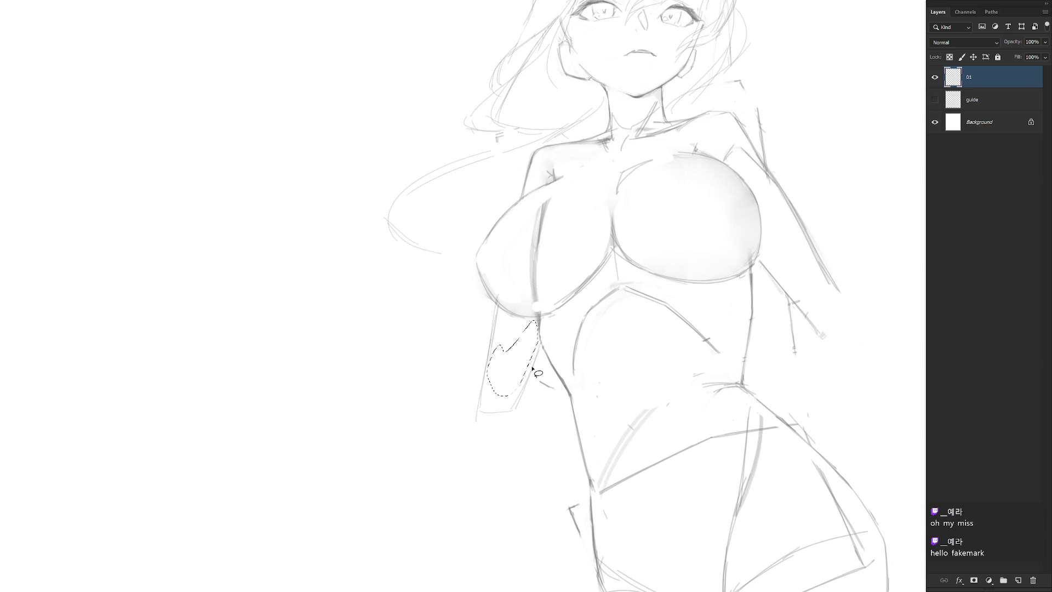
Firm up the left chest edge with a Brush line after clearing the breast selection.
{"action": "scroll", "coordinate": [574, 334], "scroll_direction": "down", "scroll_amount": 2}
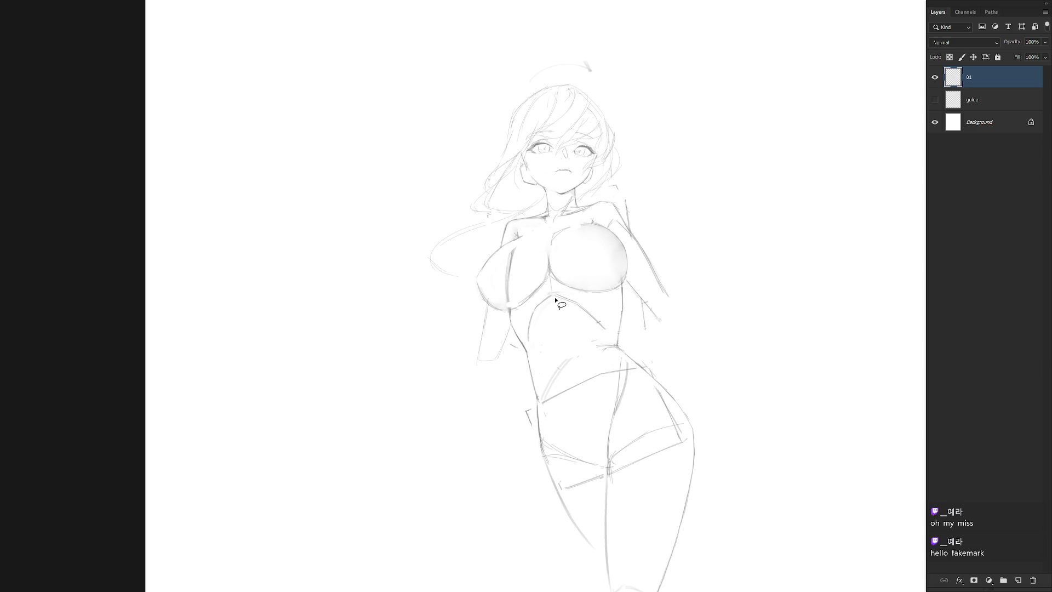
{"action": "left_click_drag", "start_coordinate": [513, 308], "coordinate": [499, 309]}
{"action": "key", "text": "ctrl+d"}
{"action": "key", "text": "b"}
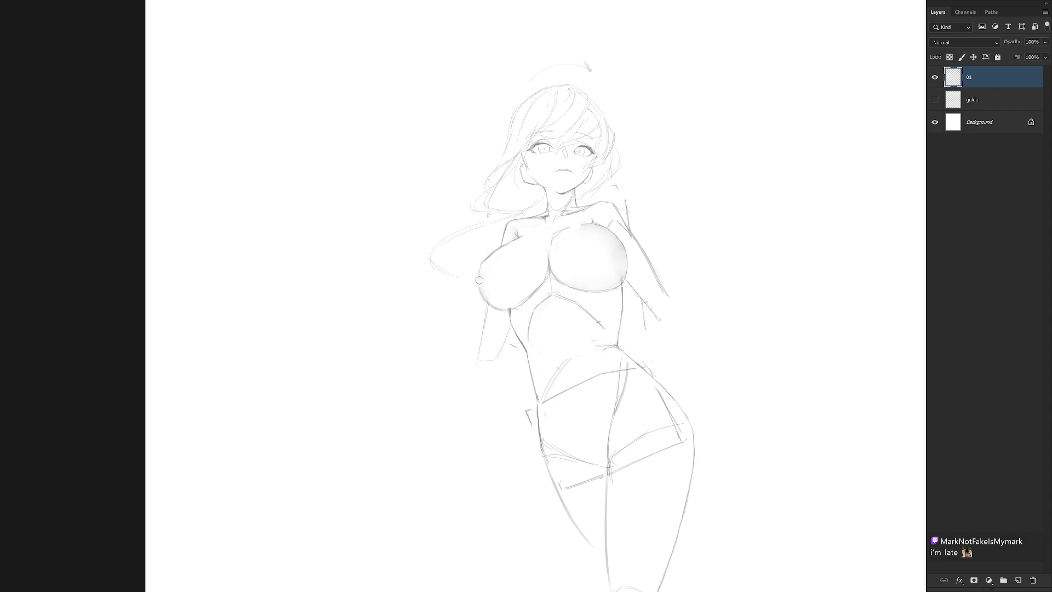
{"action": "mouse_move", "coordinate": [477, 268]}
{"action": "left_mouse_down"}
{"action": "mouse_move", "coordinate": [482, 296]}
{"action": "mouse_move", "coordinate": [480, 268]}
{"action": "left_mouse_up"}
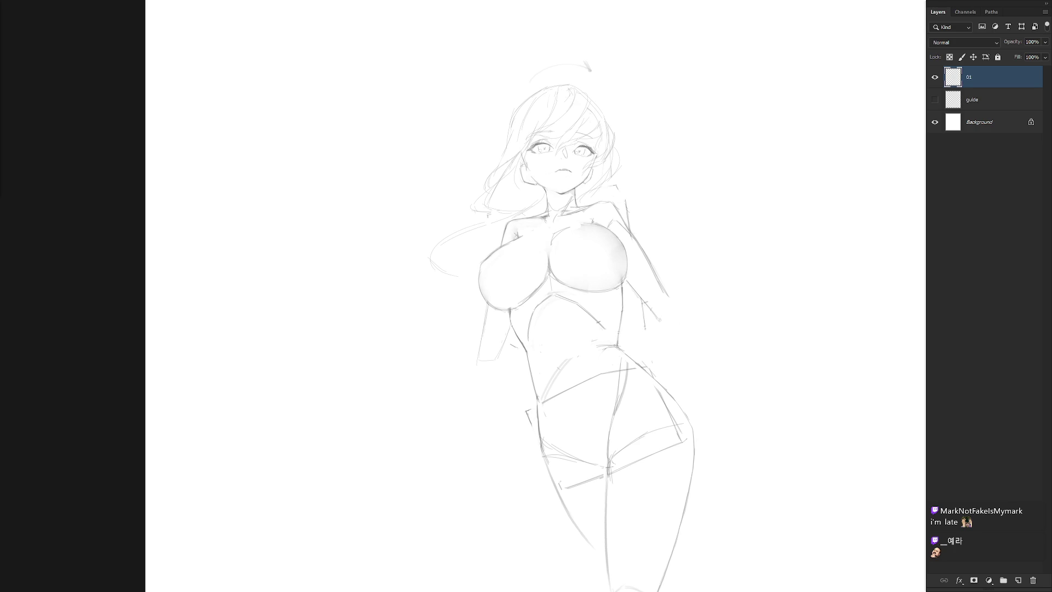
{"action": "left_click_drag", "start_coordinate": [607, 254], "coordinate": [610, 265]}
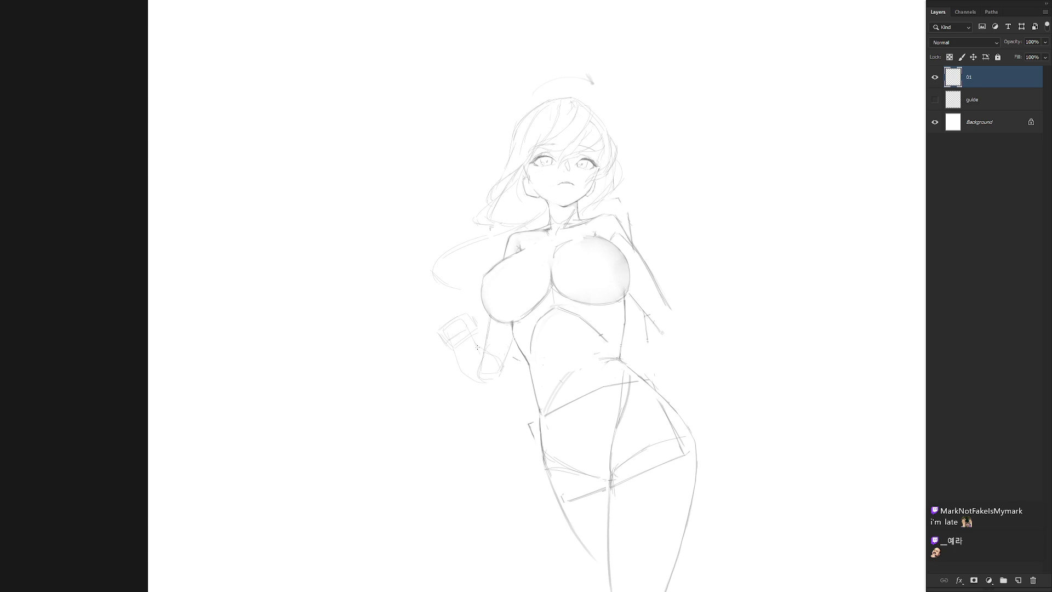
Add strokes near the left hand and along the underside of the fist, recentring the figure.
{"action": "left_click_drag", "start_coordinate": [456, 359], "coordinate": [462, 372]}
{"action": "key", "text": "f"}
{"action": "left_click_drag", "start_coordinate": [412, 402], "coordinate": [609, 300]}
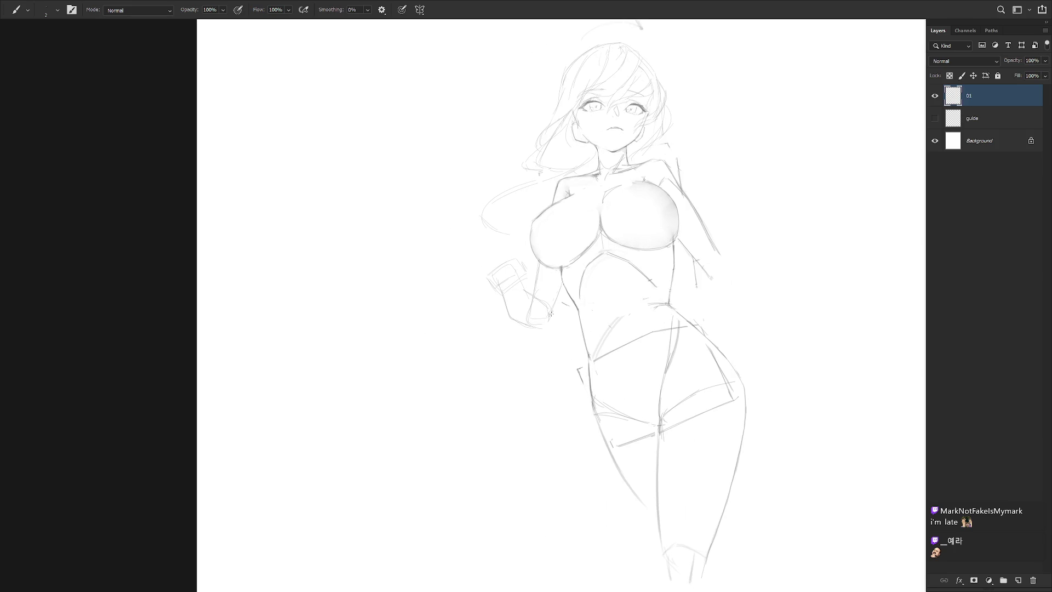
{"action": "left_click_drag", "start_coordinate": [536, 326], "coordinate": [547, 331]}
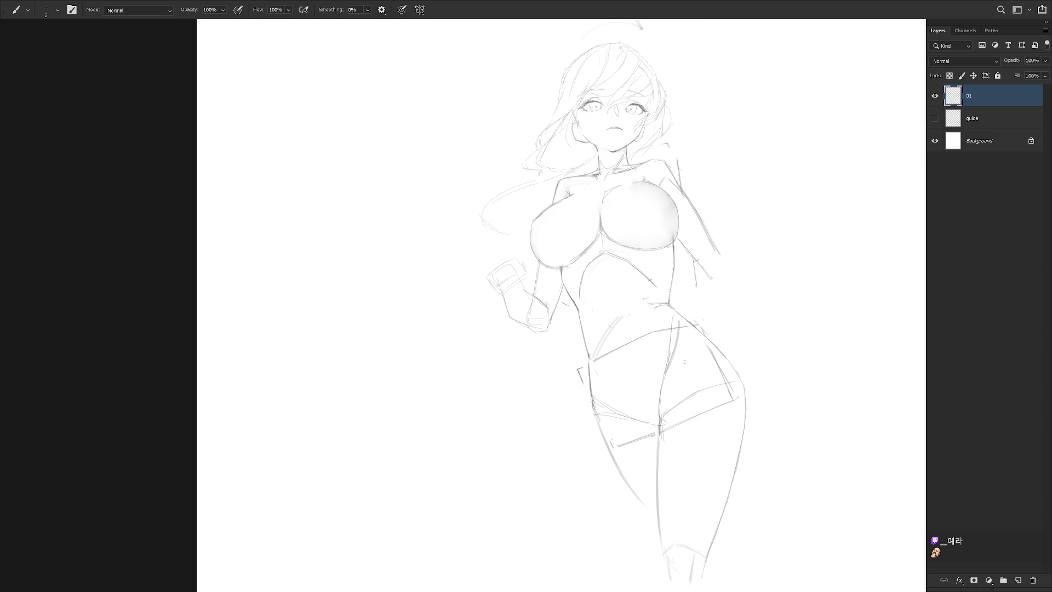
{"action": "scroll", "coordinate": [685, 363], "scroll_direction": "down", "scroll_amount": 3}
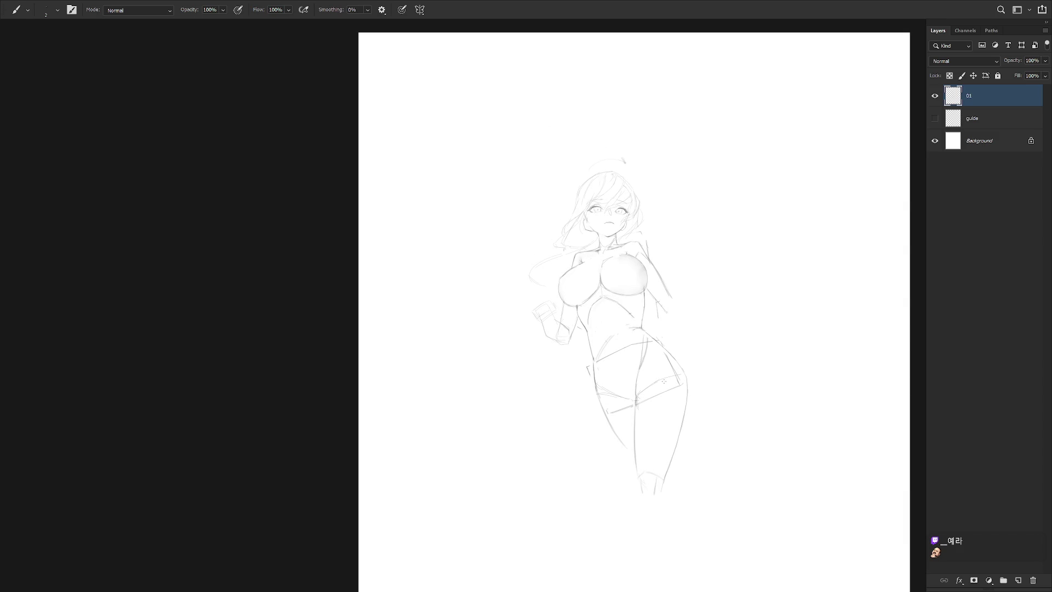
{"action": "scroll", "coordinate": [610, 211], "scroll_direction": "up", "scroll_amount": 4}
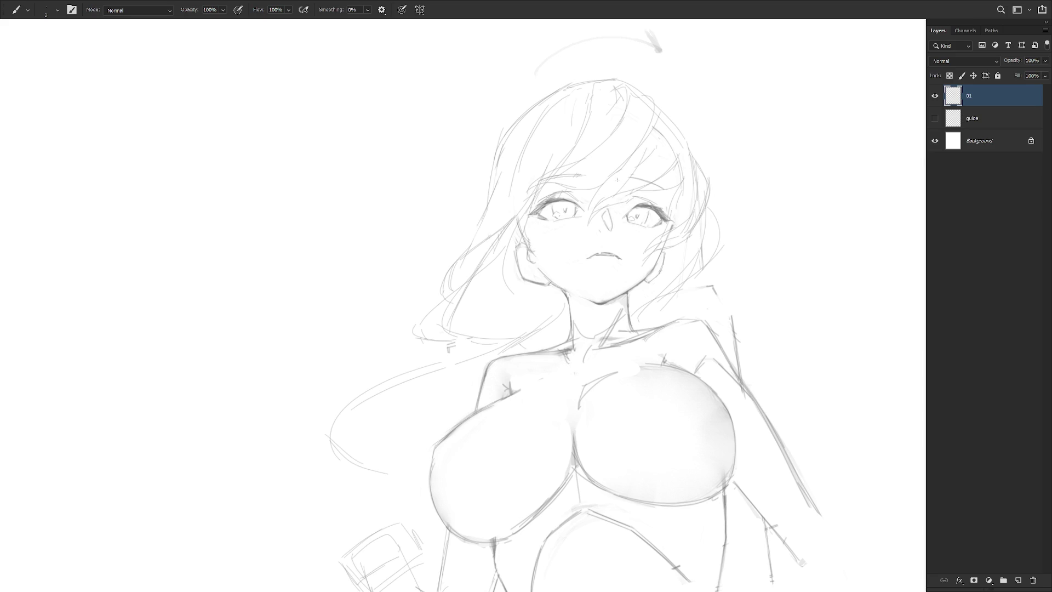
Clear the stray line beside the face and redraw the left cheek line.
{"action": "key", "text": "l"}
{"action": "left_click_drag", "start_coordinate": [520, 221], "coordinate": [534, 218]}
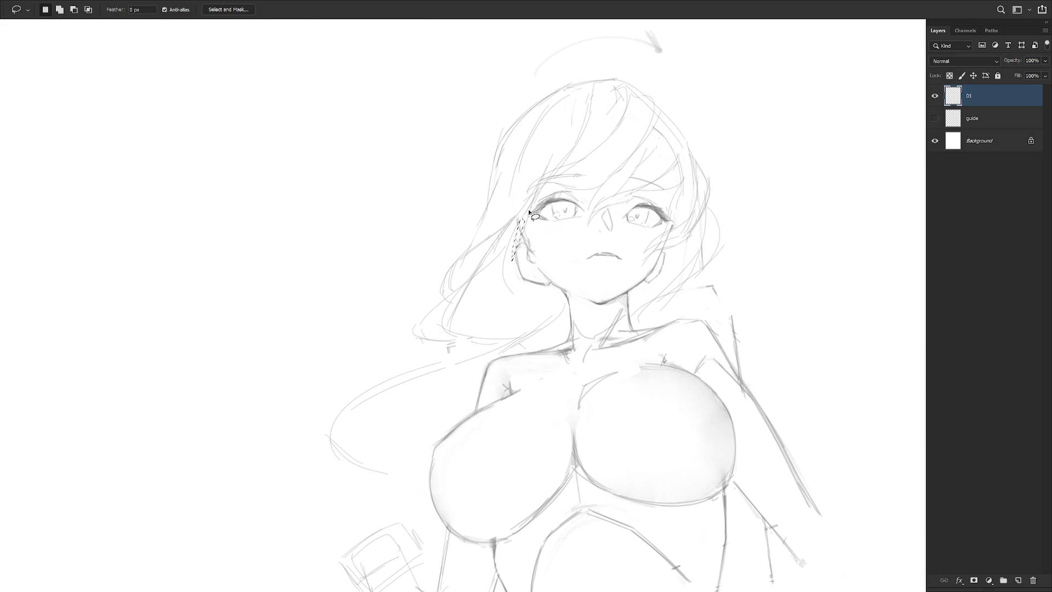
{"action": "key", "text": "b"}
{"action": "key", "text": "ctrl+d"}
{"action": "key", "text": "ctrl+z"}
{"action": "left_click_drag", "start_coordinate": [515, 249], "coordinate": [525, 303]}
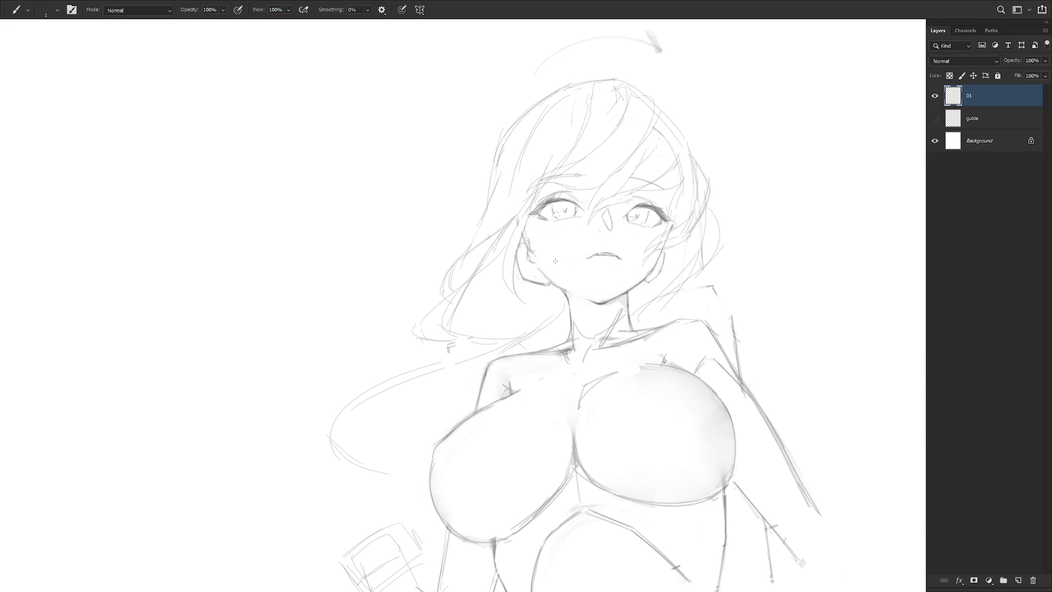
Clear the stray marks beside the left eye and unwanted strands in the hair.
{"action": "key", "text": "l"}
{"action": "left_click_drag", "start_coordinate": [540, 192], "coordinate": [550, 188]}
{"action": "key", "text": "ctrl+d"}
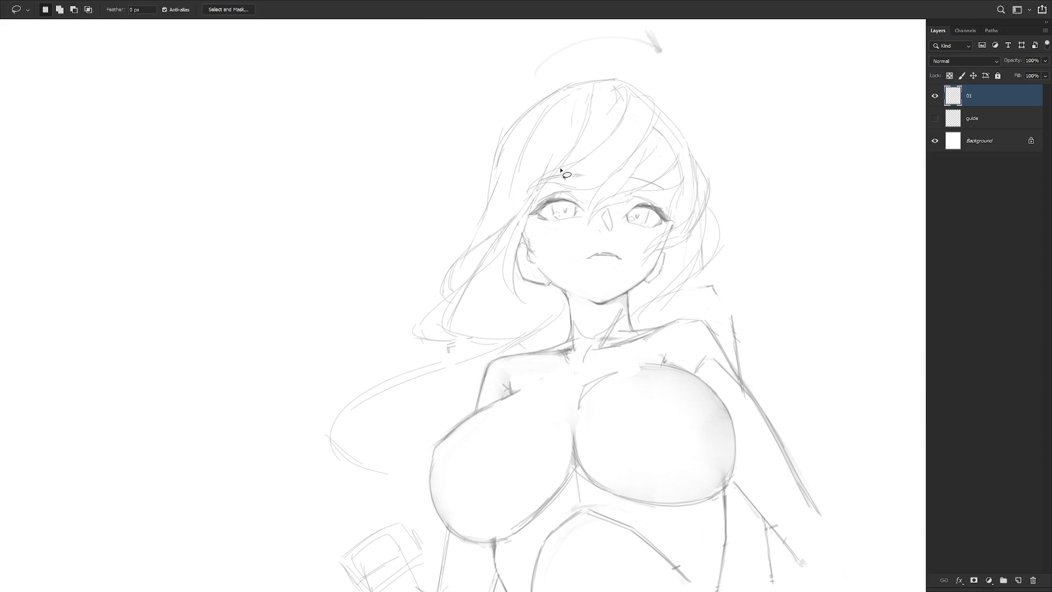
{"action": "left_click_drag", "start_coordinate": [493, 258], "coordinate": [505, 248]}
{"action": "key", "text": "ctrl+d"}
{"action": "key", "text": "b"}
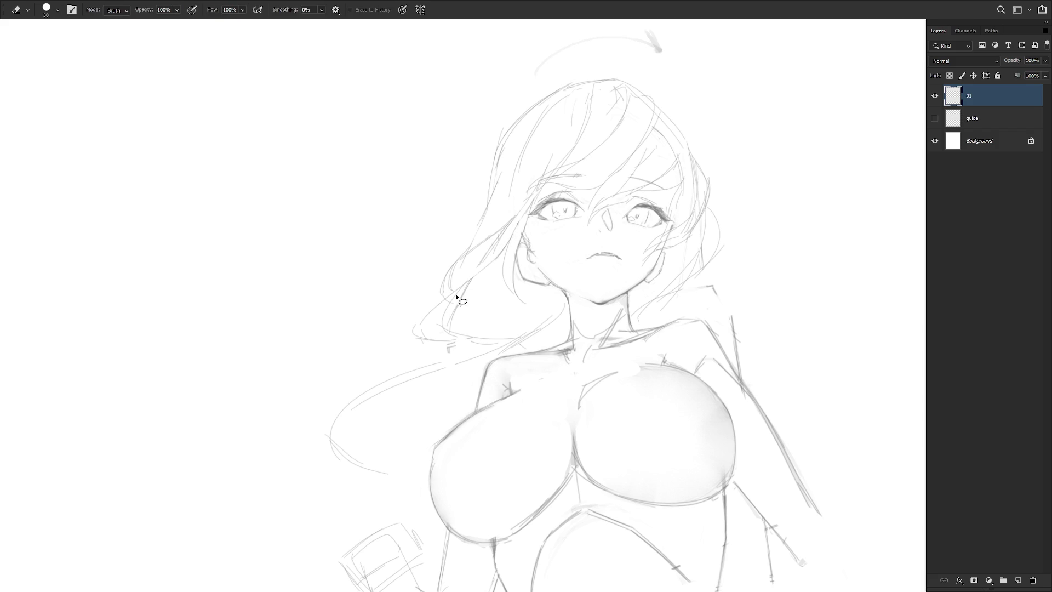
Remove messy hair lines and draw long strands flowing down to the left.
{"action": "key", "text": "l"}
{"action": "mouse_move", "coordinate": [437, 326]}
{"action": "left_mouse_down"}
{"action": "mouse_move", "coordinate": [480, 278]}
{"action": "mouse_move", "coordinate": [469, 294]}
{"action": "left_mouse_up"}
{"action": "key", "text": "b"}
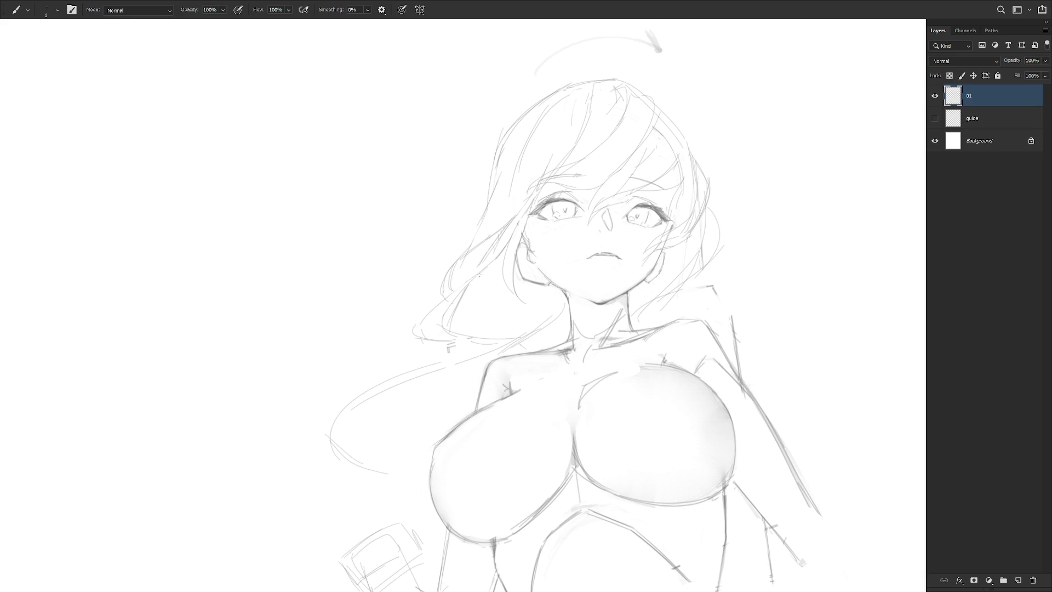
{"action": "left_click_drag", "start_coordinate": [478, 331], "coordinate": [534, 322]}
{"action": "key", "text": "ctrl+z"}
{"action": "key", "text": "l"}
{"action": "mouse_move", "coordinate": [441, 353]}
{"action": "left_mouse_down"}
{"action": "mouse_move", "coordinate": [408, 323]}
{"action": "mouse_move", "coordinate": [388, 362]}
{"action": "left_mouse_up"}
{"action": "key", "text": "b"}
{"action": "left_click_drag", "start_coordinate": [437, 309], "coordinate": [359, 399]}
Remove an unwanted hair line and add a new strand, undoing a trial stroke.
{"action": "key", "text": "l"}
{"action": "left_click_drag", "start_coordinate": [479, 333], "coordinate": [467, 281]}
{"action": "key", "text": "b"}
{"action": "left_click_drag", "start_coordinate": [434, 321], "coordinate": [389, 375]}
{"action": "left_click_drag", "start_coordinate": [448, 299], "coordinate": [351, 399]}
{"action": "key", "text": "l"}
{"action": "key", "text": "ctrl+z"}
{"action": "key", "text": "b"}
Add short strands to the lower-left hair, then pan to show the whole figure.
{"action": "mouse_move", "coordinate": [467, 283]}
{"action": "left_mouse_down"}
{"action": "mouse_move", "coordinate": [364, 381]}
{"action": "mouse_move", "coordinate": [357, 397]}
{"action": "mouse_move", "coordinate": [393, 434]}
{"action": "left_mouse_up"}
{"action": "mouse_move", "coordinate": [403, 342]}
{"action": "left_mouse_down"}
{"action": "mouse_move", "coordinate": [347, 428]}
{"action": "mouse_move", "coordinate": [415, 480]}
{"action": "left_mouse_up"}
{"action": "left_click_drag", "start_coordinate": [373, 451], "coordinate": [412, 475]}
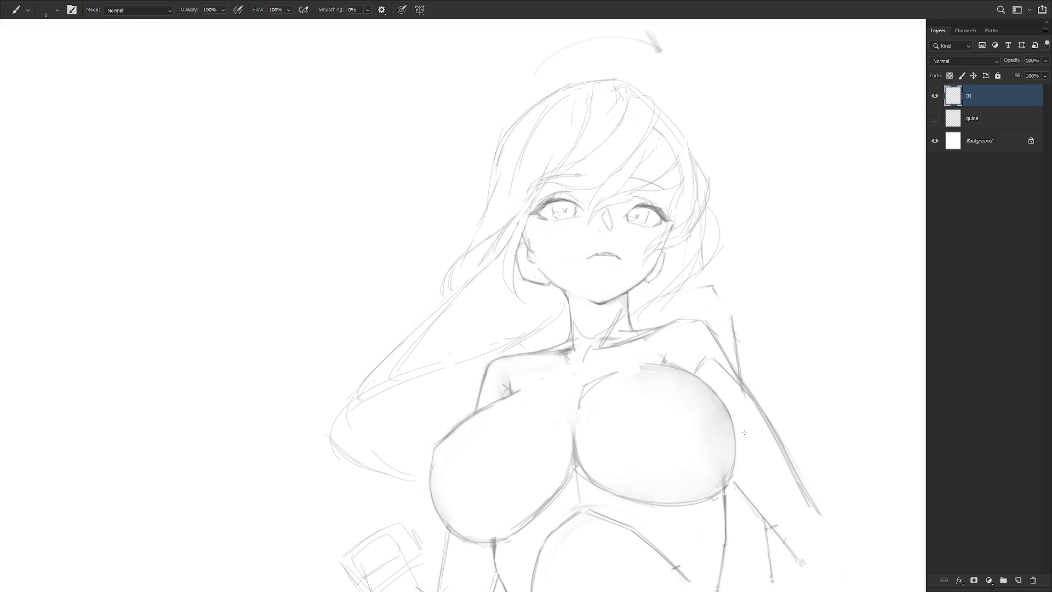
{"action": "scroll", "coordinate": [744, 430], "scroll_direction": "down", "scroll_amount": 3}
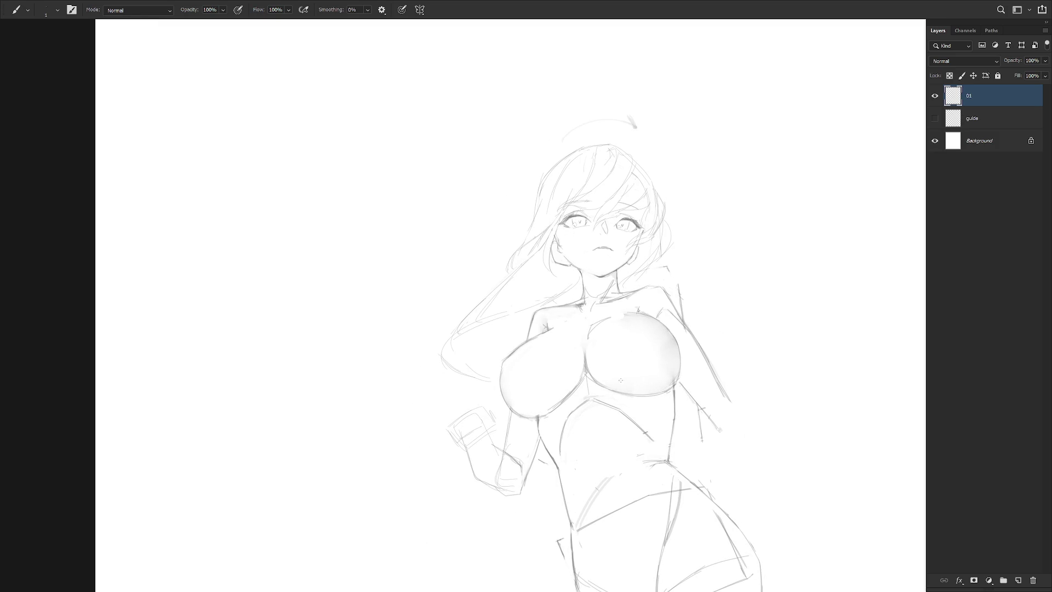
{"action": "key", "text": "l"}
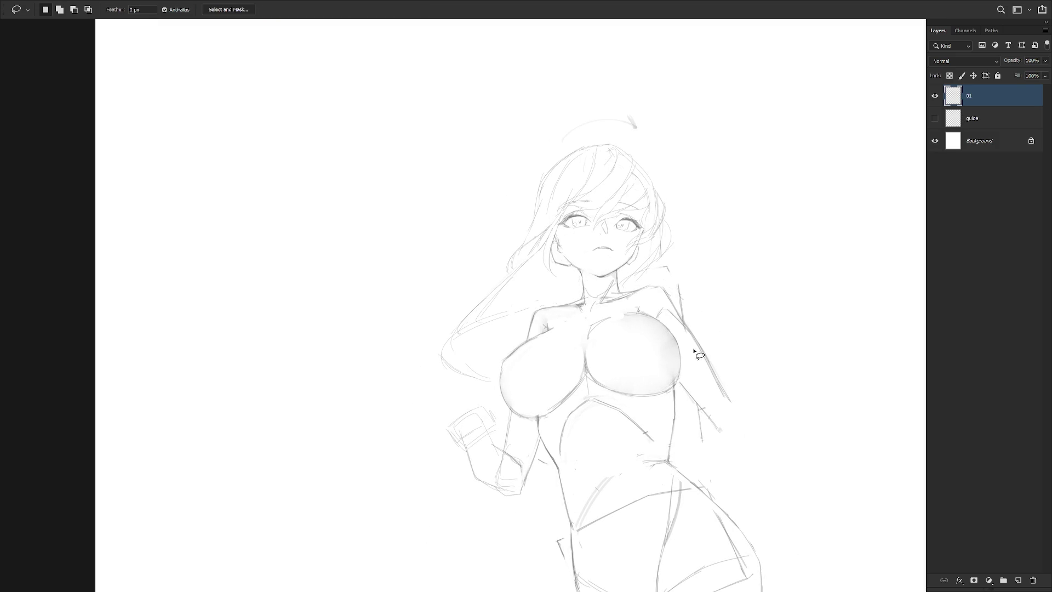
{"action": "left_click_drag", "start_coordinate": [706, 407], "coordinate": [634, 306]}
{"action": "key", "text": "b"}
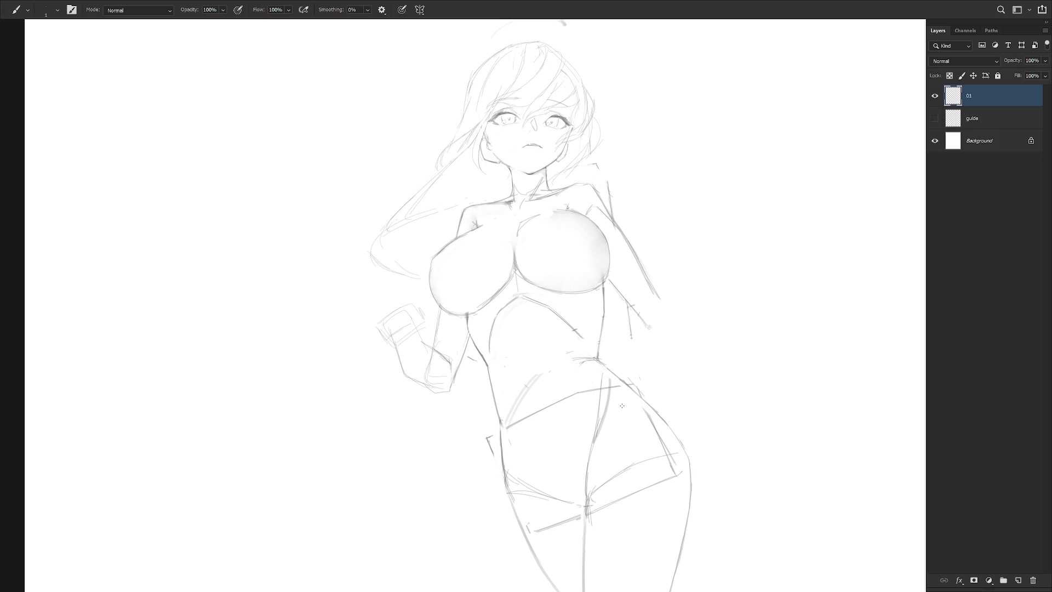
Clear the stray marks on the right shoulder after undoing a test line beside the arm.
{"action": "scroll", "coordinate": [718, 259], "scroll_direction": "down", "scroll_amount": 2}
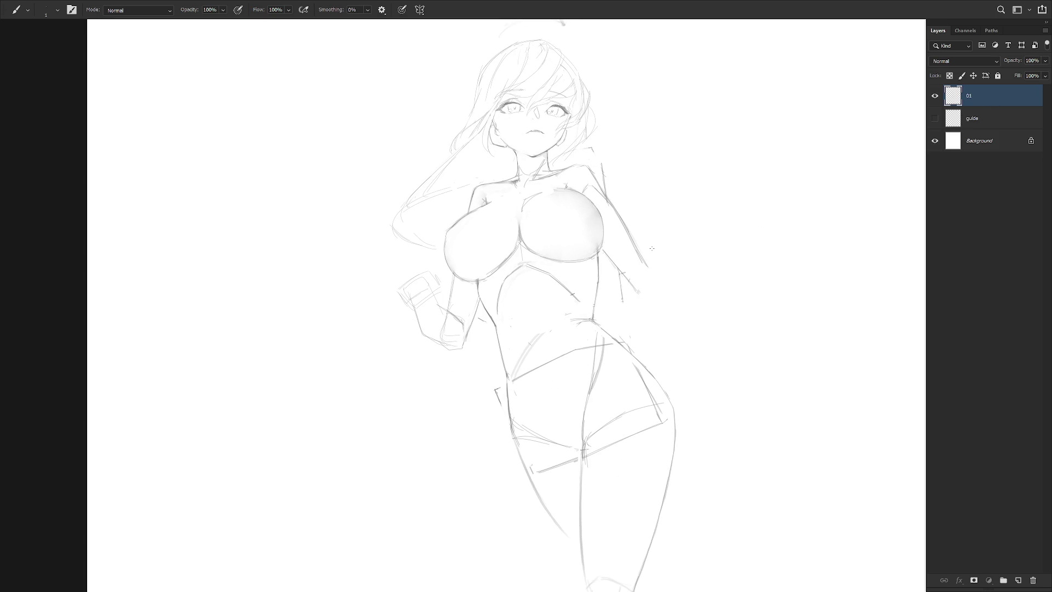
{"action": "left_click_drag", "start_coordinate": [676, 309], "coordinate": [696, 371]}
{"action": "key", "text": "ctrl+z"}
{"action": "key", "text": "l"}
{"action": "left_click_drag", "start_coordinate": [594, 186], "coordinate": [609, 212]}
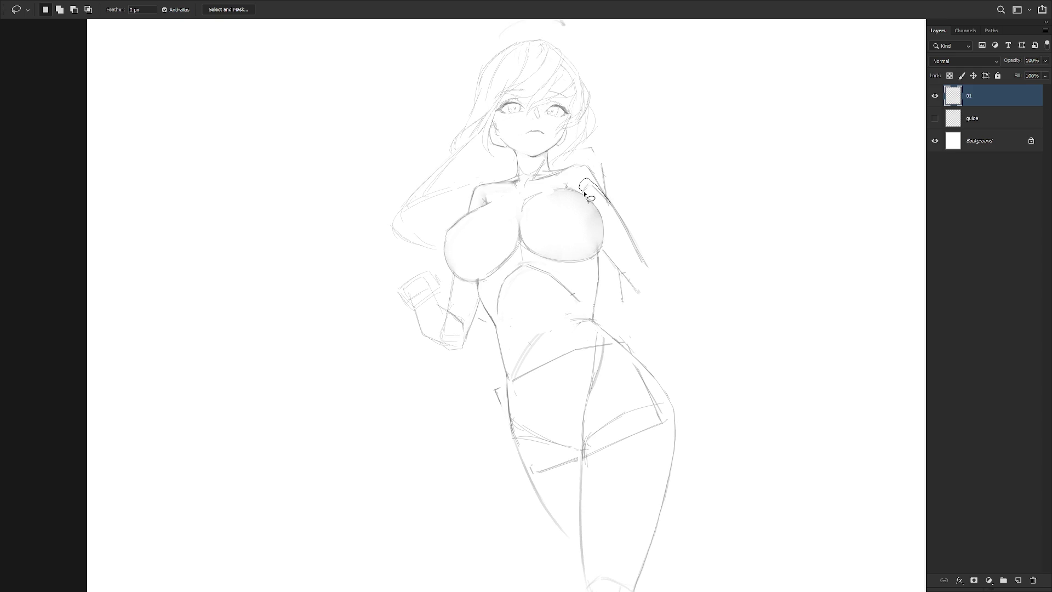
{"action": "key", "text": "ctrl+d"}
{"action": "key", "text": "b"}
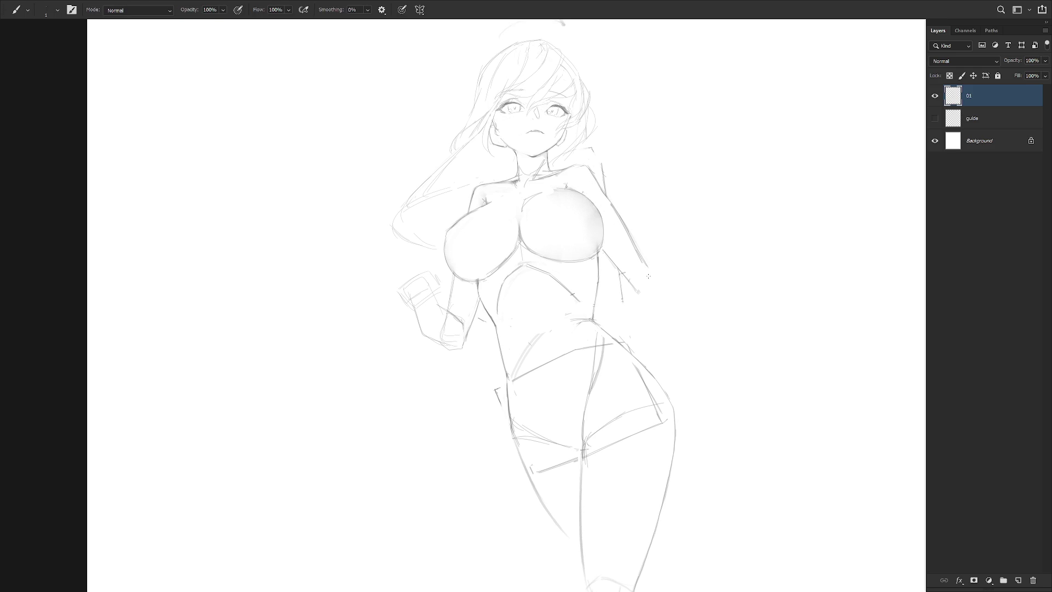
{"action": "scroll", "coordinate": [649, 263], "scroll_direction": "up", "scroll_amount": 1}
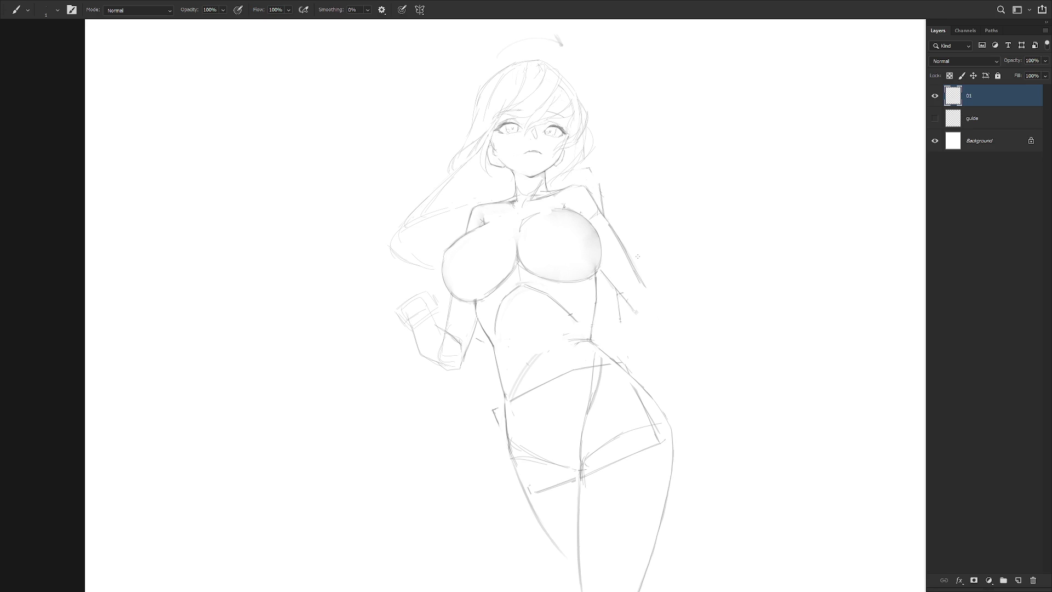
Sketch the upper arm extending right from the shoulder with the Pencil, undoing waist arcs.
{"action": "key", "text": "e"}
{"action": "key", "text": "shift+b"}
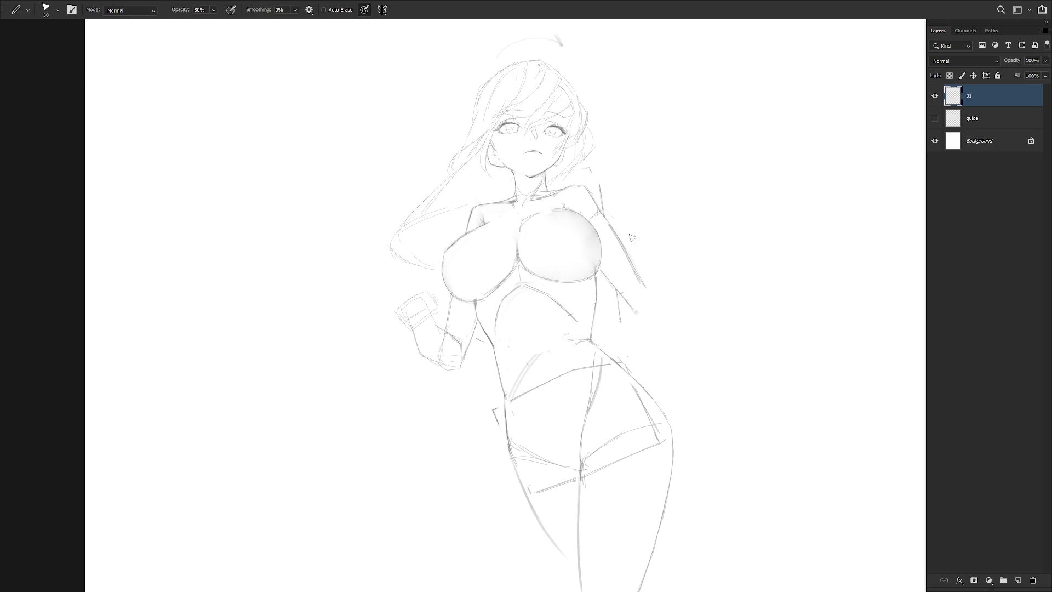
{"action": "left_click_drag", "start_coordinate": [599, 205], "coordinate": [693, 303]}
{"action": "left_click_drag", "start_coordinate": [597, 304], "coordinate": [656, 307]}
{"action": "left_click_drag", "start_coordinate": [571, 340], "coordinate": [674, 334]}
{"action": "key", "text": "ctrl+z"}
{"action": "key", "text": "ctrl+z"}
Draw the large round boxing glove outline right of the waist with several arcs.
{"action": "left_click_drag", "start_coordinate": [599, 302], "coordinate": [677, 351]}
{"action": "left_click_drag", "start_coordinate": [603, 307], "coordinate": [683, 343]}
{"action": "left_click_drag", "start_coordinate": [634, 289], "coordinate": [676, 361]}
{"action": "left_click_drag", "start_coordinate": [606, 358], "coordinate": [663, 373]}
Remove the old arm lines along the shoulder with the Lasso.
{"action": "key", "text": "l"}
{"action": "left_click_drag", "start_coordinate": [599, 211], "coordinate": [679, 286]}
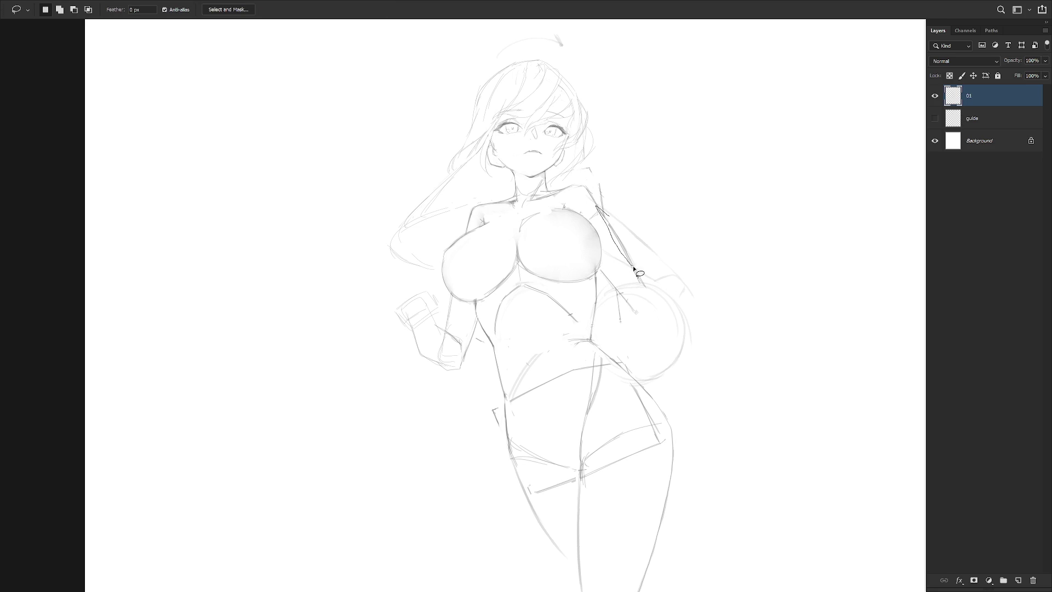
{"action": "mouse_move", "coordinate": [601, 269]}
{"action": "left_mouse_down"}
{"action": "mouse_move", "coordinate": [639, 315]}
{"action": "mouse_move", "coordinate": [630, 256]}
{"action": "left_mouse_up"}
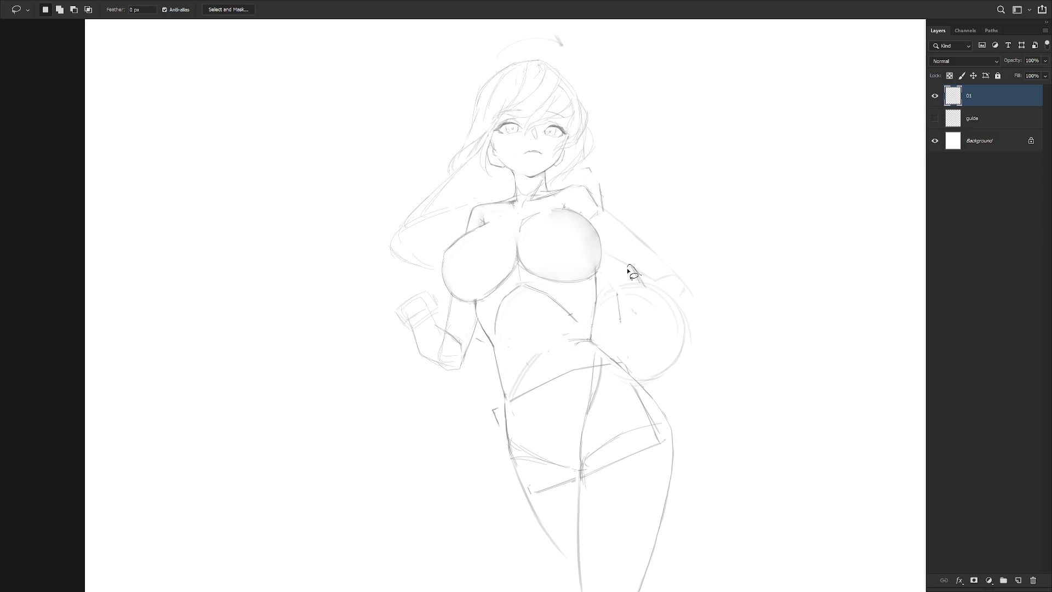
{"action": "key", "text": "ctrl+d"}
{"action": "key", "text": "b"}
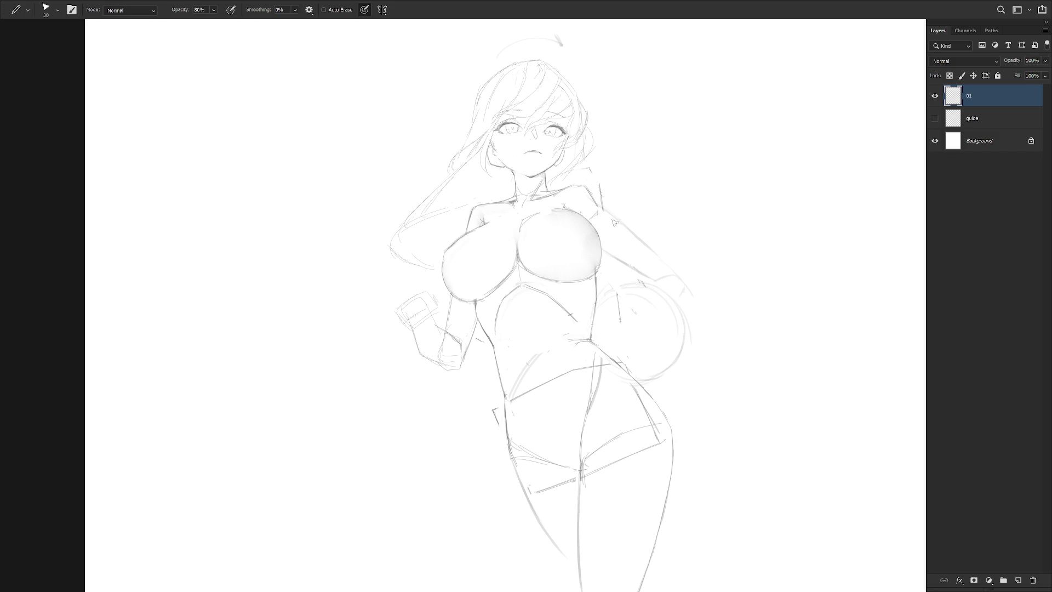
{"action": "key", "text": "shift+b"}
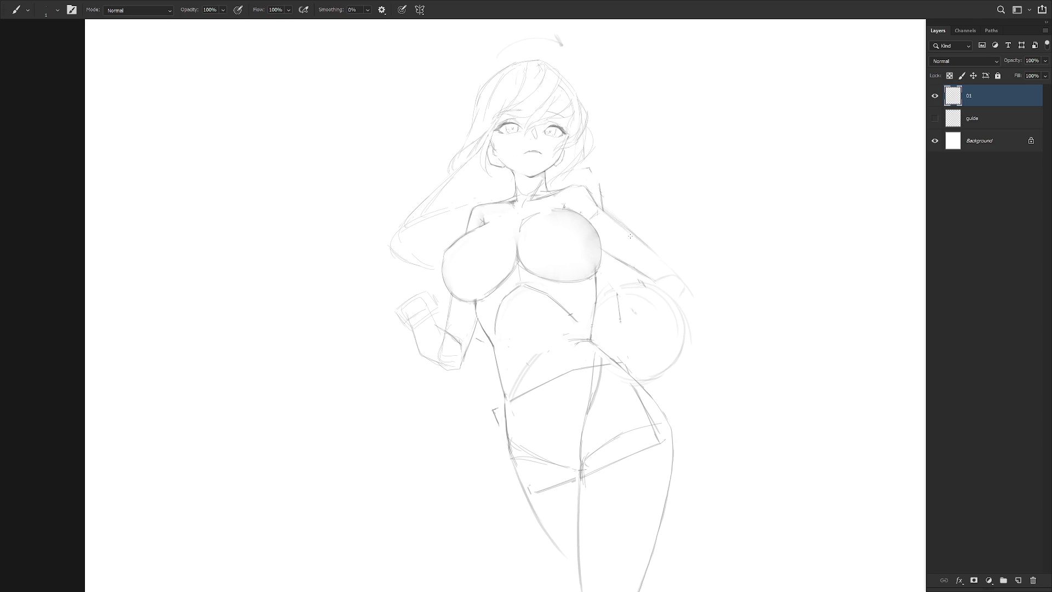
{"action": "key", "text": "e"}
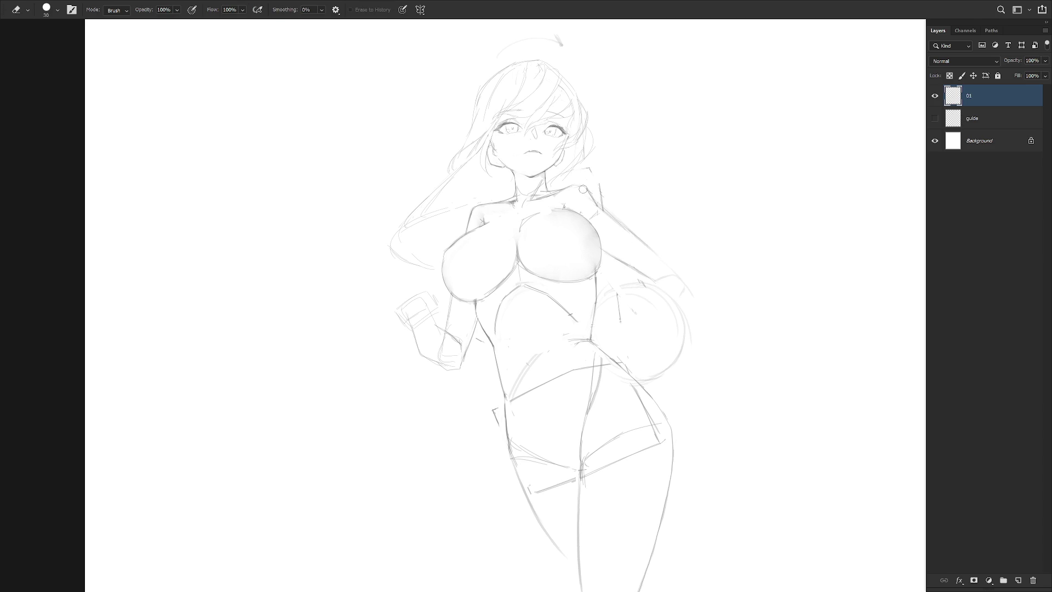
{"action": "key", "text": "b"}
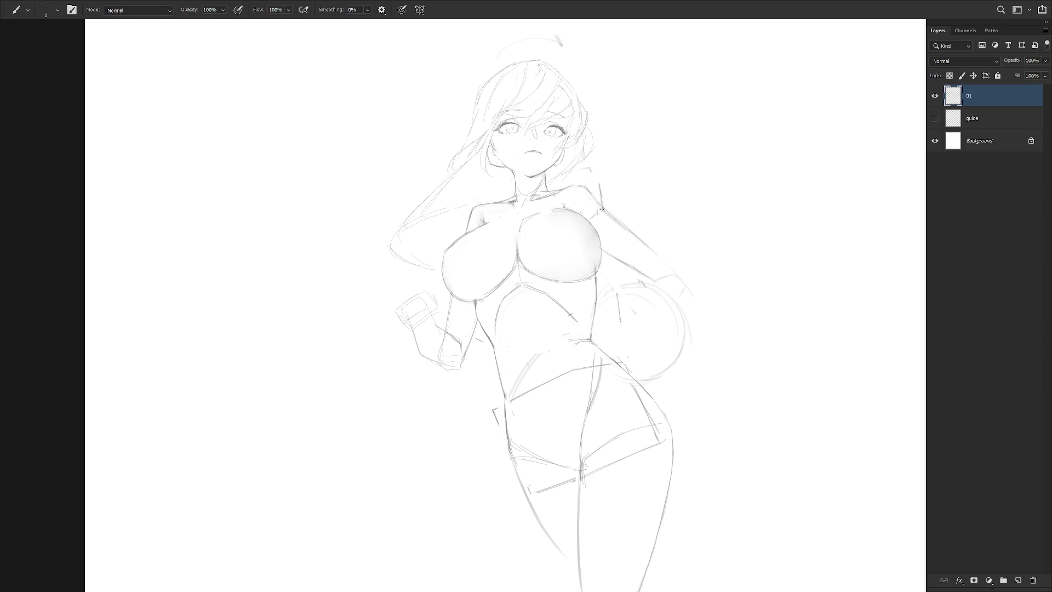
{"action": "key", "text": "e"}
{"action": "key", "text": "b"}
{"action": "key", "text": "e"}
{"action": "key", "text": "b"}
Sketch the forearm and elbow curves leading into the glove, then zoom out.
{"action": "key", "text": "shift+b"}
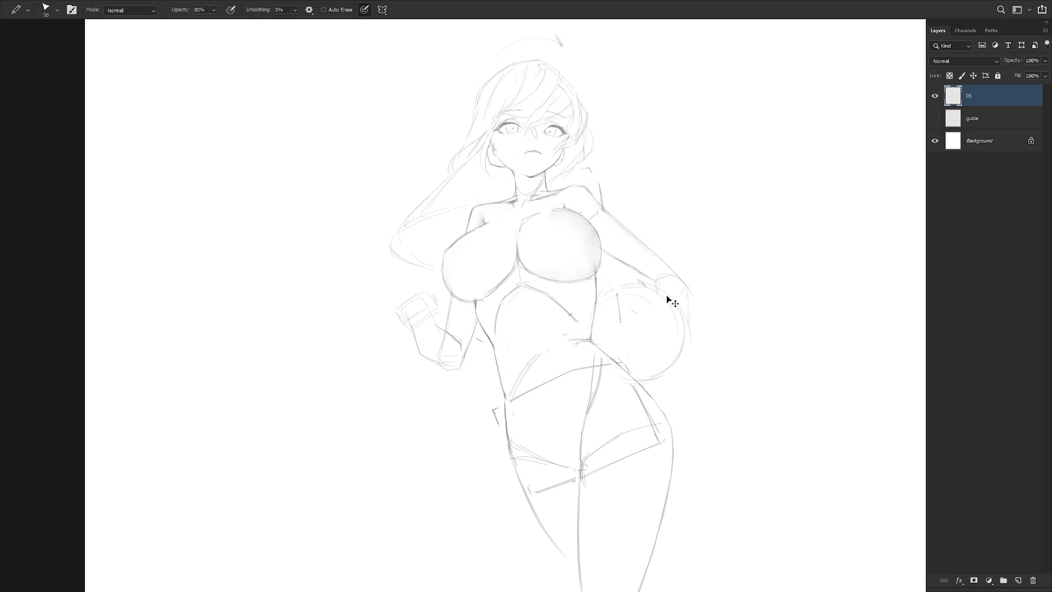
{"action": "mouse_move", "coordinate": [682, 282]}
{"action": "left_mouse_down"}
{"action": "mouse_move", "coordinate": [675, 298]}
{"action": "mouse_move", "coordinate": [700, 331]}
{"action": "left_mouse_up"}
{"action": "left_click_drag", "start_coordinate": [689, 286], "coordinate": [717, 362]}
{"action": "left_click_drag", "start_coordinate": [697, 322], "coordinate": [715, 357]}
{"action": "scroll", "coordinate": [709, 330], "scroll_direction": "down", "scroll_amount": 2}
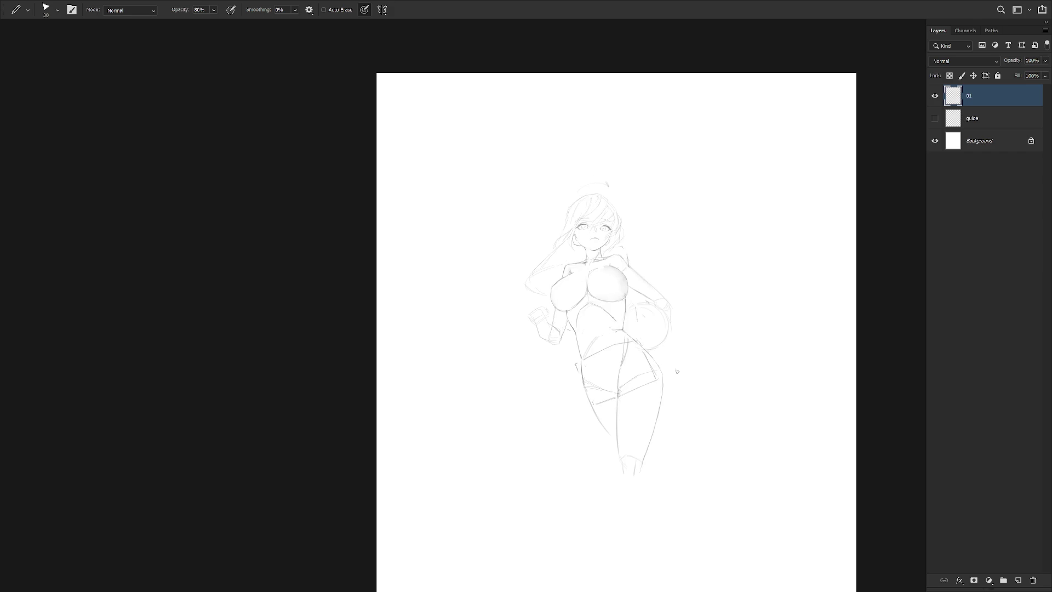
{"action": "key", "text": "f"}
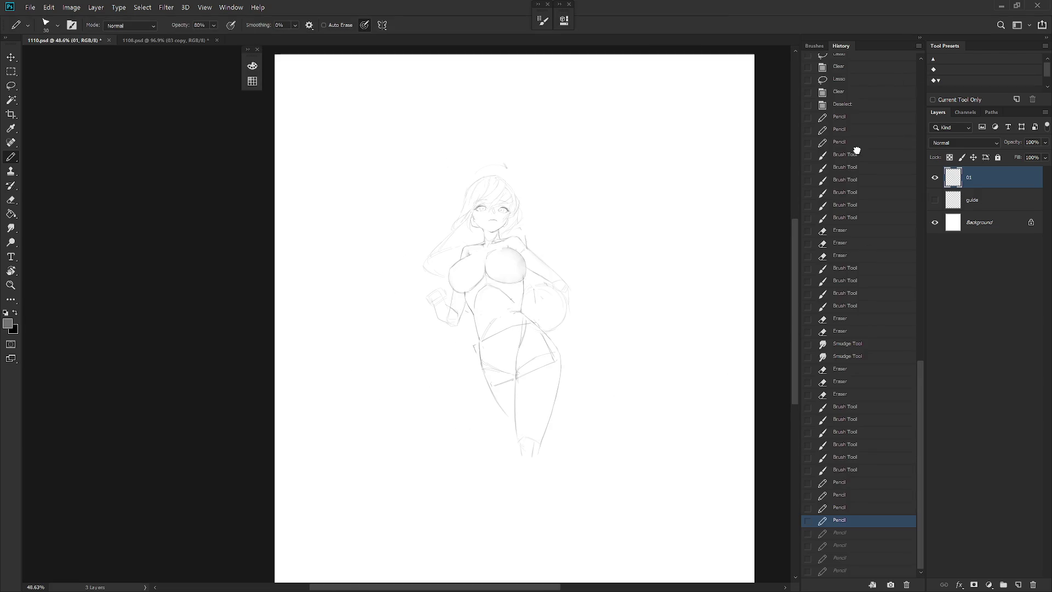
Jump to the last Pencil history state to bring back the undone strokes, then zoom onto the face.
{"action": "left_click", "coordinate": [858, 156]}
{"action": "left_click", "coordinate": [866, 68]}
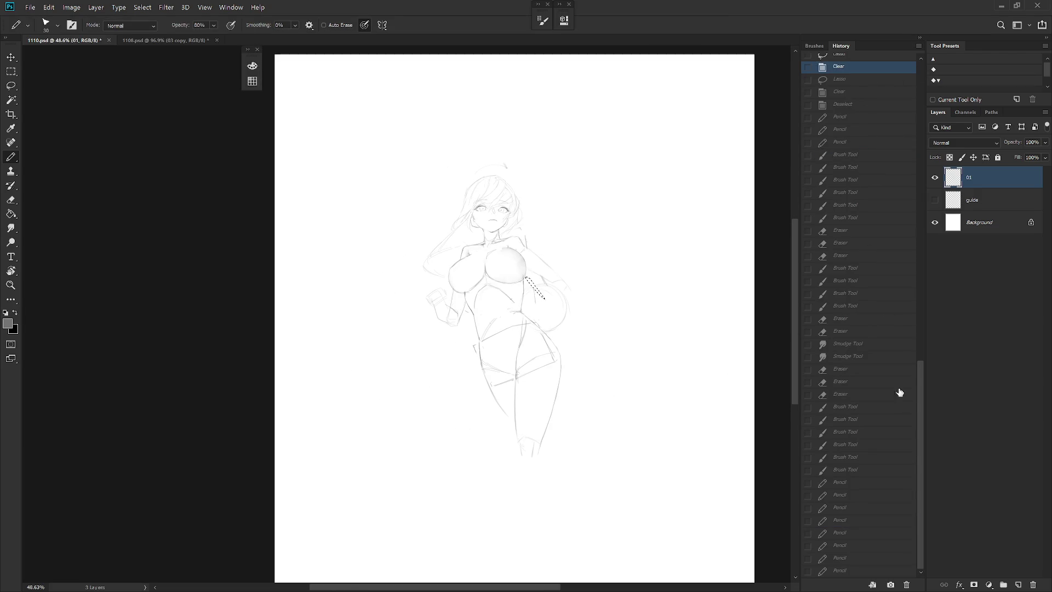
{"action": "mouse_move", "coordinate": [921, 358]}
{"action": "left_mouse_down"}
{"action": "mouse_move", "coordinate": [921, 290]}
{"action": "mouse_move", "coordinate": [930, 409]}
{"action": "left_mouse_up"}
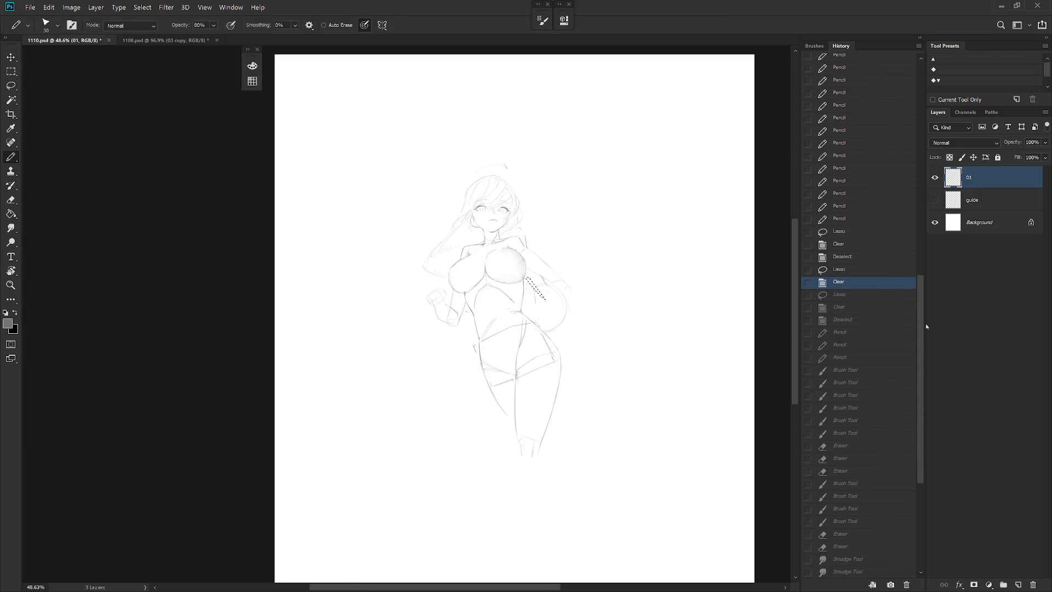
{"action": "scroll", "coordinate": [877, 493], "scroll_direction": "down", "scroll_amount": 3}
{"action": "left_click", "coordinate": [854, 570]}
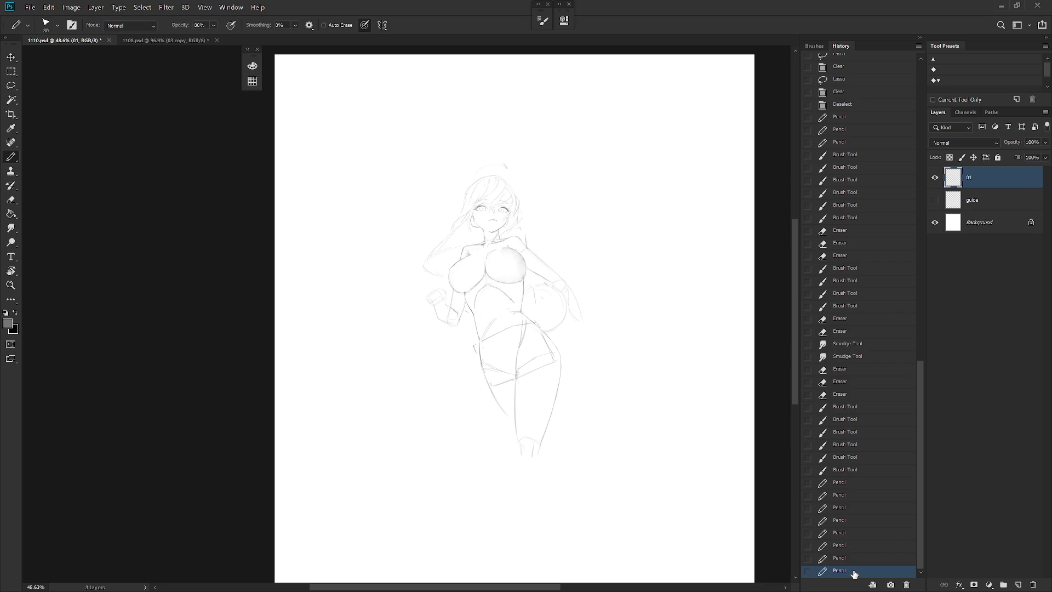
{"action": "scroll", "coordinate": [586, 255], "scroll_direction": "up", "scroll_amount": 5}
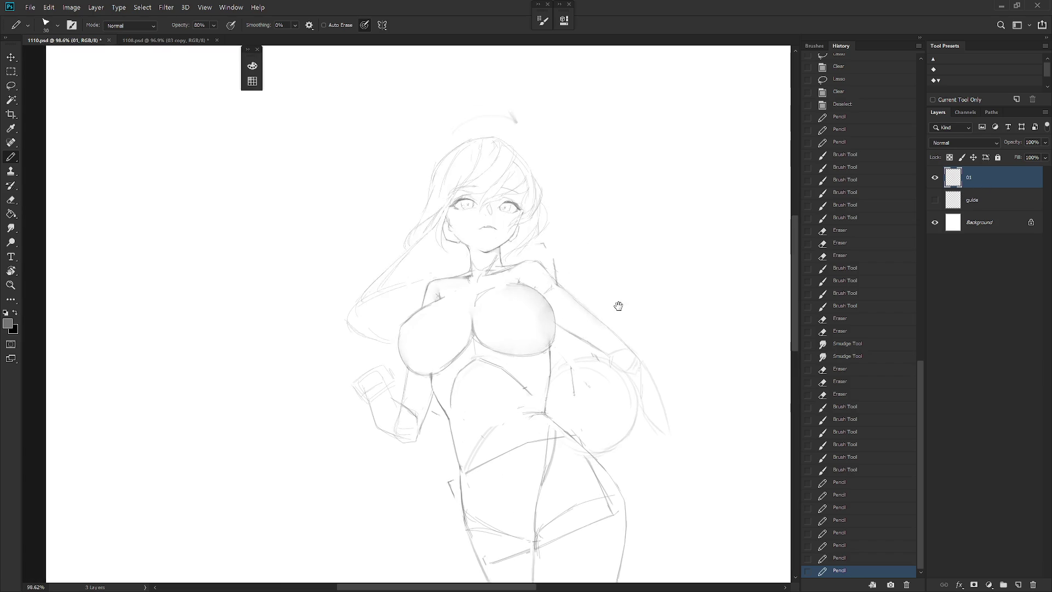
{"action": "scroll", "coordinate": [595, 247], "scroll_direction": "up", "scroll_amount": 4}
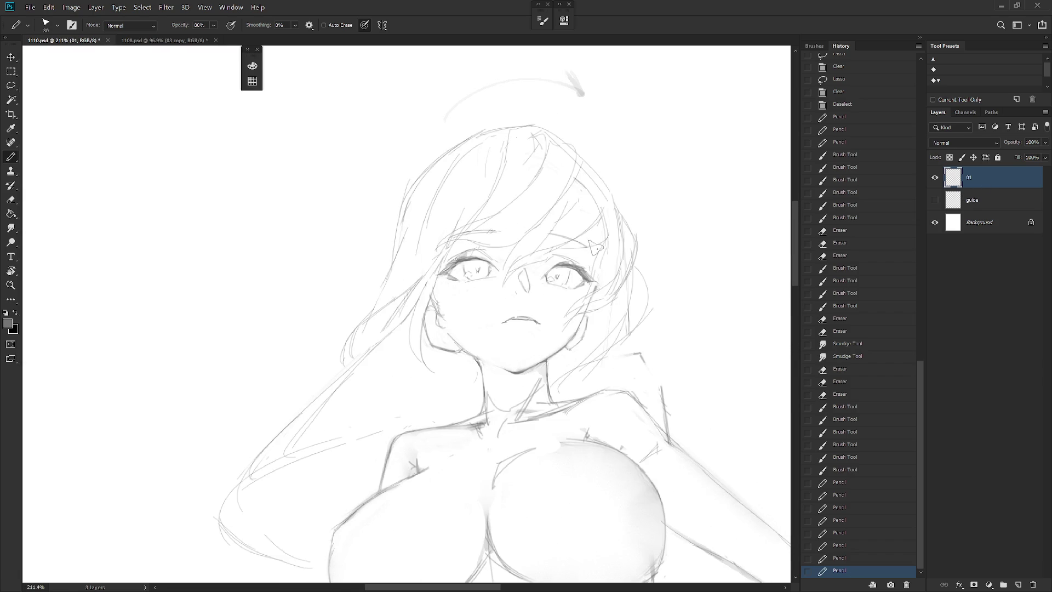
Lasso the eyes and face features and nudge them slightly lower with Free Transform.
{"action": "key", "text": "l"}
{"action": "mouse_move", "coordinate": [574, 294]}
{"action": "left_mouse_down"}
{"action": "mouse_move", "coordinate": [599, 261]}
{"action": "mouse_move", "coordinate": [582, 179]}
{"action": "left_mouse_up"}
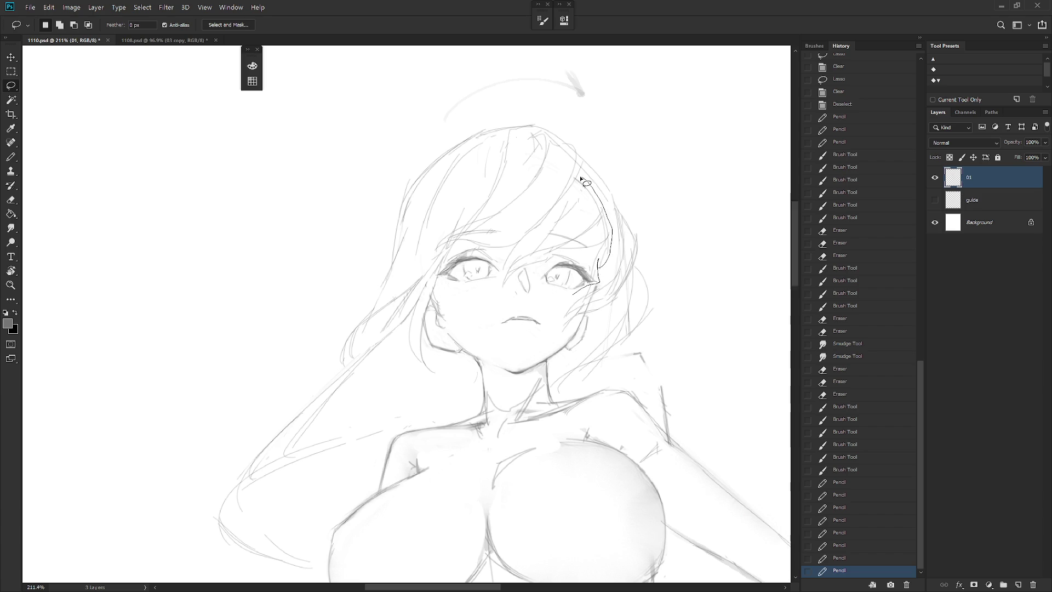
{"action": "mouse_move", "coordinate": [582, 179]}
{"action": "left_mouse_down"}
{"action": "mouse_move", "coordinate": [515, 241]}
{"action": "mouse_move", "coordinate": [500, 219]}
{"action": "left_mouse_up"}
{"action": "mouse_move", "coordinate": [499, 219]}
{"action": "left_mouse_down"}
{"action": "mouse_move", "coordinate": [526, 191]}
{"action": "mouse_move", "coordinate": [481, 194]}
{"action": "left_mouse_up"}
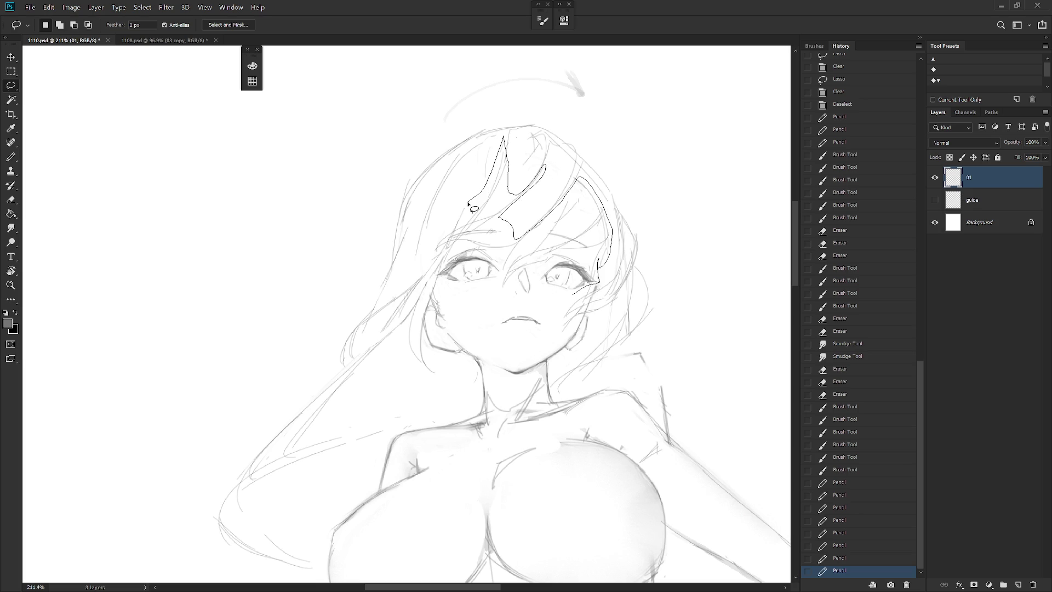
{"action": "mouse_move", "coordinate": [481, 194]}
{"action": "left_mouse_down"}
{"action": "mouse_move", "coordinate": [429, 260]}
{"action": "mouse_move", "coordinate": [446, 254]}
{"action": "mouse_move", "coordinate": [436, 277]}
{"action": "mouse_move", "coordinate": [548, 335]}
{"action": "mouse_move", "coordinate": [580, 297]}
{"action": "mouse_move", "coordinate": [582, 306]}
{"action": "left_mouse_up"}
{"action": "key", "text": "ctrl+t"}
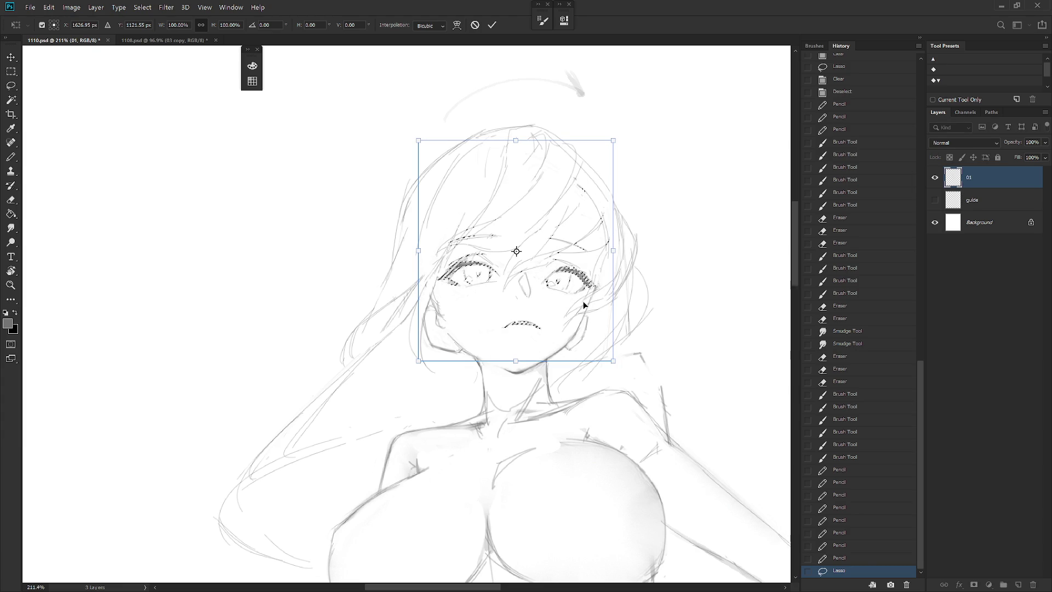
{"action": "key", "text": "Return"}
{"action": "key", "text": "ctrl+d"}
{"action": "scroll", "coordinate": [647, 471], "scroll_direction": "down", "scroll_amount": 5}
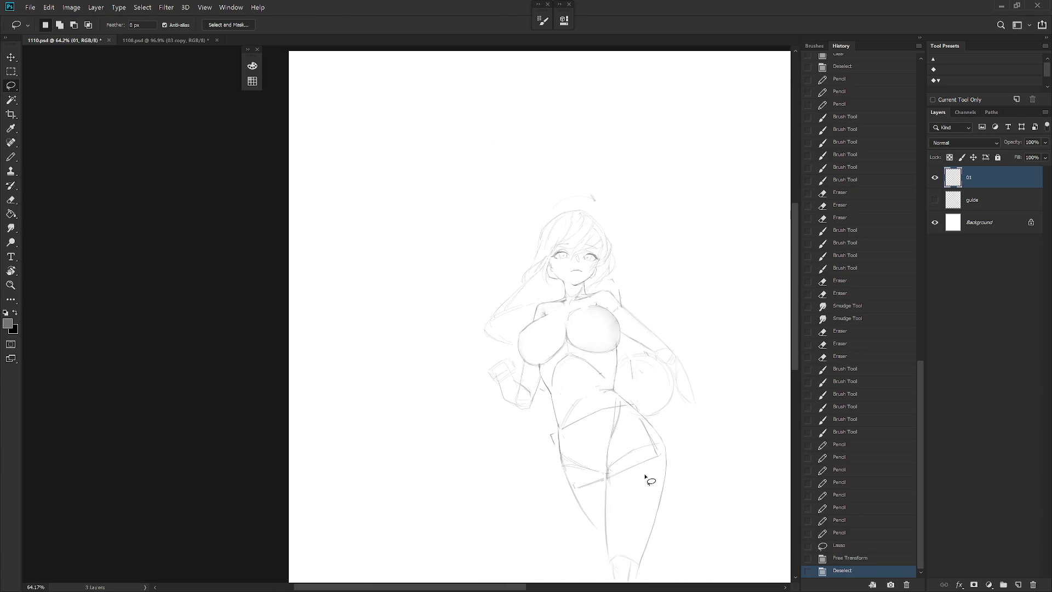
{"action": "scroll", "coordinate": [579, 263], "scroll_direction": "up", "scroll_amount": 6}
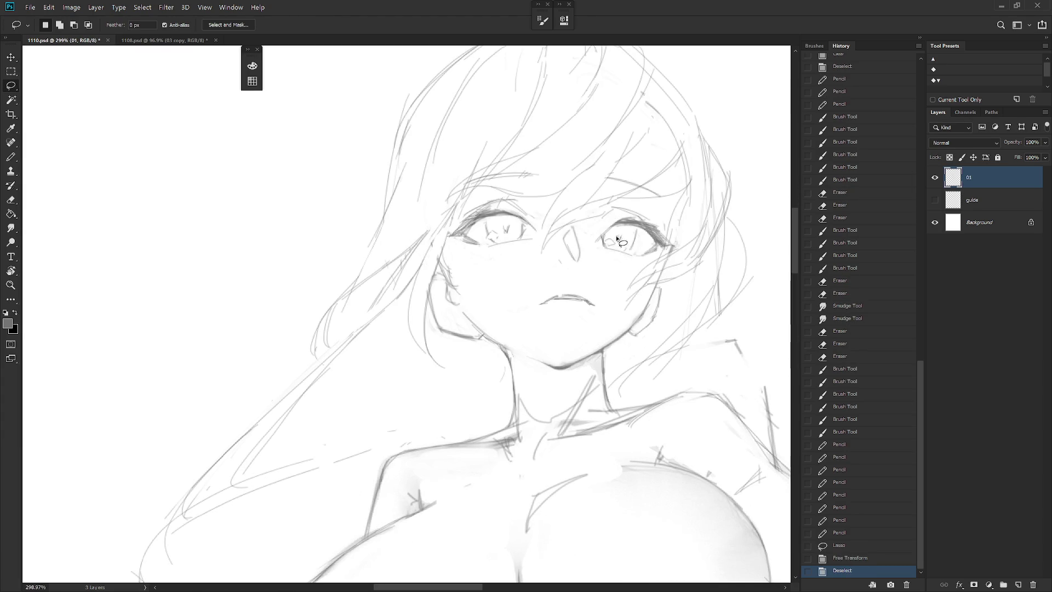
Select the mouth stroke and shift it slightly down and to the right.
{"action": "left_click_drag", "start_coordinate": [525, 275], "coordinate": [523, 328]}
{"action": "key", "text": "ctrl+t"}
{"action": "left_click_drag", "start_coordinate": [570, 295], "coordinate": [583, 313]}
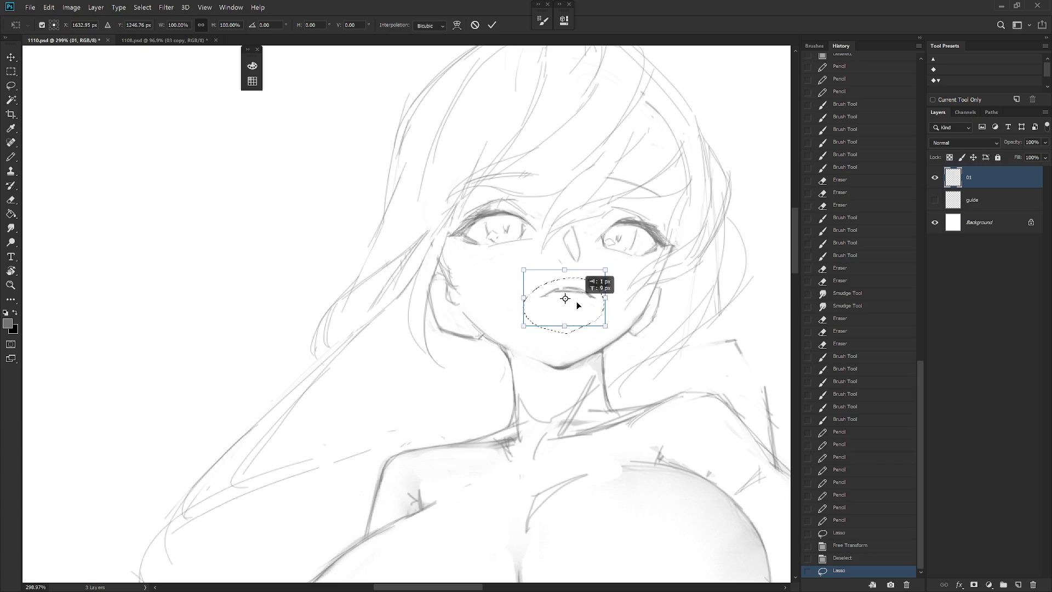
{"action": "key", "text": "Return"}
{"action": "key", "text": "ctrl+d"}
Delete the stray stroke beneath the mouth and switch back to the brush.
{"action": "left_click_drag", "start_coordinate": [552, 301], "coordinate": [551, 302]}
{"action": "key", "text": "Delete"}
{"action": "key", "text": "ctrl+d"}
{"action": "scroll", "coordinate": [603, 378], "scroll_direction": "down", "scroll_amount": 8}
{"action": "scroll", "coordinate": [685, 455], "scroll_direction": "up", "scroll_amount": 1}
{"action": "key", "text": "b"}
{"action": "left_click", "coordinate": [920, 38]}
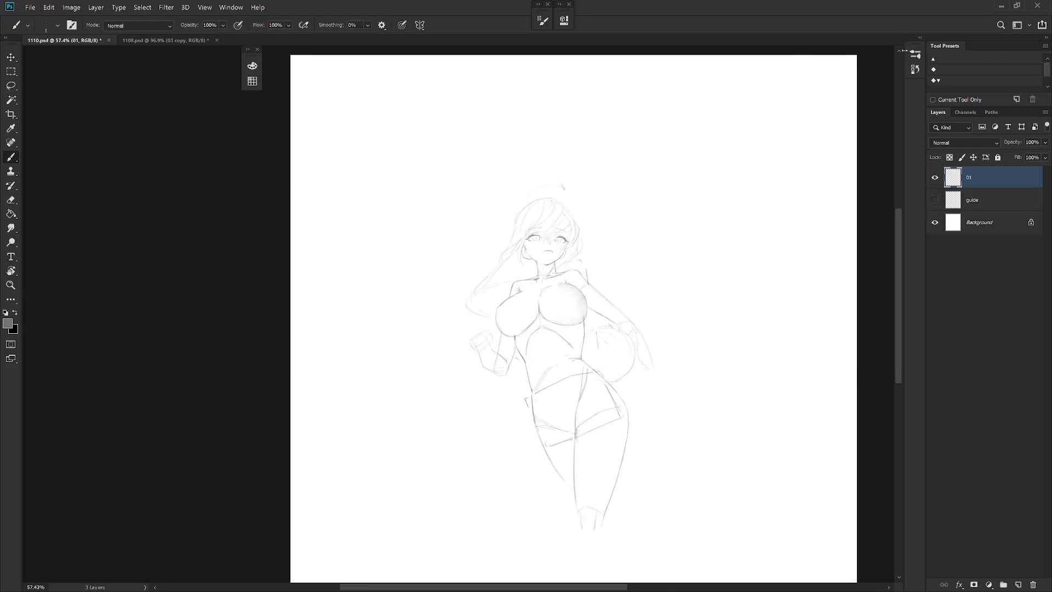
Compare the last Pencil history state with the latest state, then zoom in on the arm.
{"action": "left_click", "coordinate": [920, 38]}
{"action": "left_click", "coordinate": [866, 460]}
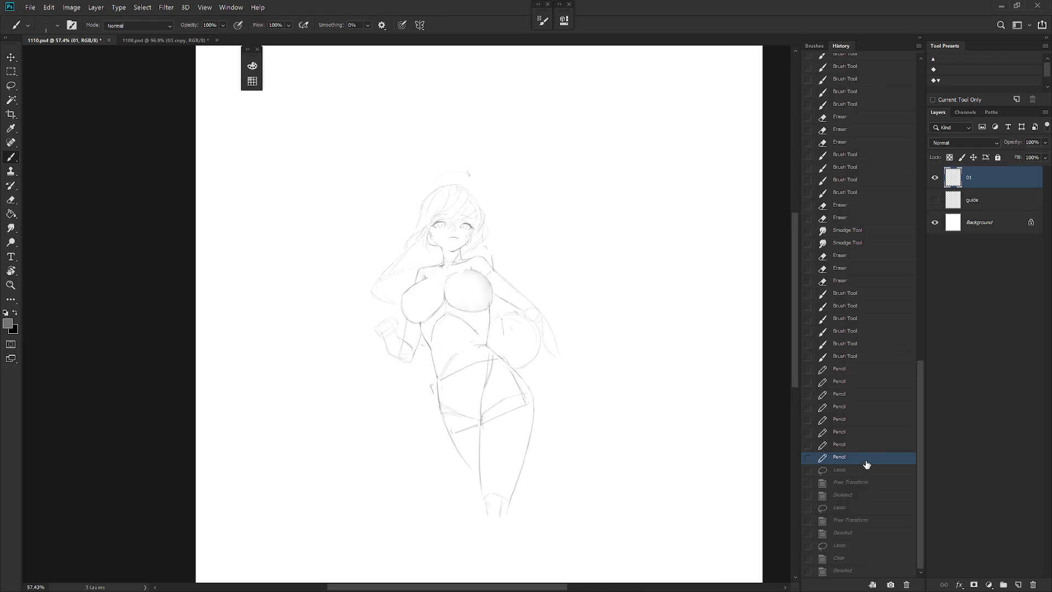
{"action": "left_click", "coordinate": [844, 571]}
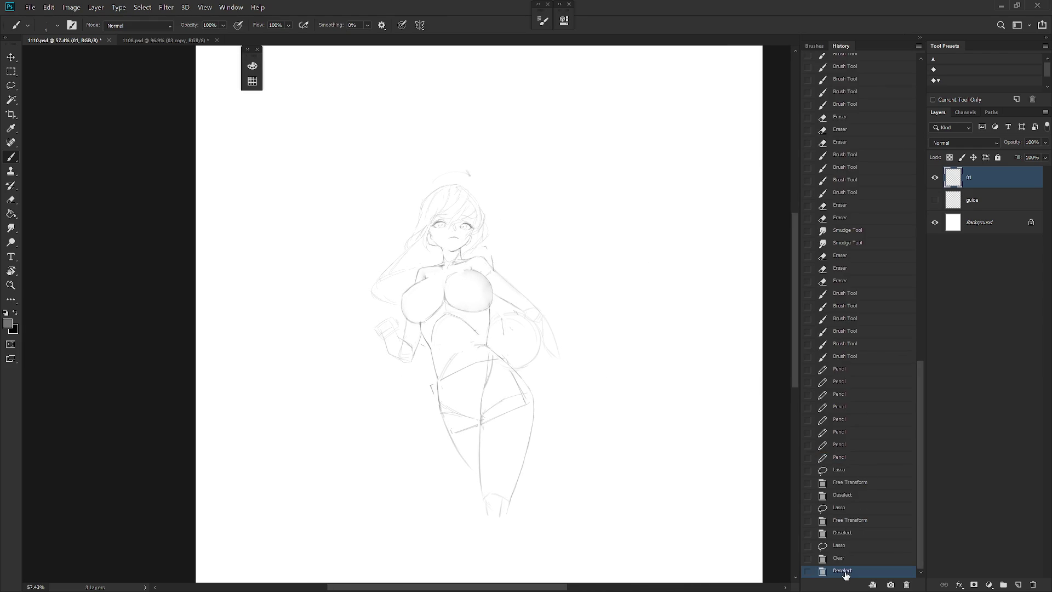
{"action": "left_click", "coordinate": [921, 38]}
{"action": "scroll", "coordinate": [620, 341], "scroll_direction": "up", "scroll_amount": 1}
{"action": "scroll", "coordinate": [594, 226], "scroll_direction": "up", "scroll_amount": 1}
{"action": "scroll", "coordinate": [652, 227], "scroll_direction": "up", "scroll_amount": 2}
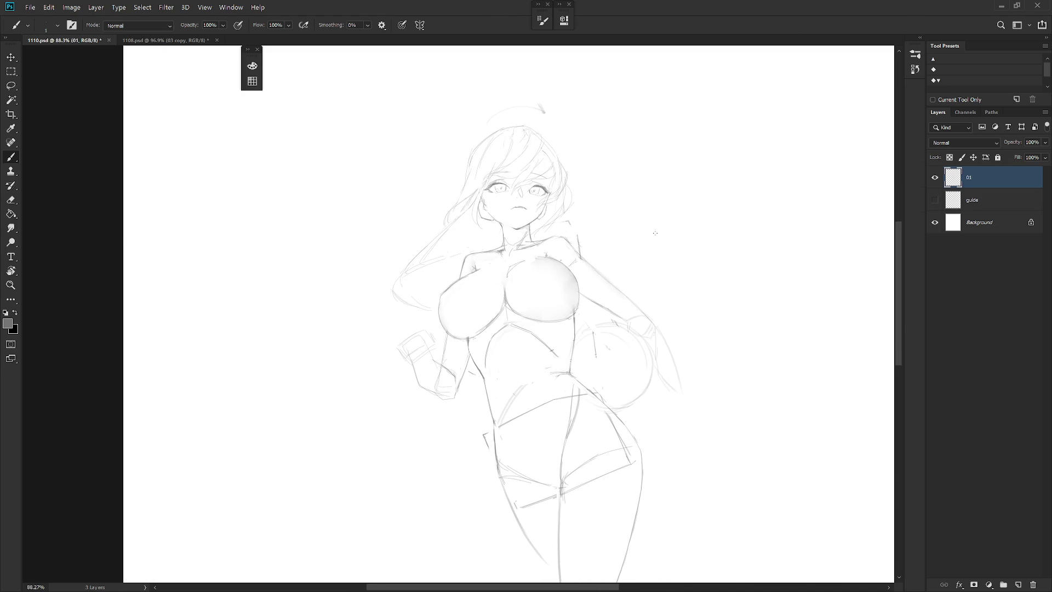
Clear stray marks inside the glove and near the raised fist, and sketch strokes beside the fist.
{"action": "key", "text": "l"}
{"action": "left_click_drag", "start_coordinate": [613, 366], "coordinate": [615, 367]}
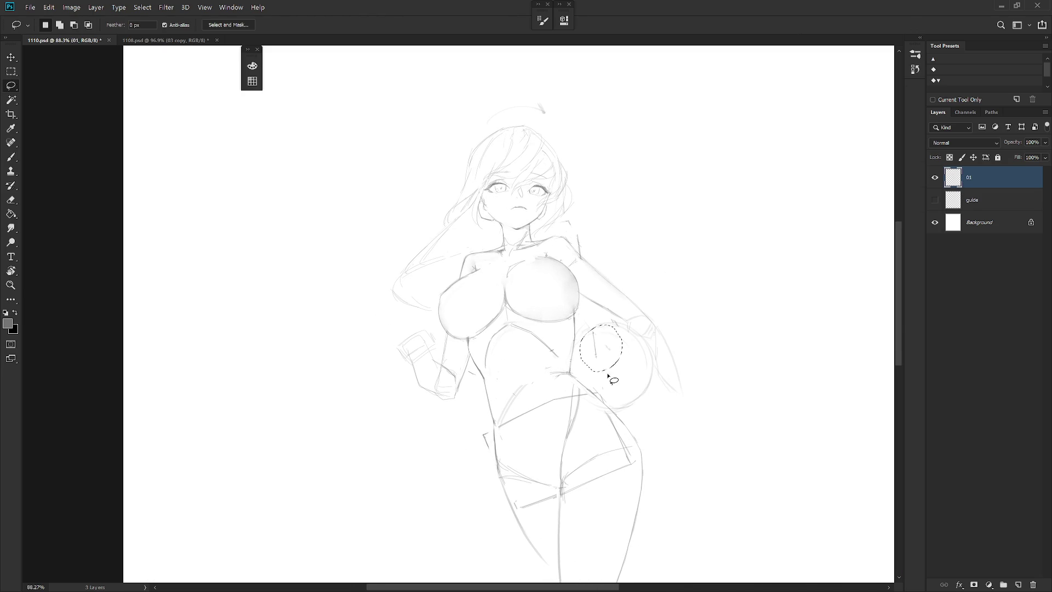
{"action": "key", "text": "b"}
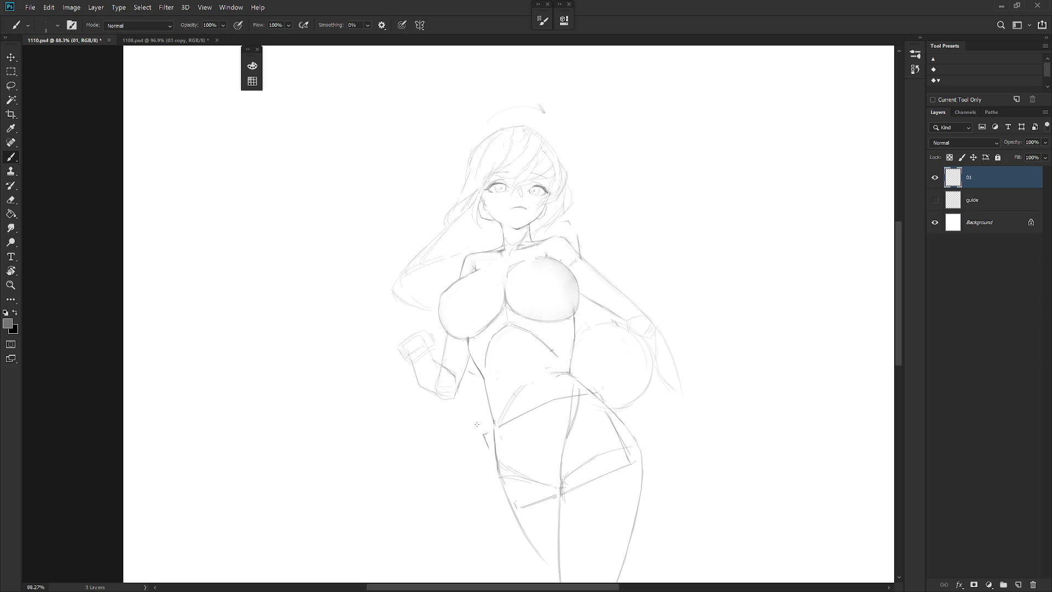
{"action": "key", "text": "l"}
{"action": "left_click_drag", "start_coordinate": [436, 324], "coordinate": [423, 328]}
{"action": "key", "text": "ctrl+d"}
{"action": "key", "text": "b"}
{"action": "left_click_drag", "start_coordinate": [418, 336], "coordinate": [406, 351]}
{"action": "key", "text": "ctrl+z"}
{"action": "key", "text": "ctrl+z"}
{"action": "left_click", "coordinate": [915, 69]}
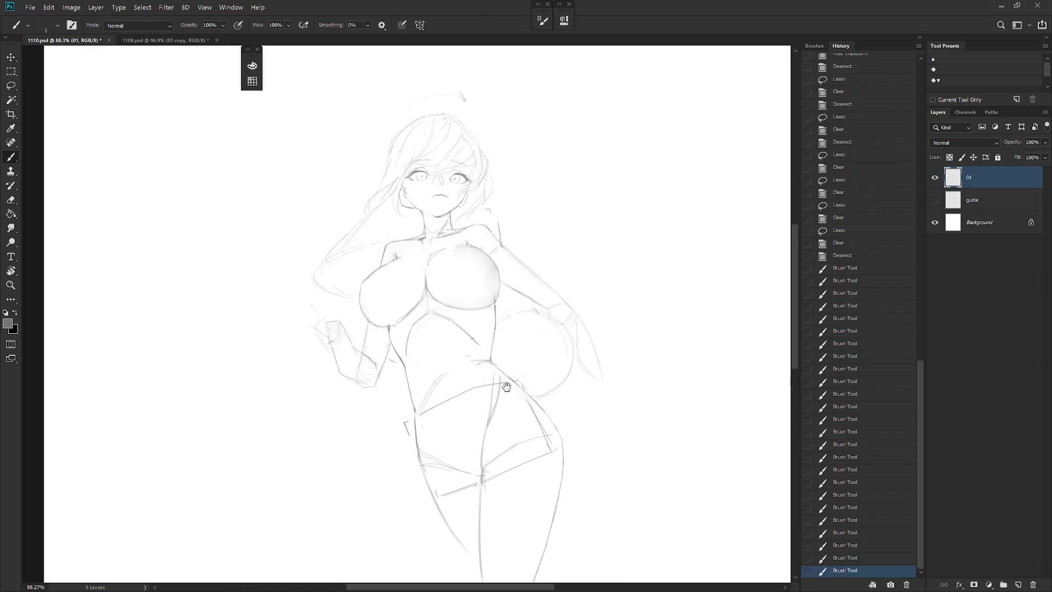
Revert to the Deselect history state before the recent brush strokes.
{"action": "left_click", "coordinate": [868, 222]}
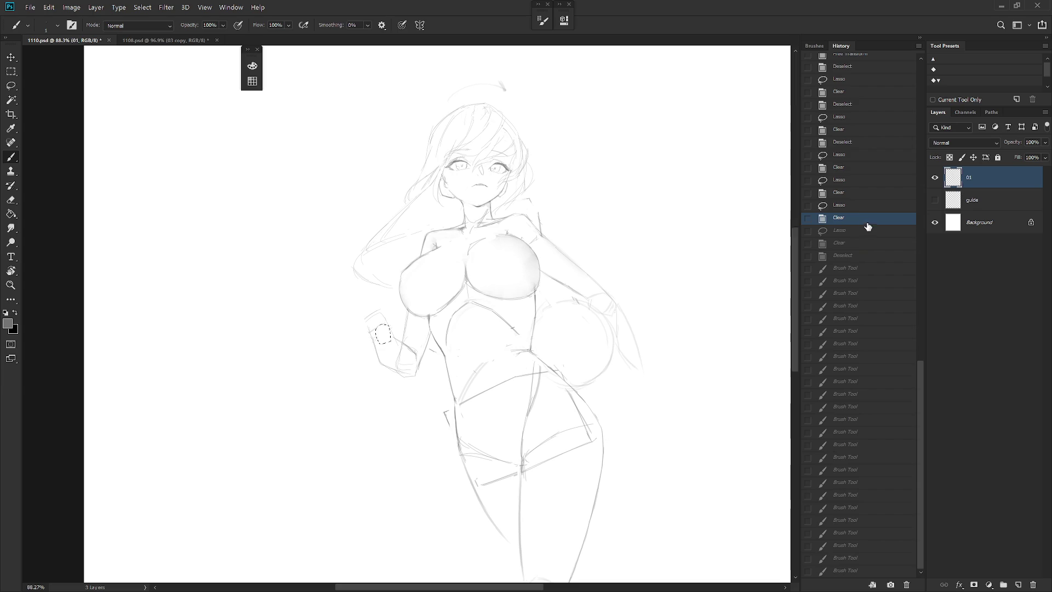
{"action": "left_click", "coordinate": [848, 105]}
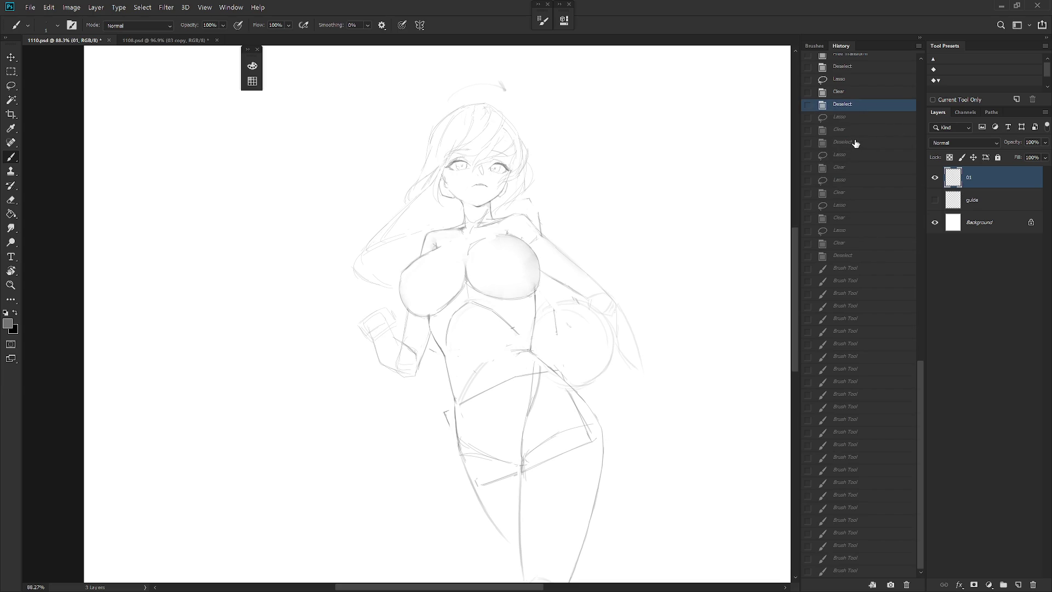
{"action": "left_click", "coordinate": [857, 142]}
{"action": "left_click", "coordinate": [920, 38]}
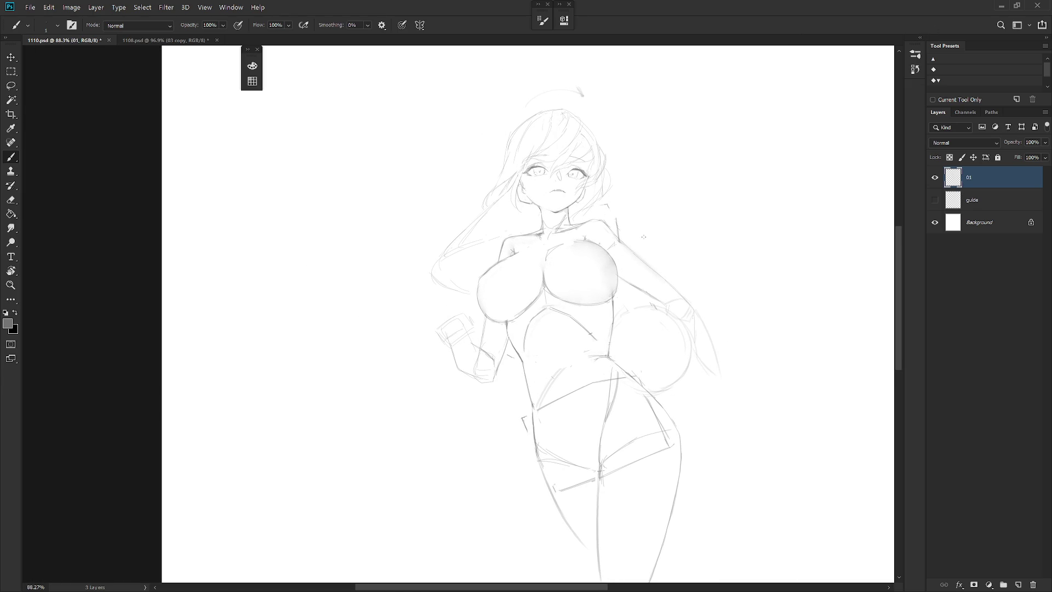
Lasso and clear the stray lines to the right of the gloved arm.
{"action": "key", "text": "l"}
{"action": "left_click_drag", "start_coordinate": [728, 375], "coordinate": [702, 372]}
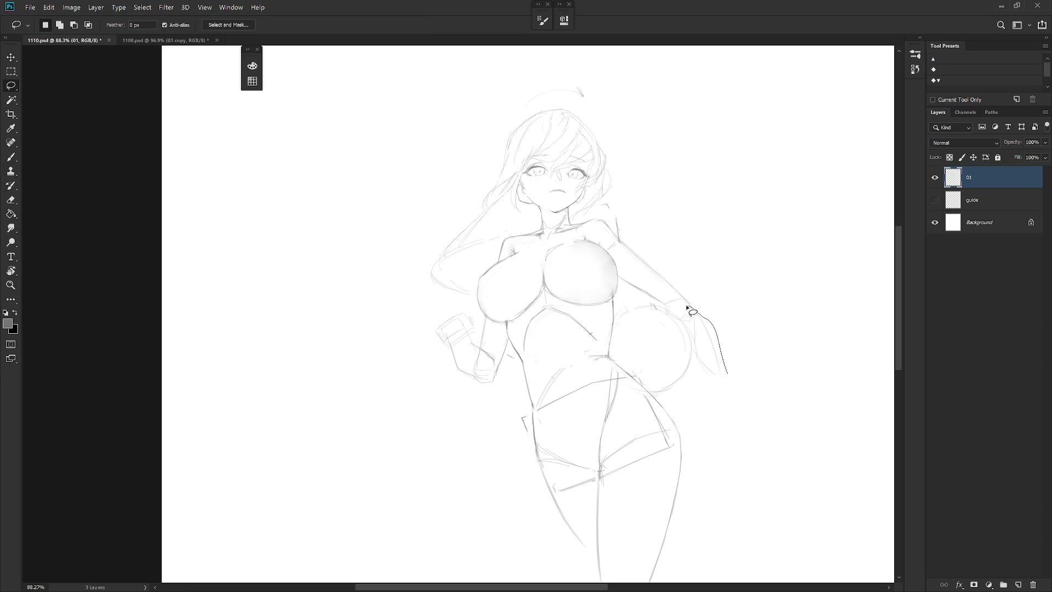
{"action": "key", "text": "ctrl+d"}
{"action": "key", "text": "b"}
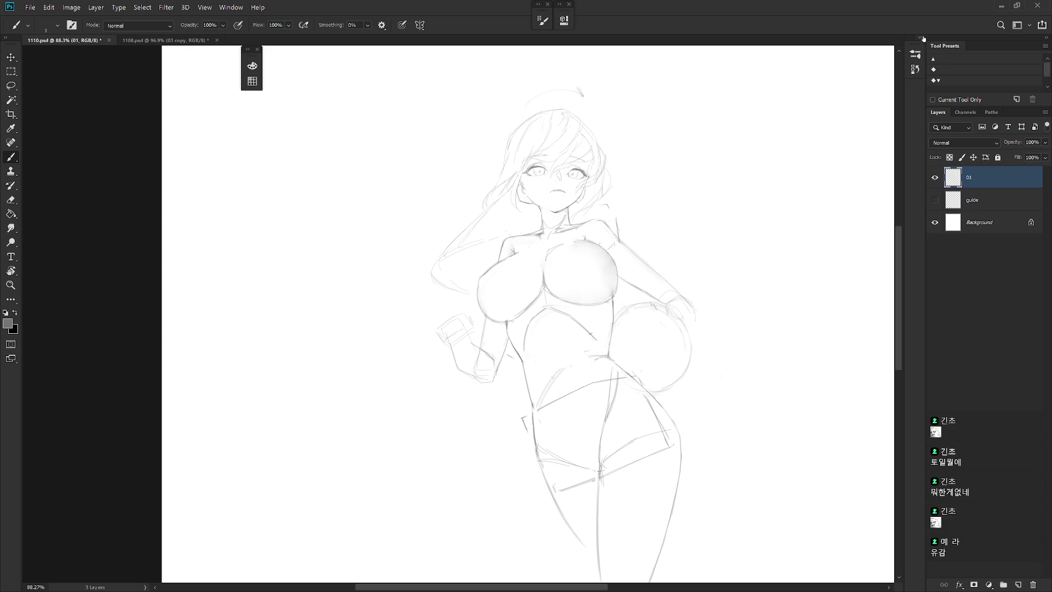
Return to the latest history state and duplicate layer 01 with Ctrl+J.
{"action": "left_click", "coordinate": [915, 69]}
{"action": "scroll", "coordinate": [889, 85], "scroll_direction": "up", "scroll_amount": 10}
{"action": "left_click", "coordinate": [890, 77]}
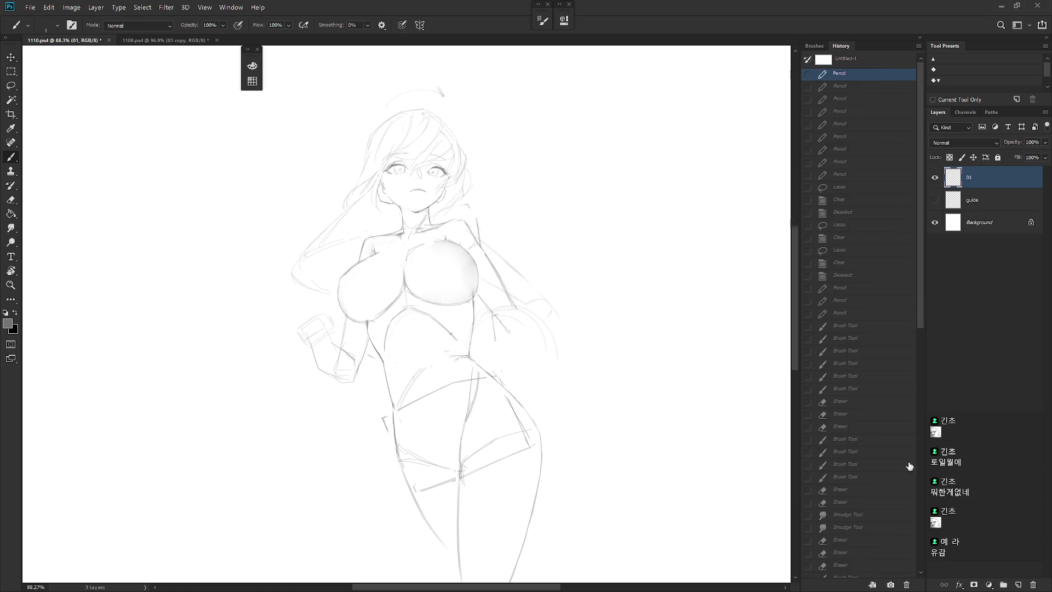
{"action": "left_click", "coordinate": [923, 563]}
{"action": "left_click", "coordinate": [897, 571]}
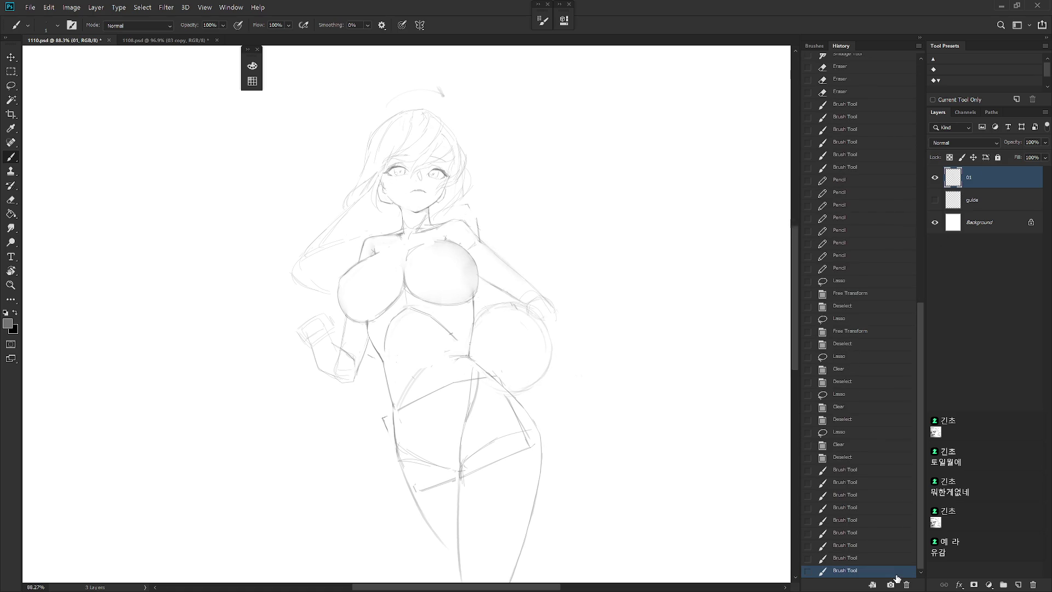
{"action": "key", "text": "ctrl+j"}
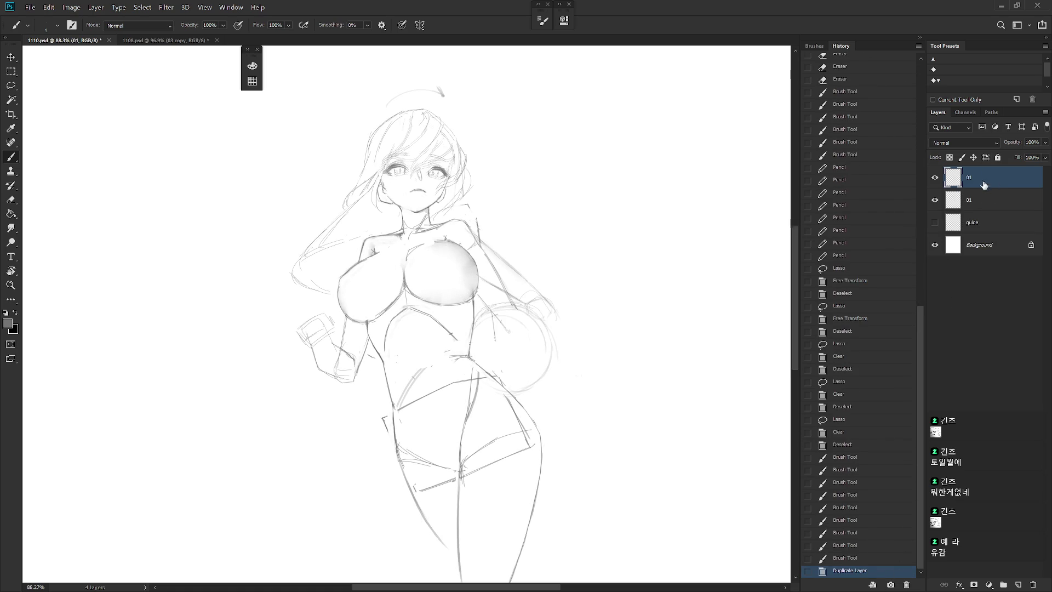
{"action": "key", "text": "l"}
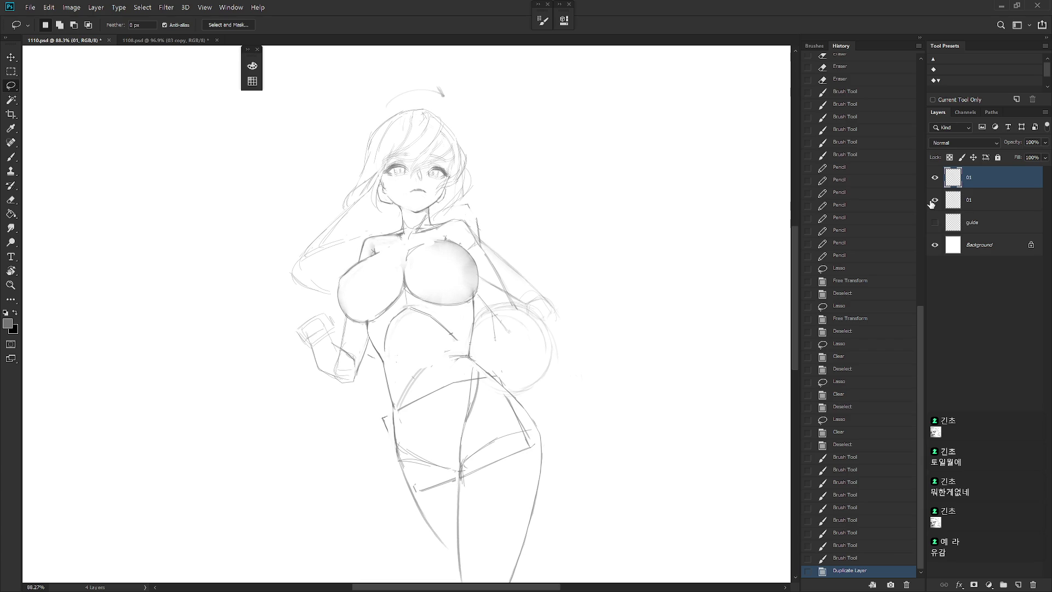